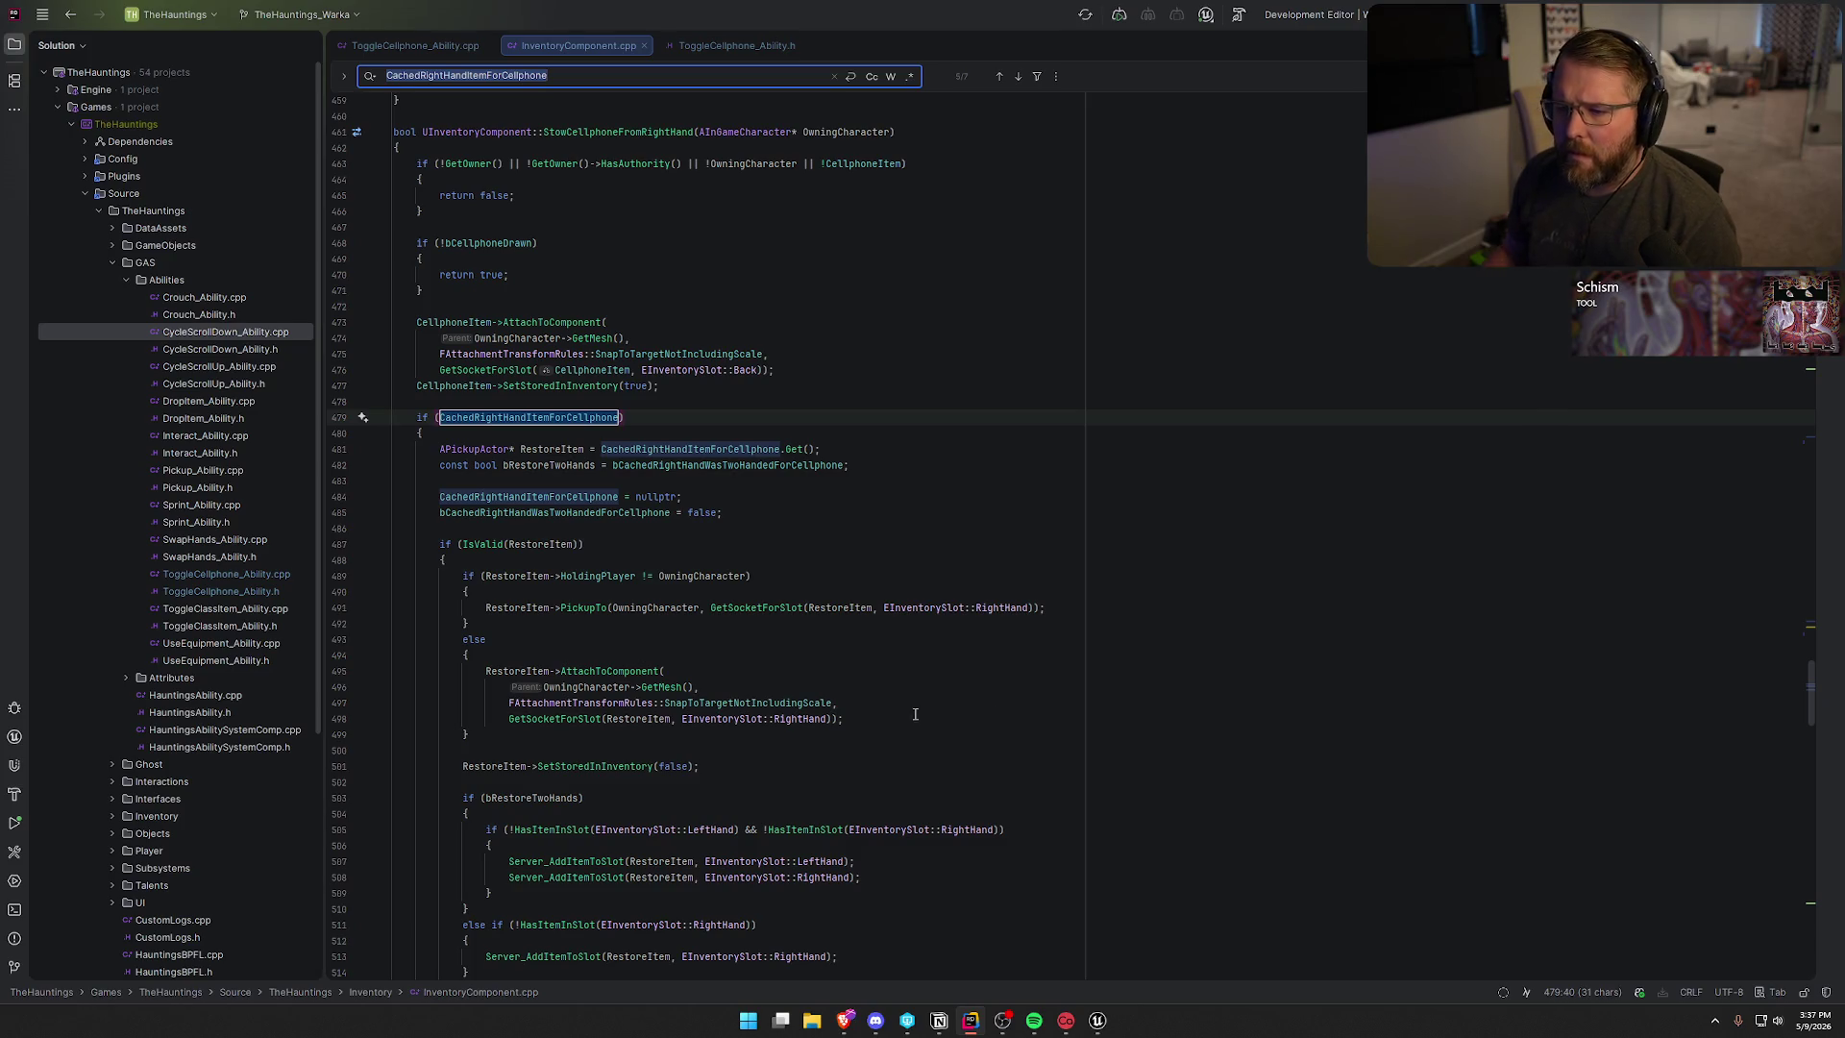
# - Join the cellphone's AttachToComponent arguments (GetMesh, attachment rules, GetSocketForSlot) onto line 473
pyautogui.click(442, 344)
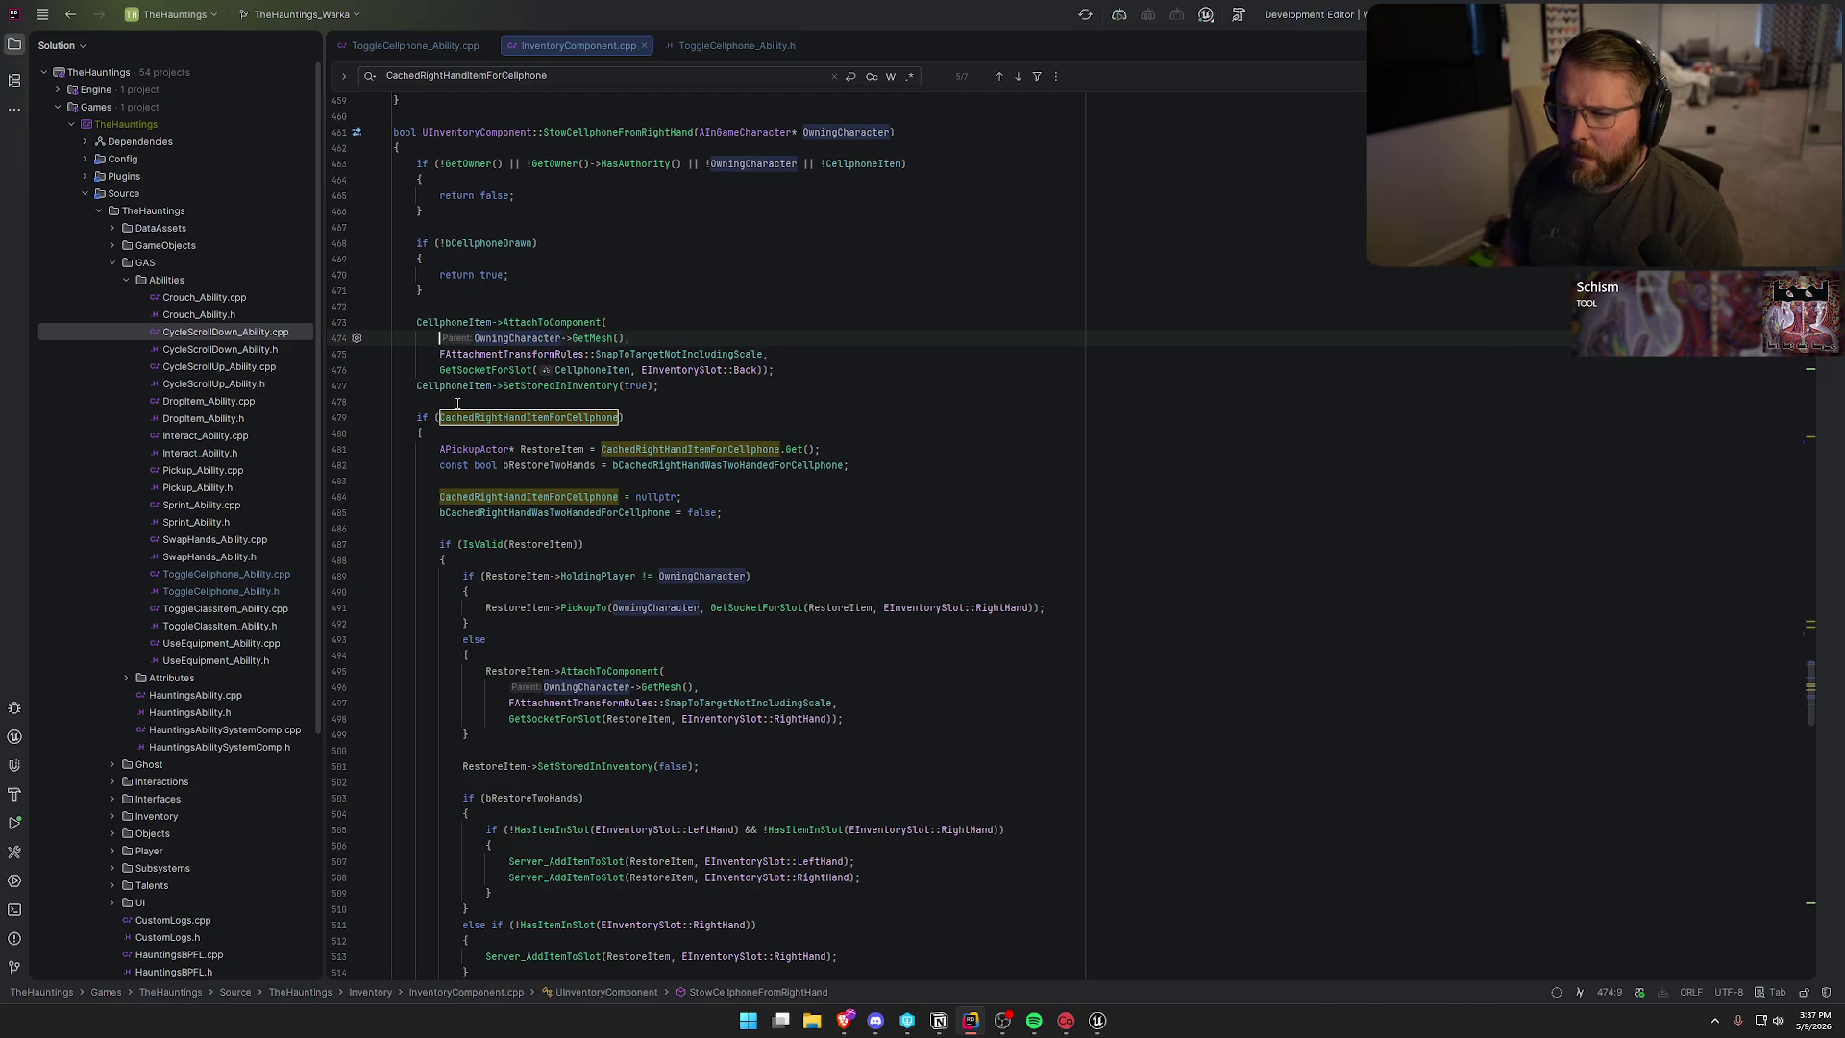
pyautogui.press('BackSpace')
pyautogui.click(440, 339)
pyautogui.press('BackSpace')
pyautogui.click(440, 339)
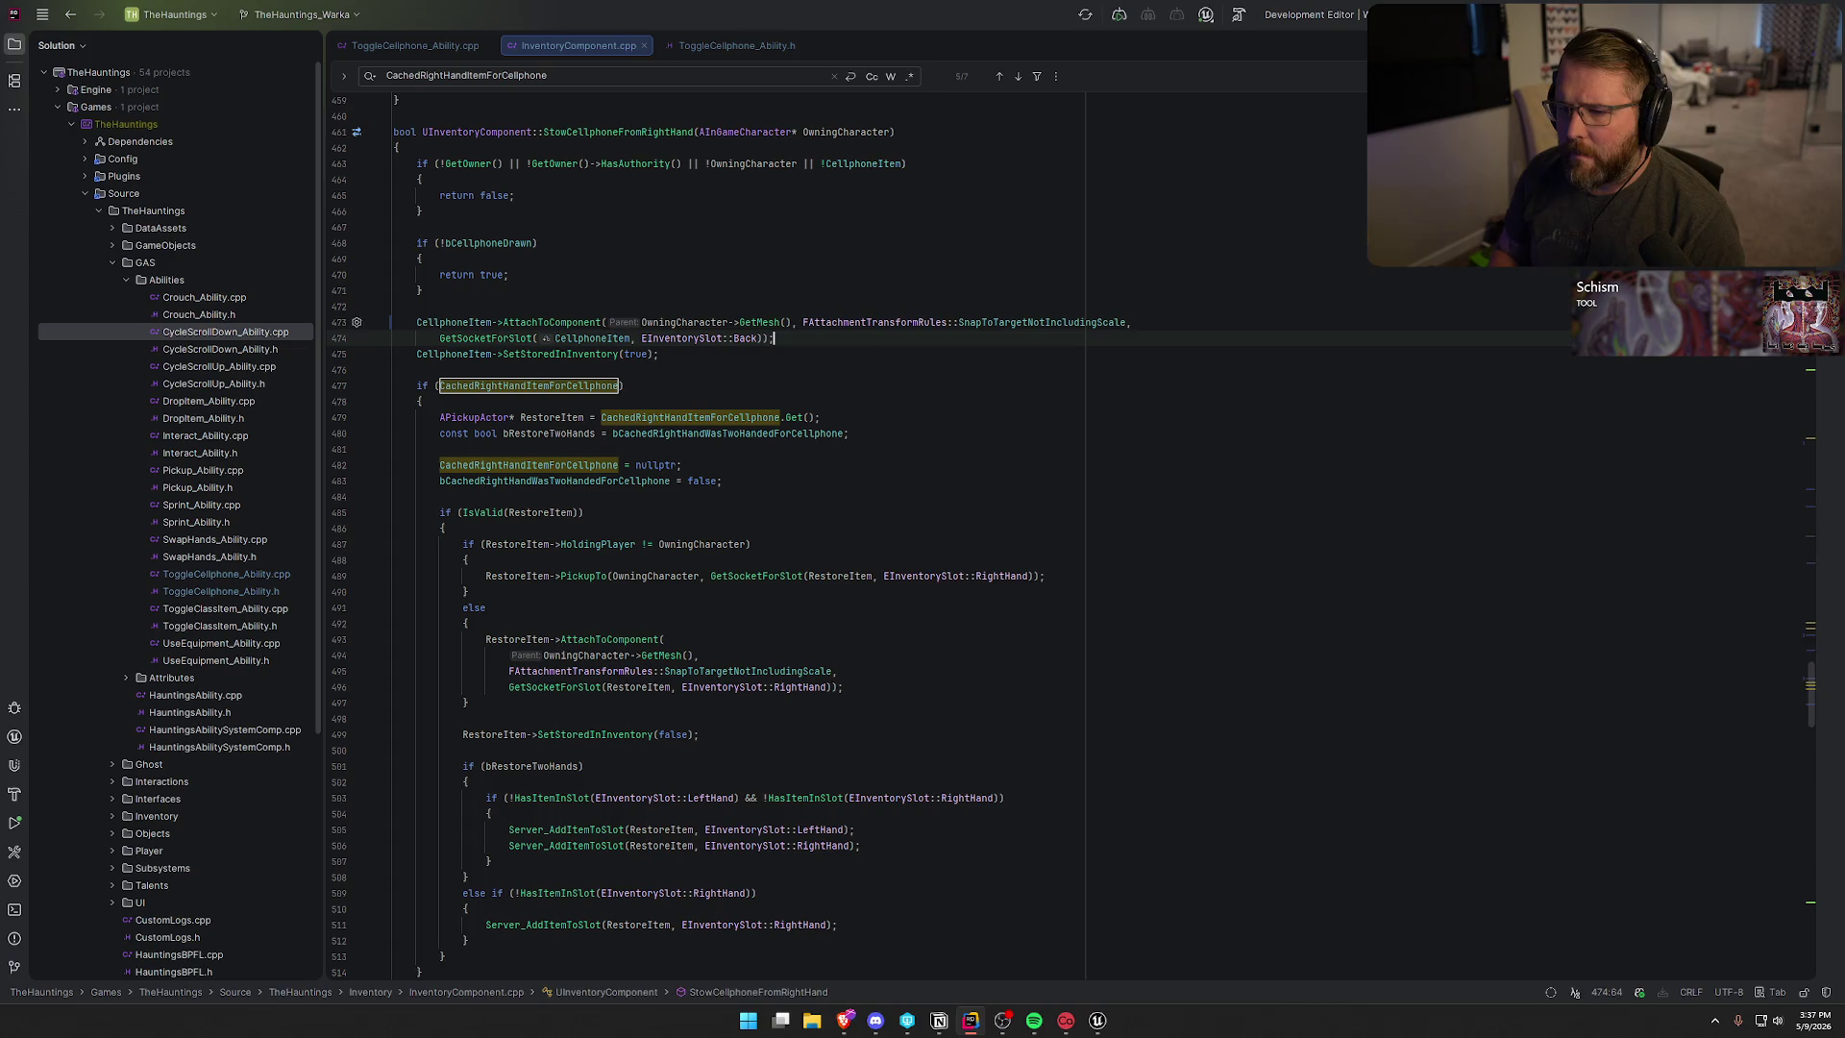
pyautogui.press('BackSpace')
pyautogui.press('Down')
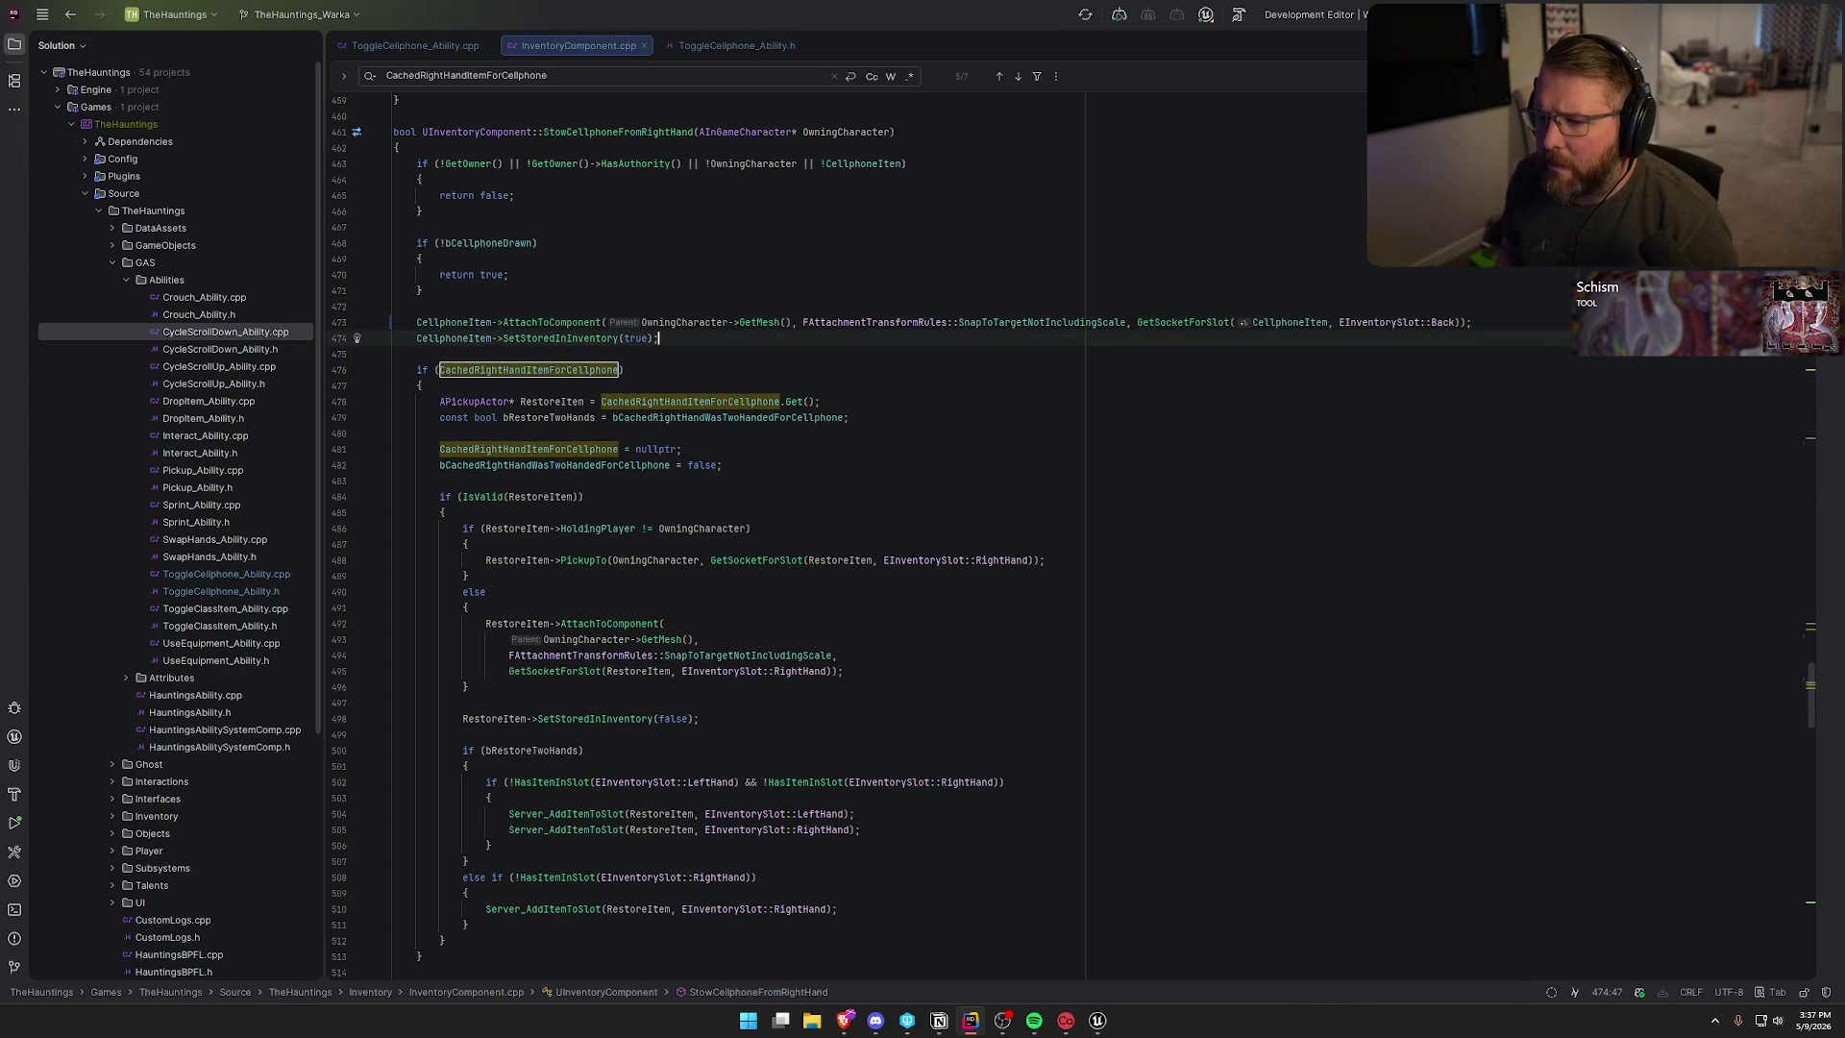
# - Review the cached right-hand item restore code and select RestoreItem's APickupActor type
pyautogui.click(707, 370)
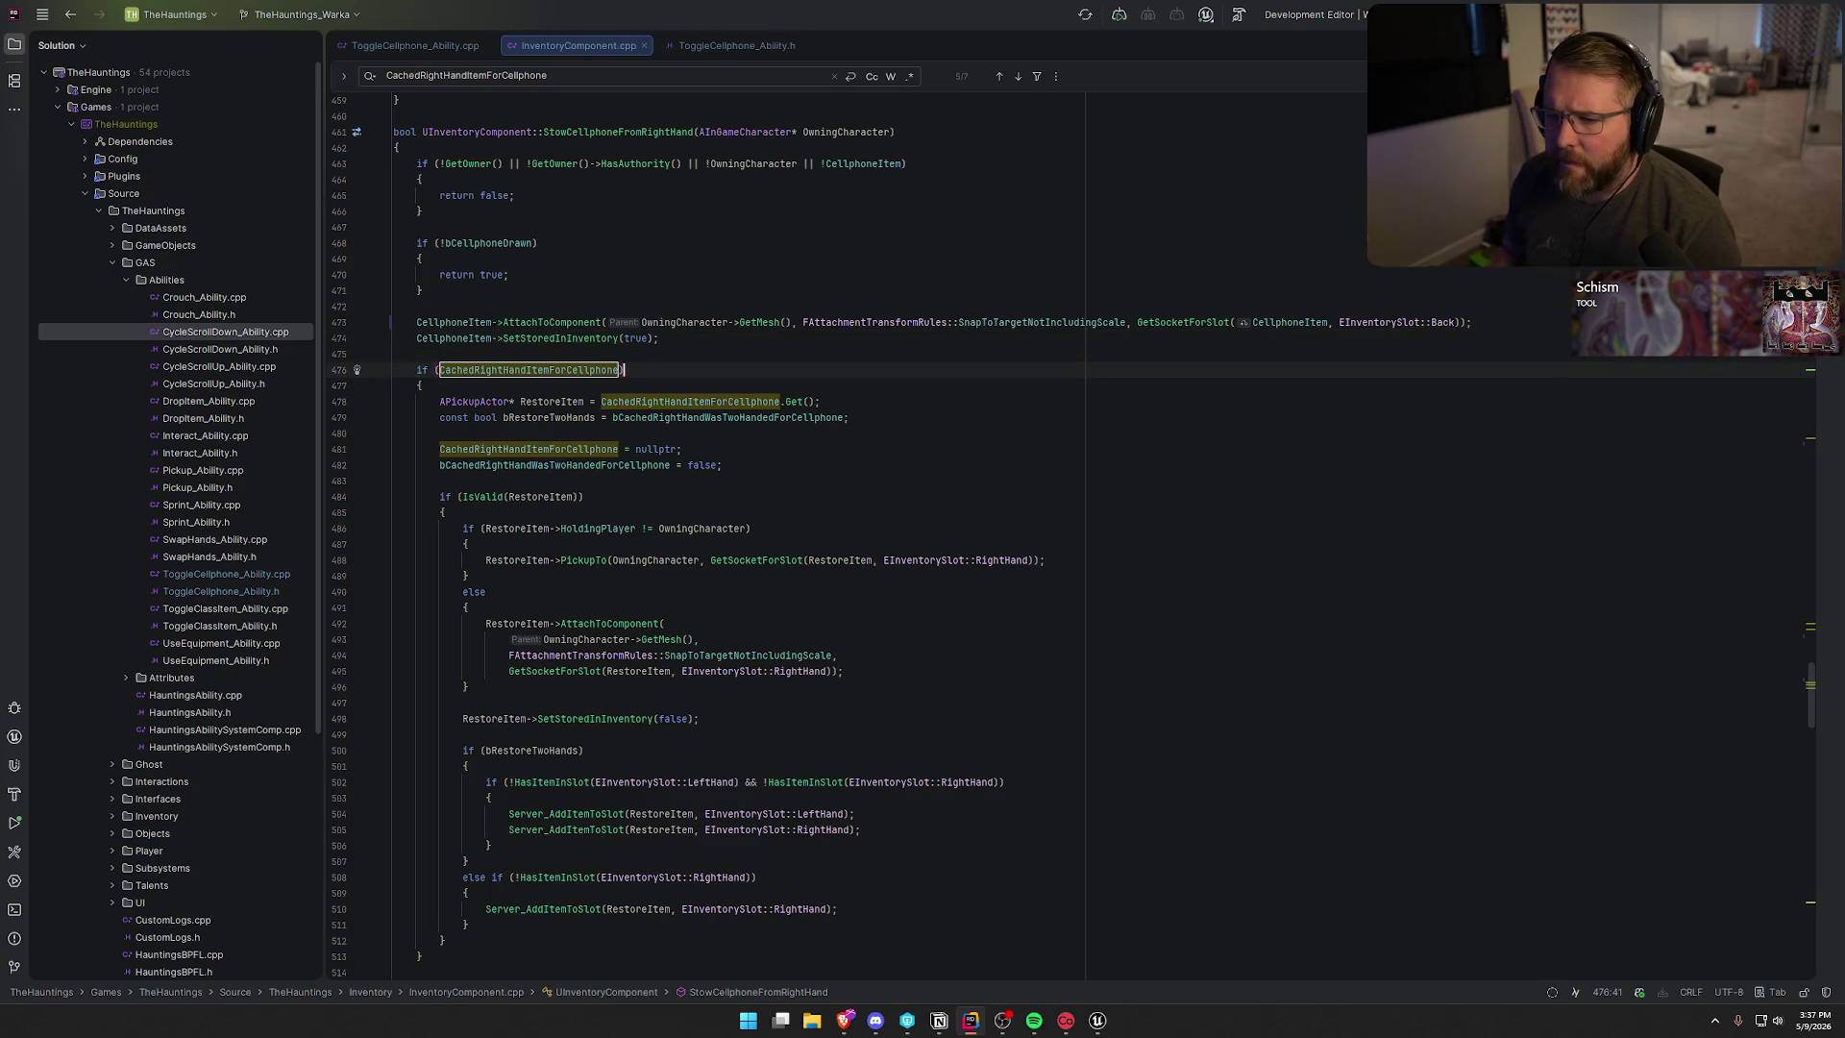
pyautogui.scroll(-1, 554, 401)
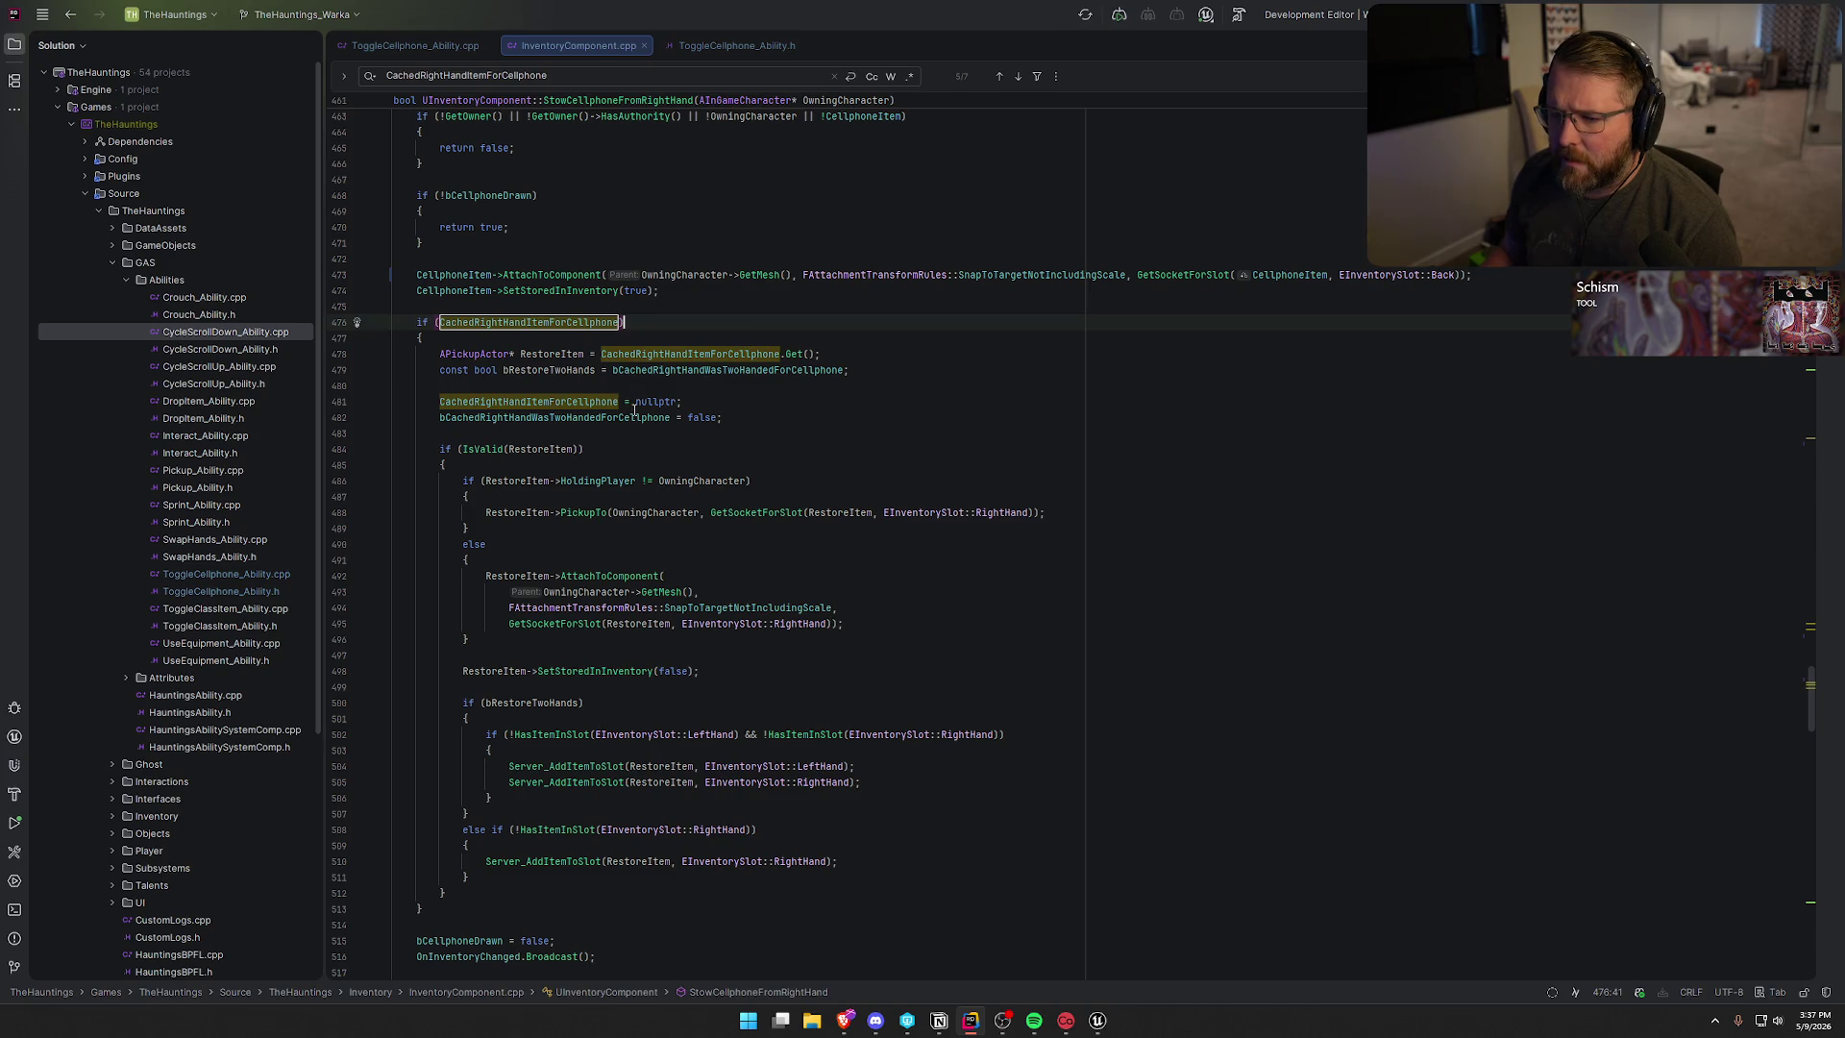
pyautogui.click(724, 416)
pyautogui.scroll(-3, 766, 429)
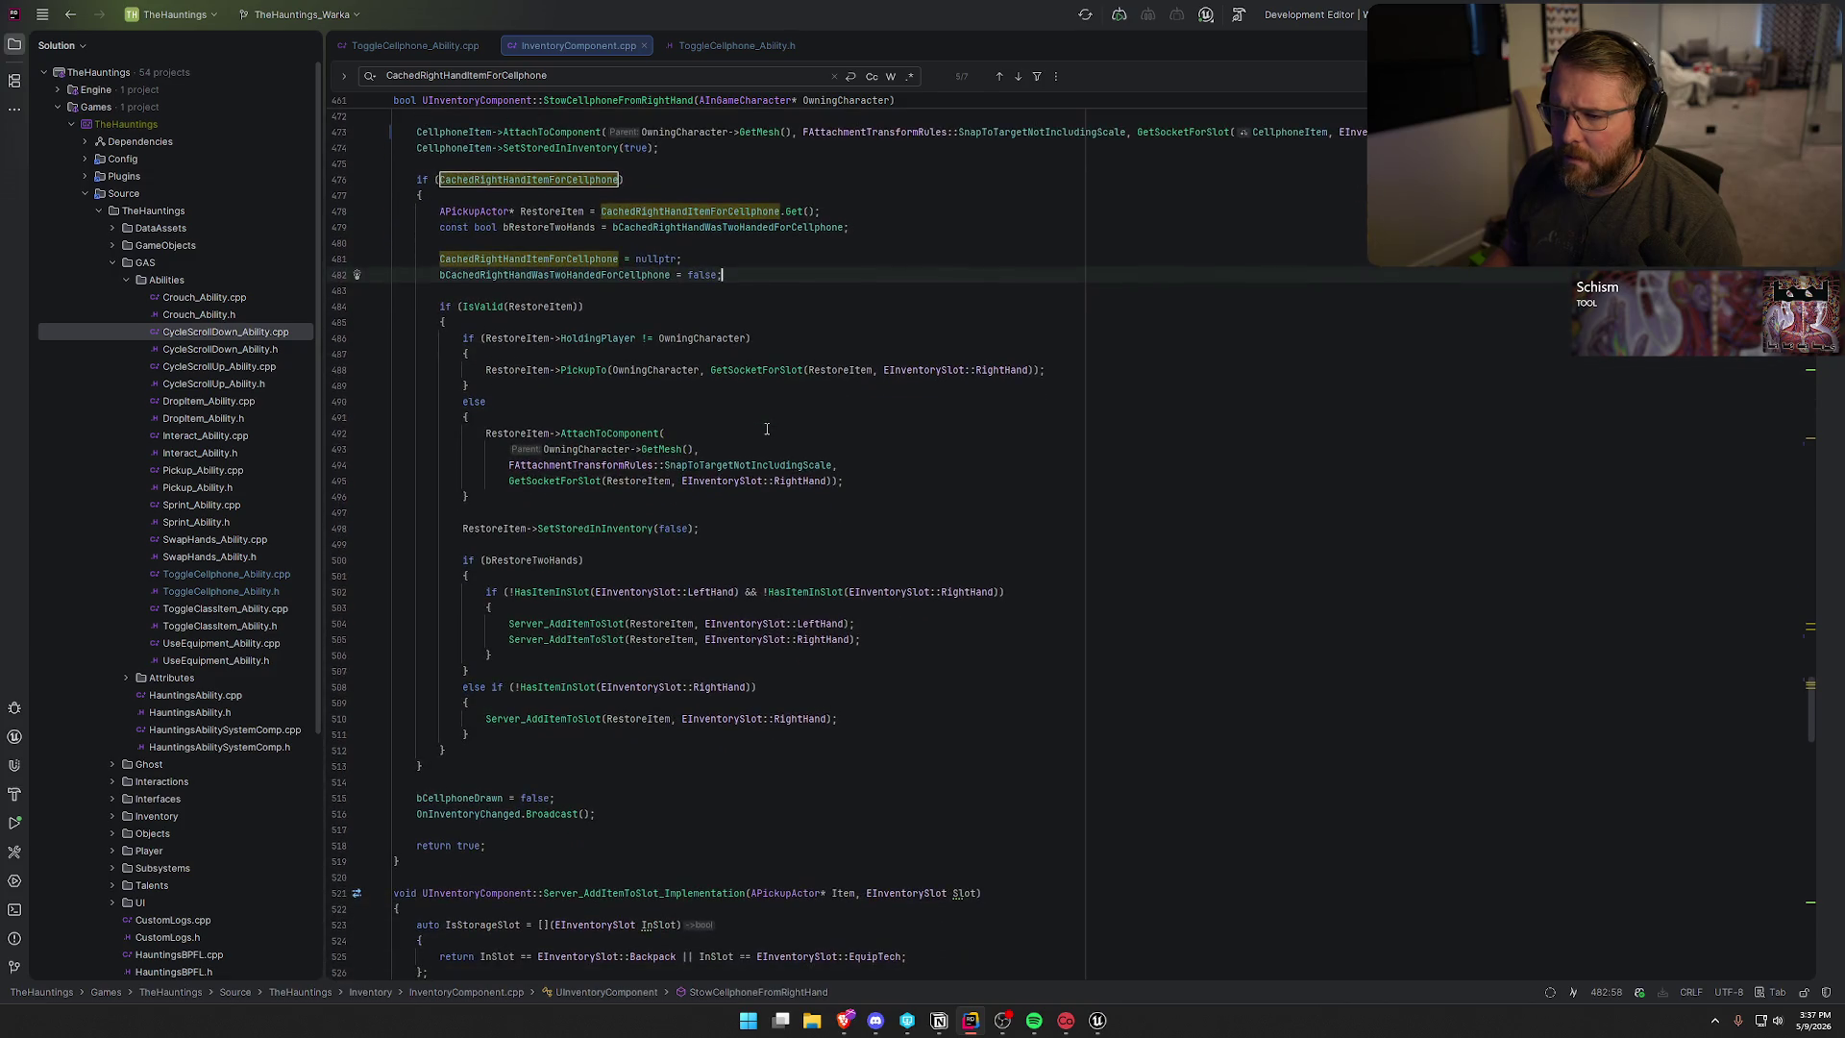
pyautogui.click(549, 308)
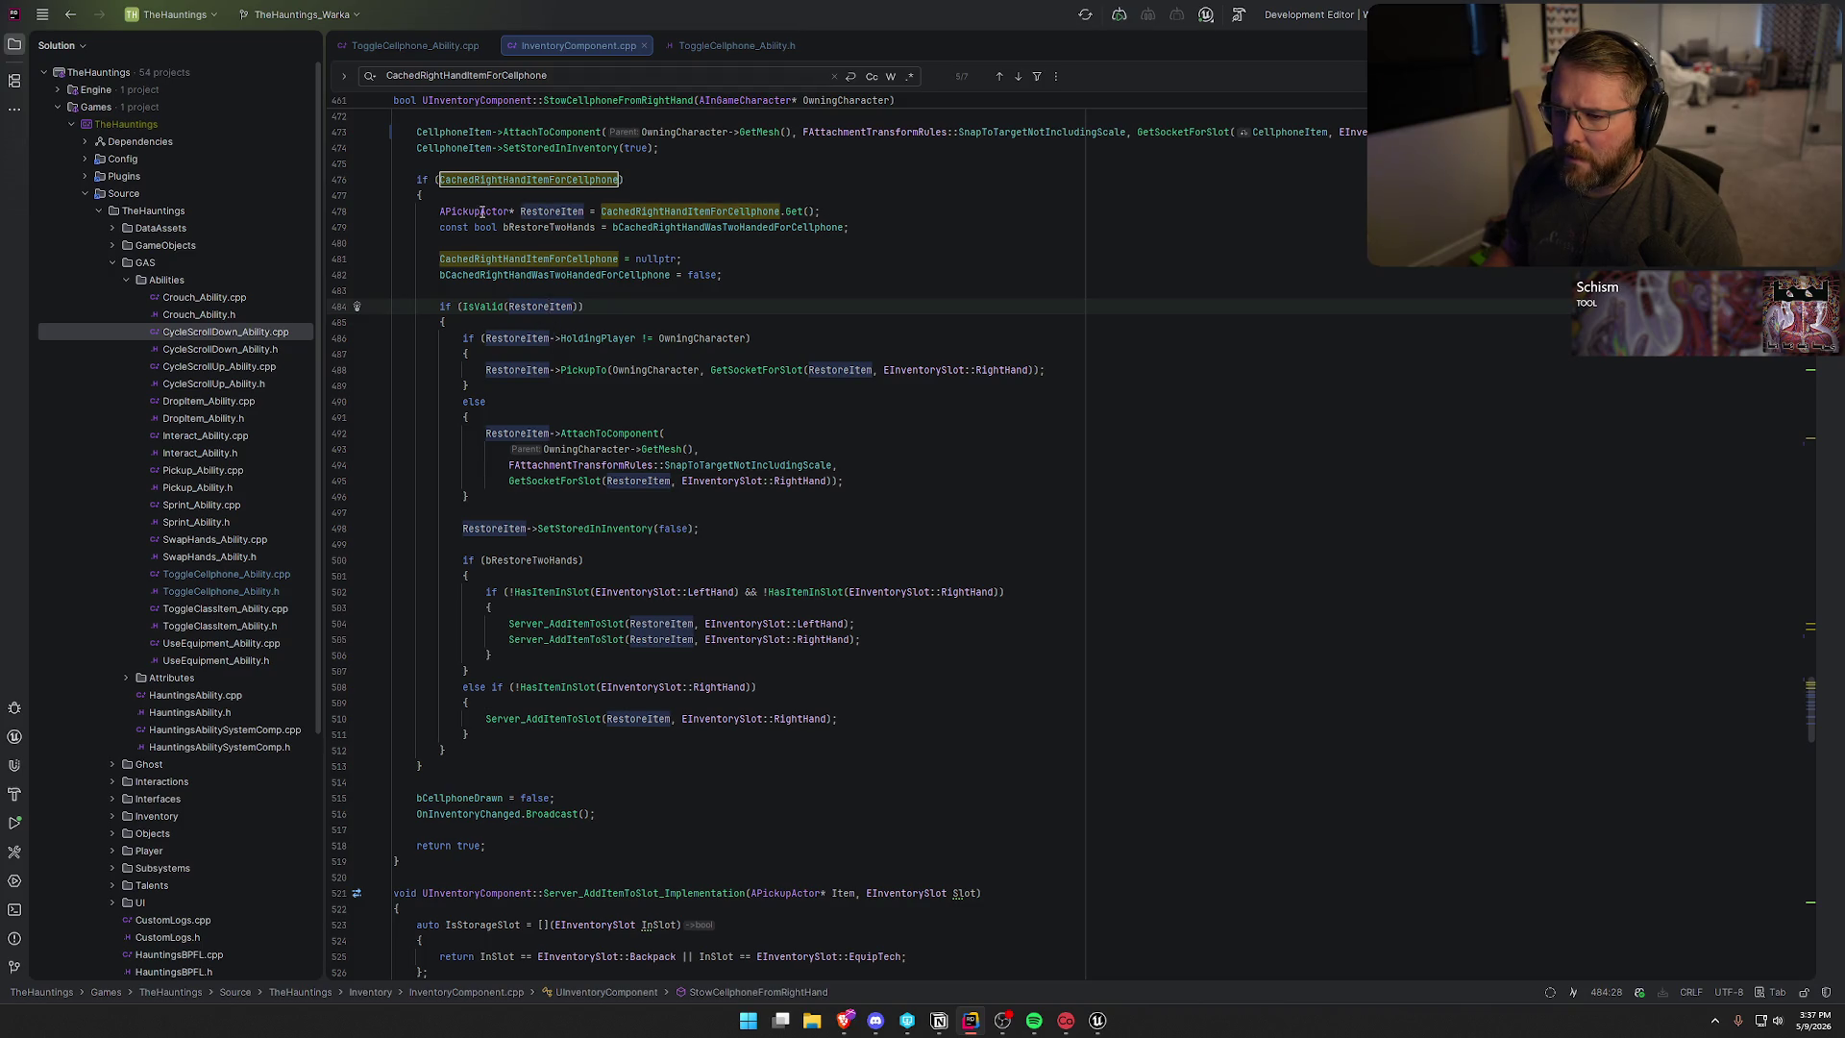
pyautogui.doubleClick(511, 212)
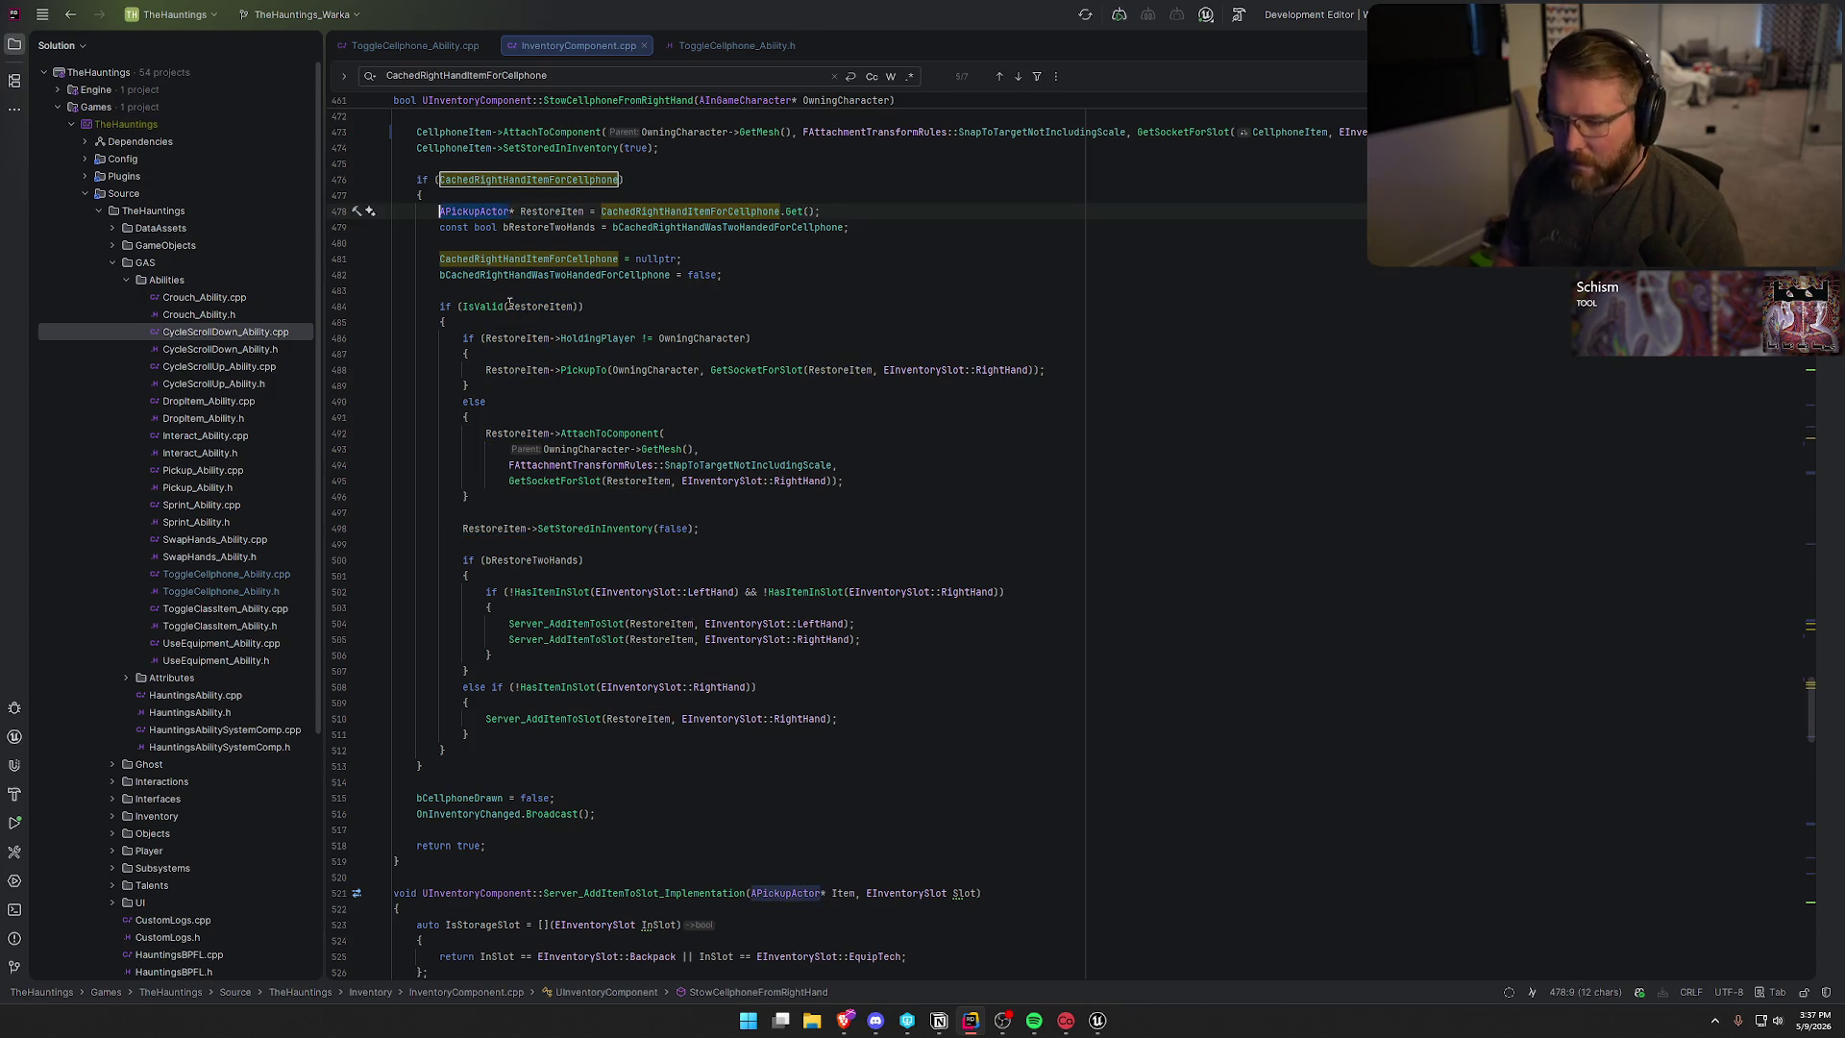
# - Change RestoreItem's declared type from APickupActor* to TObjectPtr<APickupActor>
pyautogui.press('BackSpace')
pyautogui.press('Delete')
pyautogui.write('TObjectPtr<')
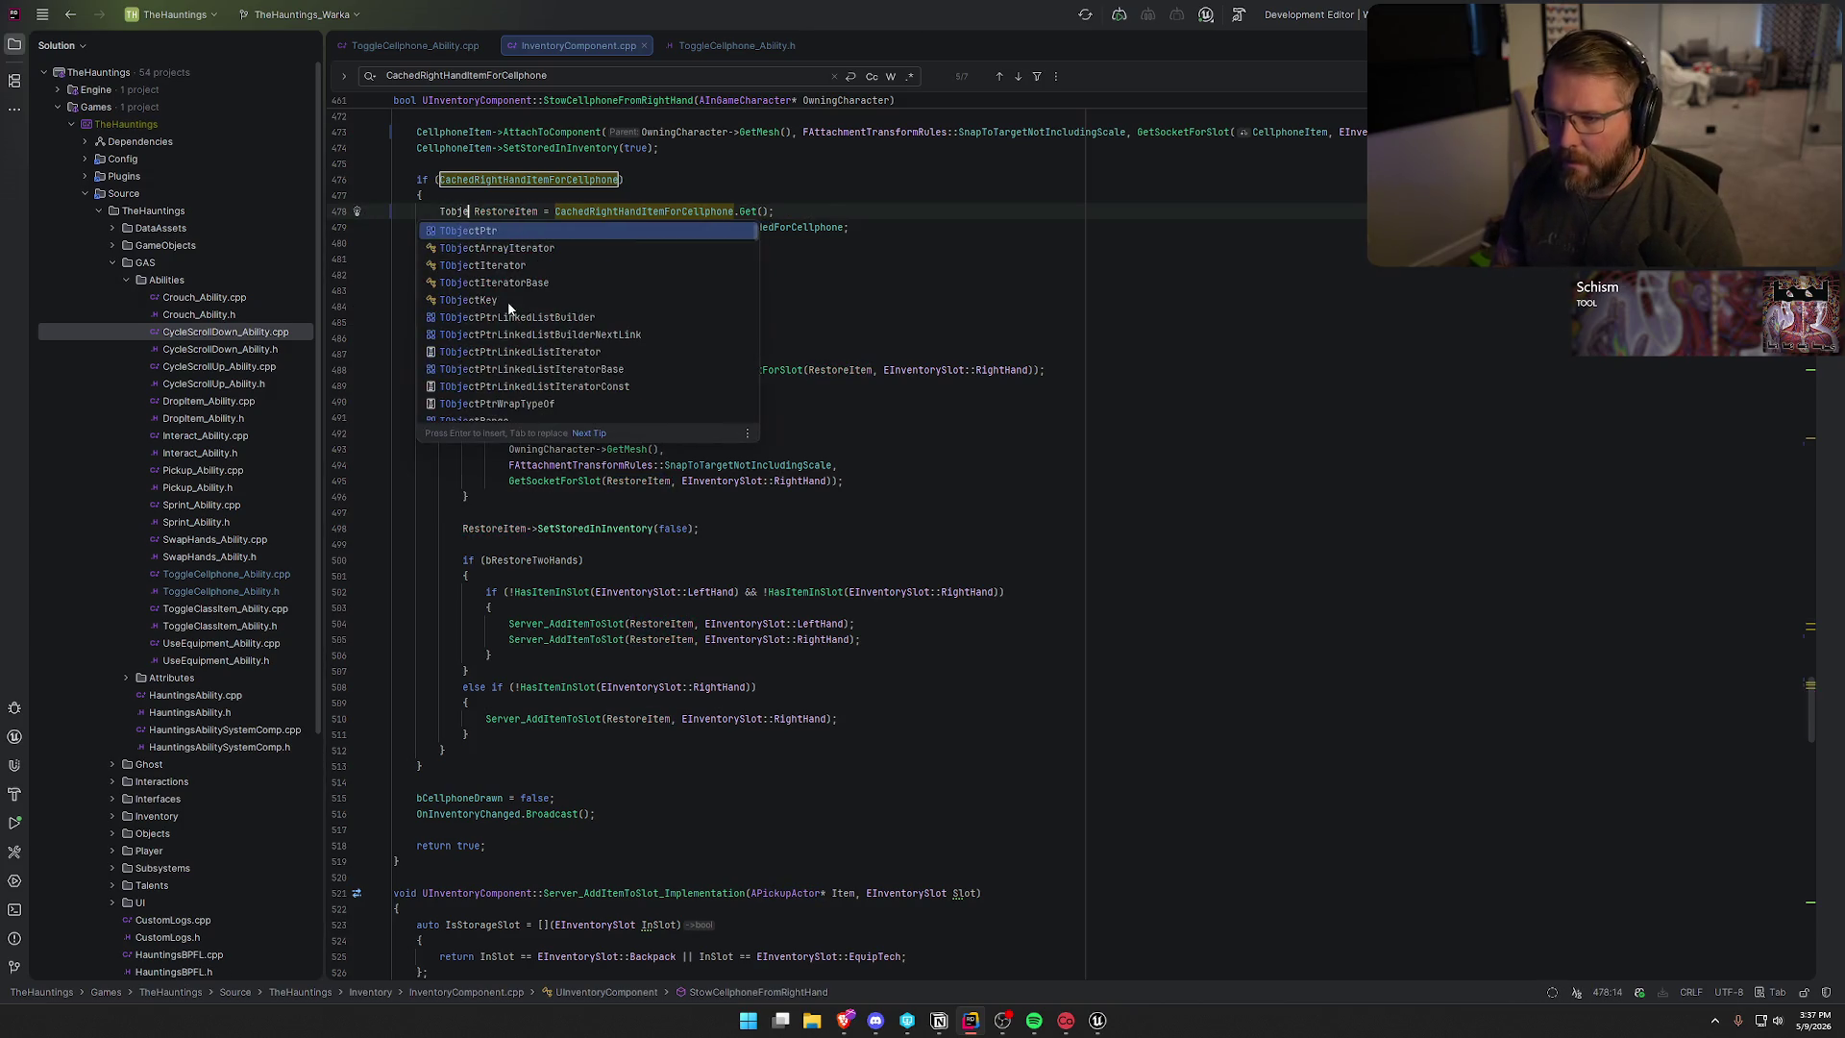
pyautogui.write('APickupActor')
pyautogui.press('Down')
pyautogui.press('Down')
pyautogui.press('Down')
pyautogui.press('End')
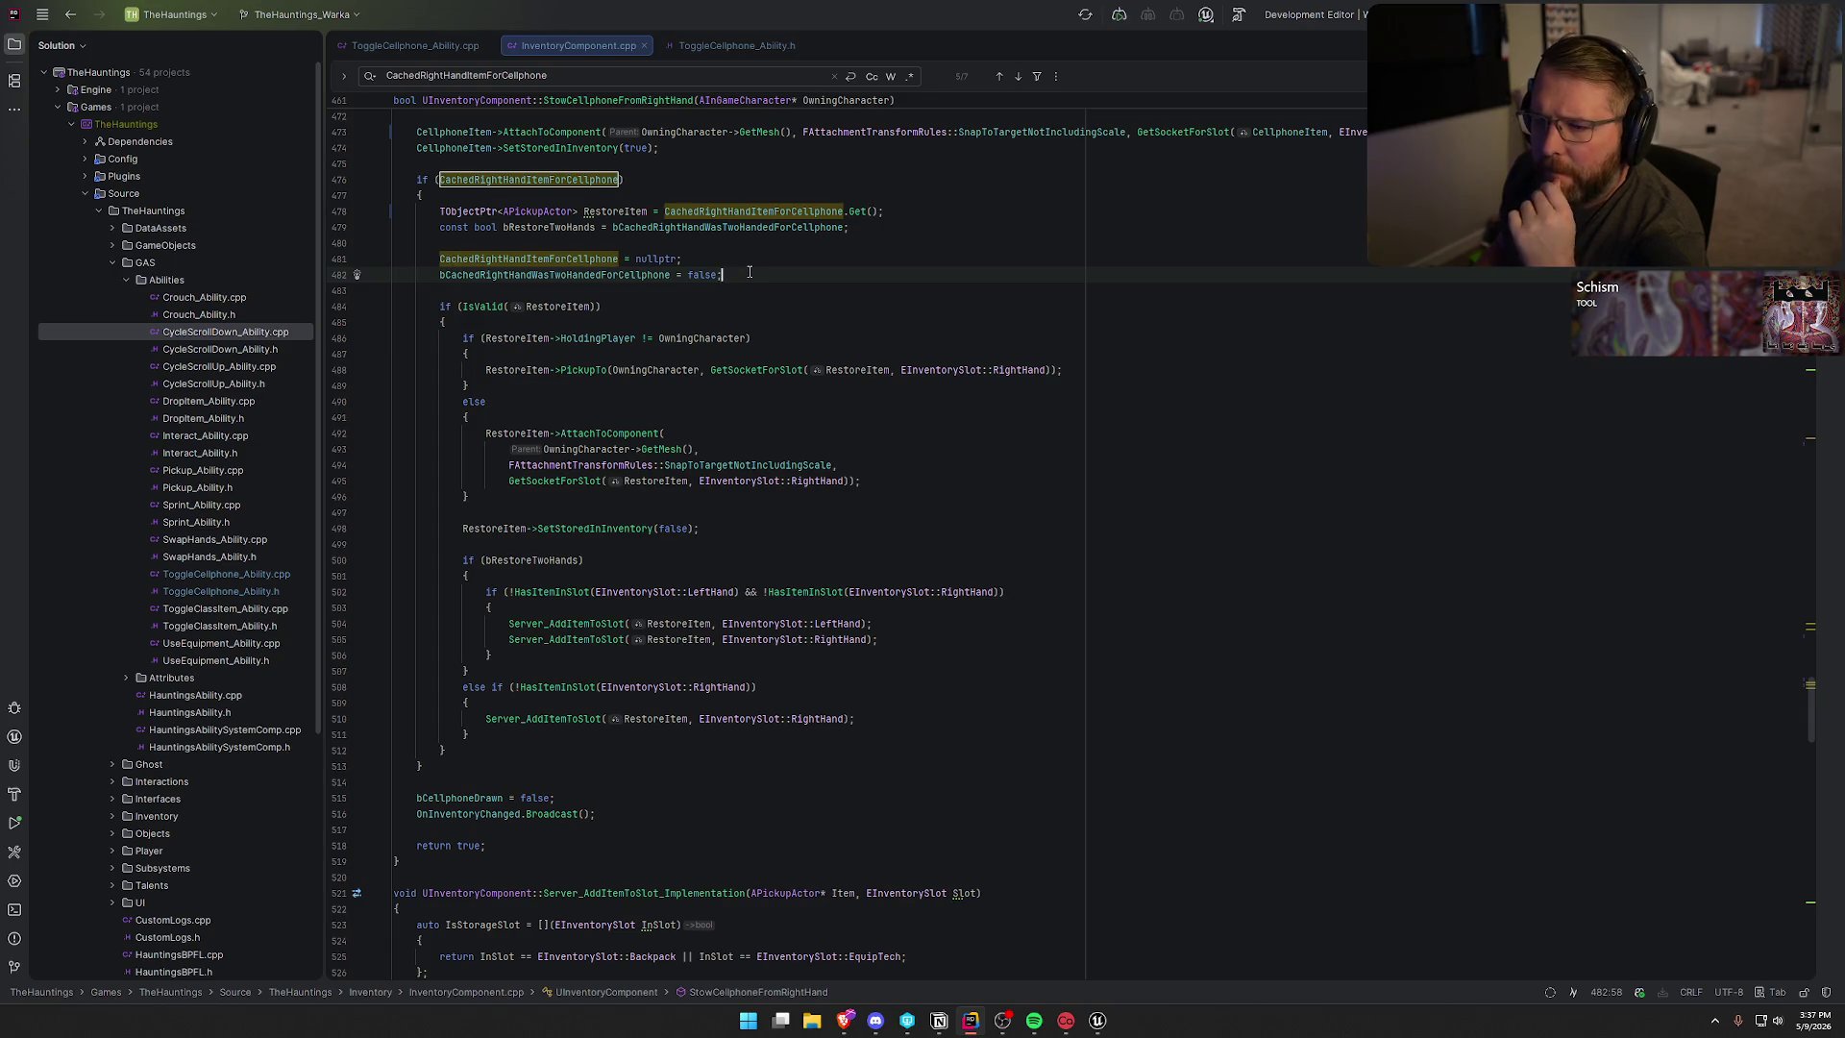
# - Highlight RestoreItem's uses, checking its PickUpTo call and the else-branch GetMesh argument
pyautogui.doubleClick(588, 211)
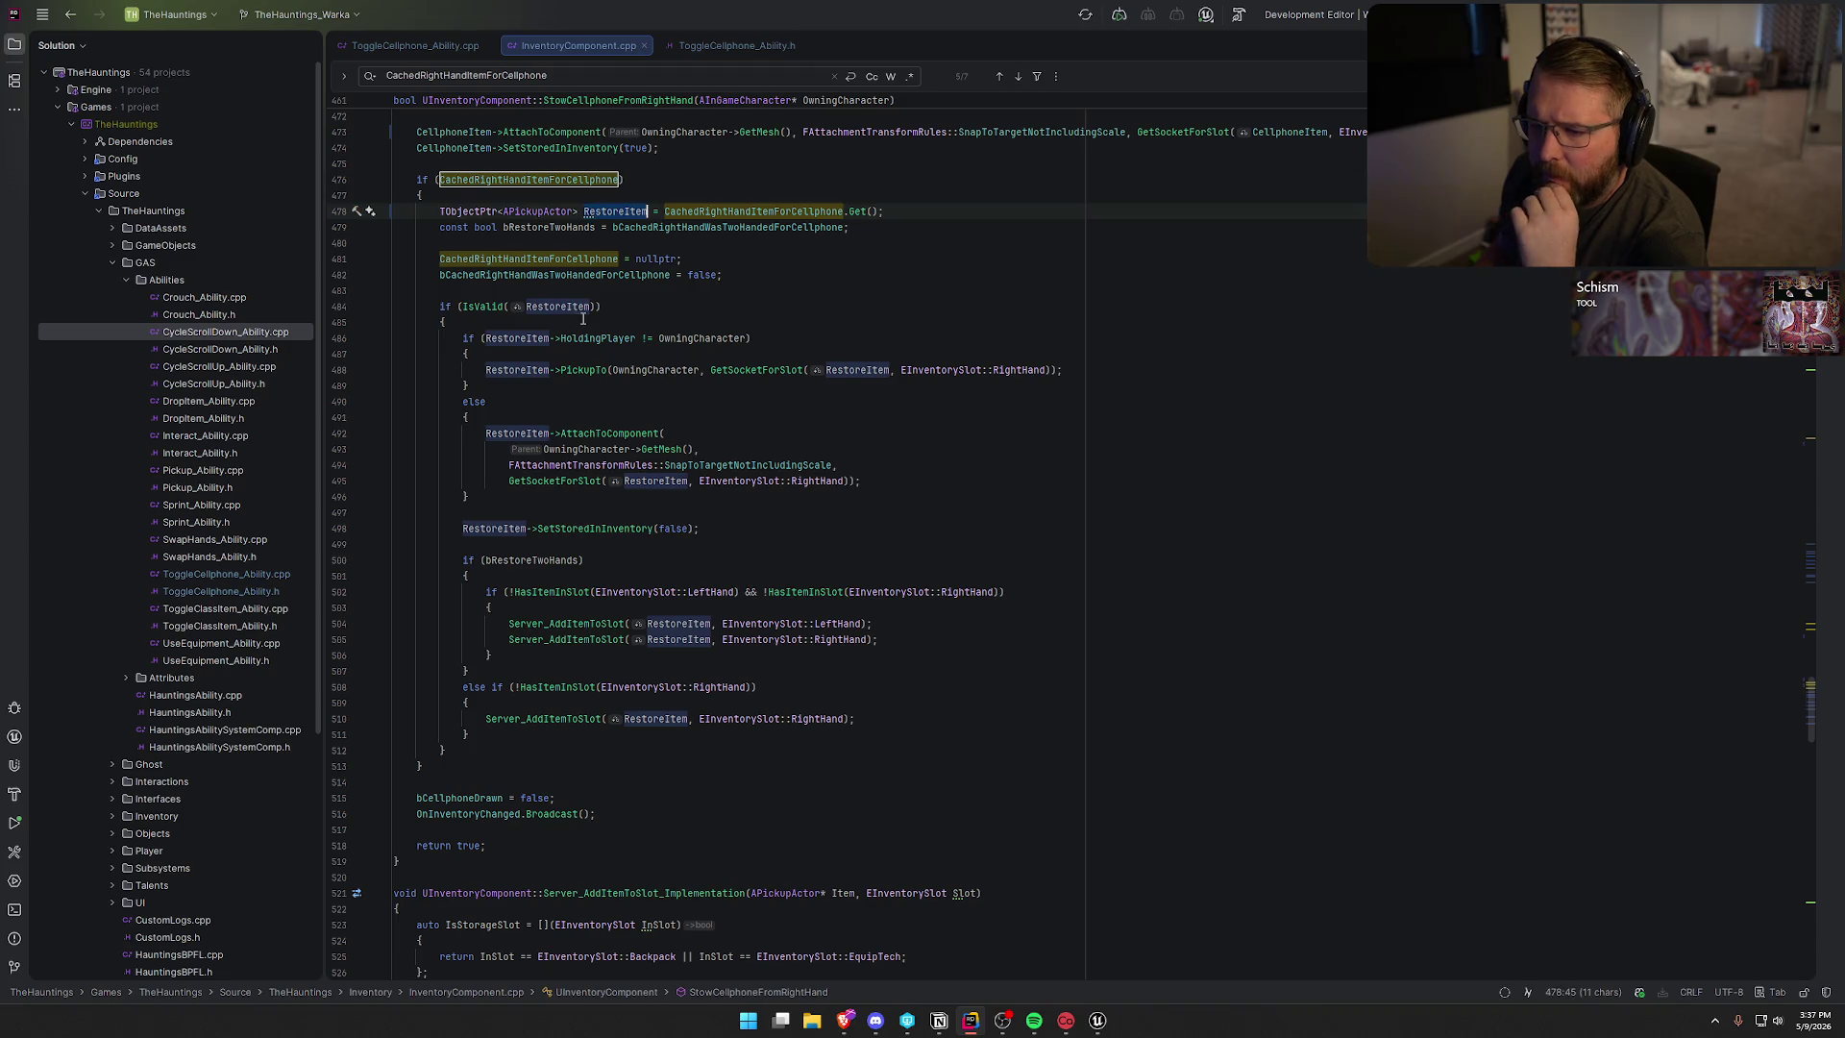
pyautogui.scroll(-2, 584, 319)
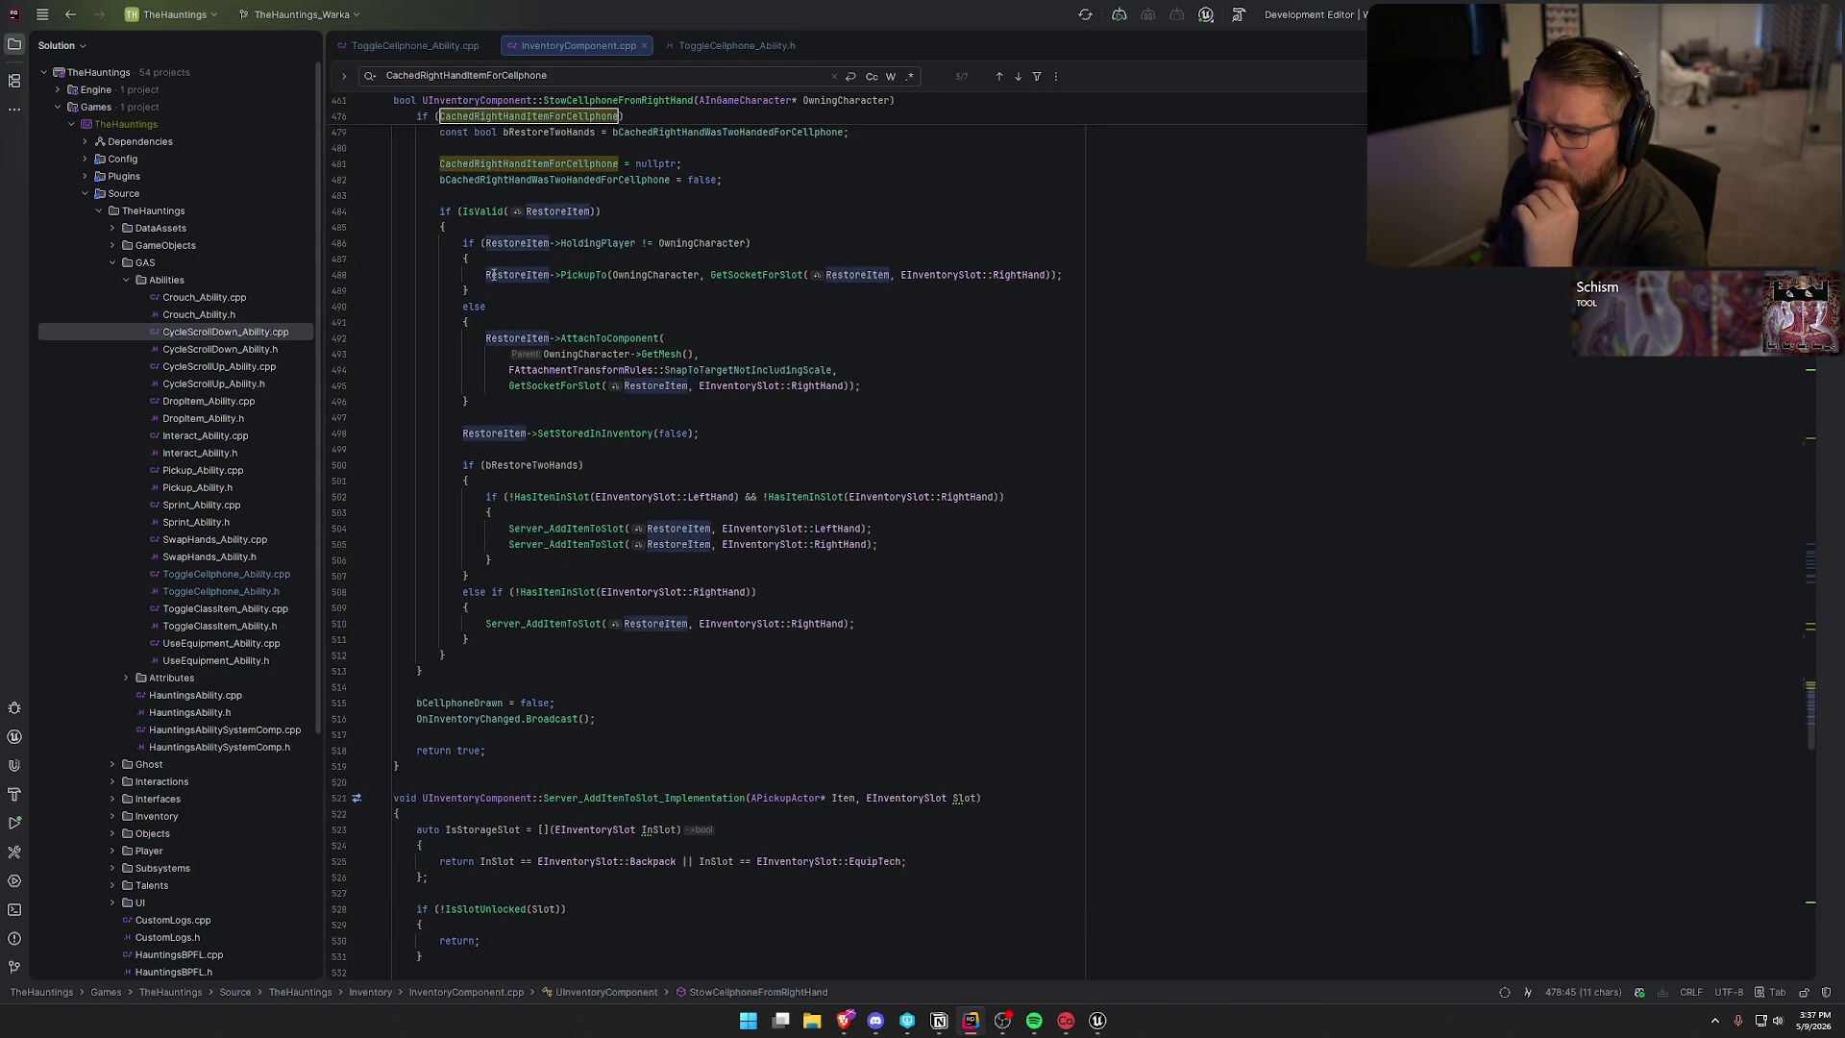
pyautogui.moveTo(764, 280)
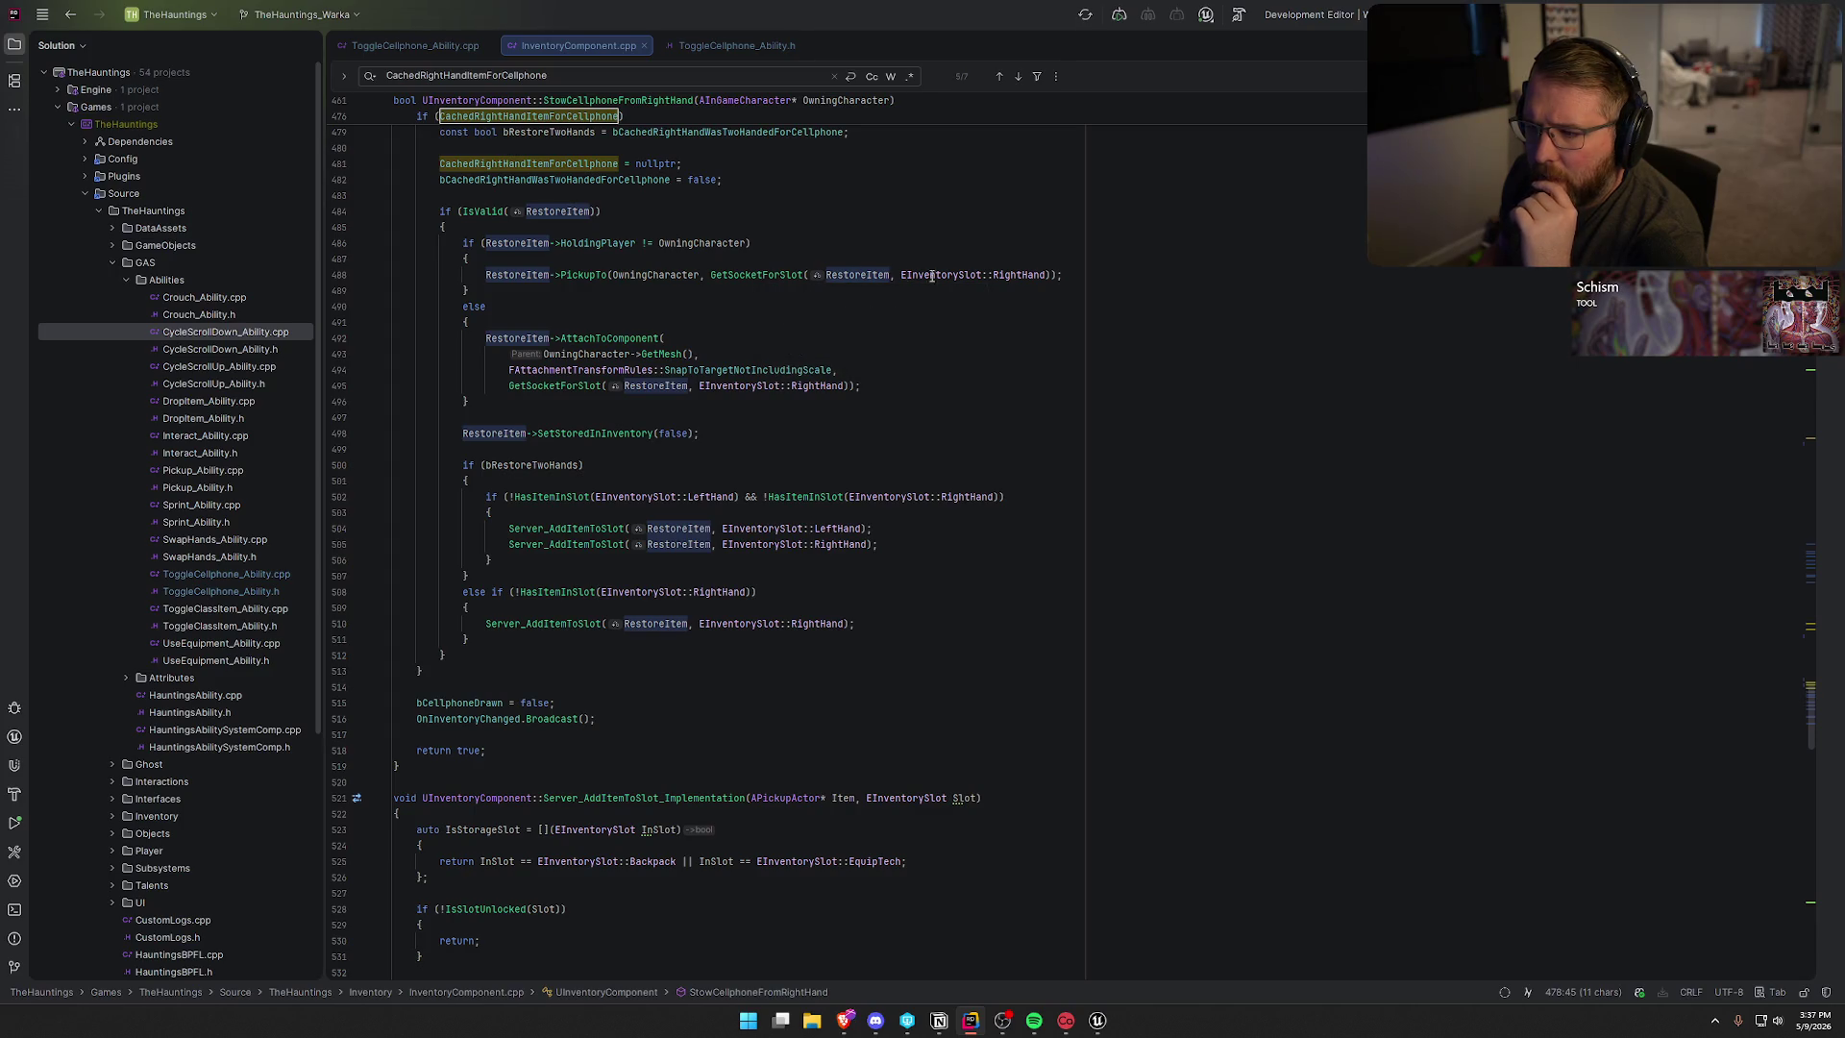
pyautogui.click(586, 276)
pyautogui.scroll(-2, 769, 327)
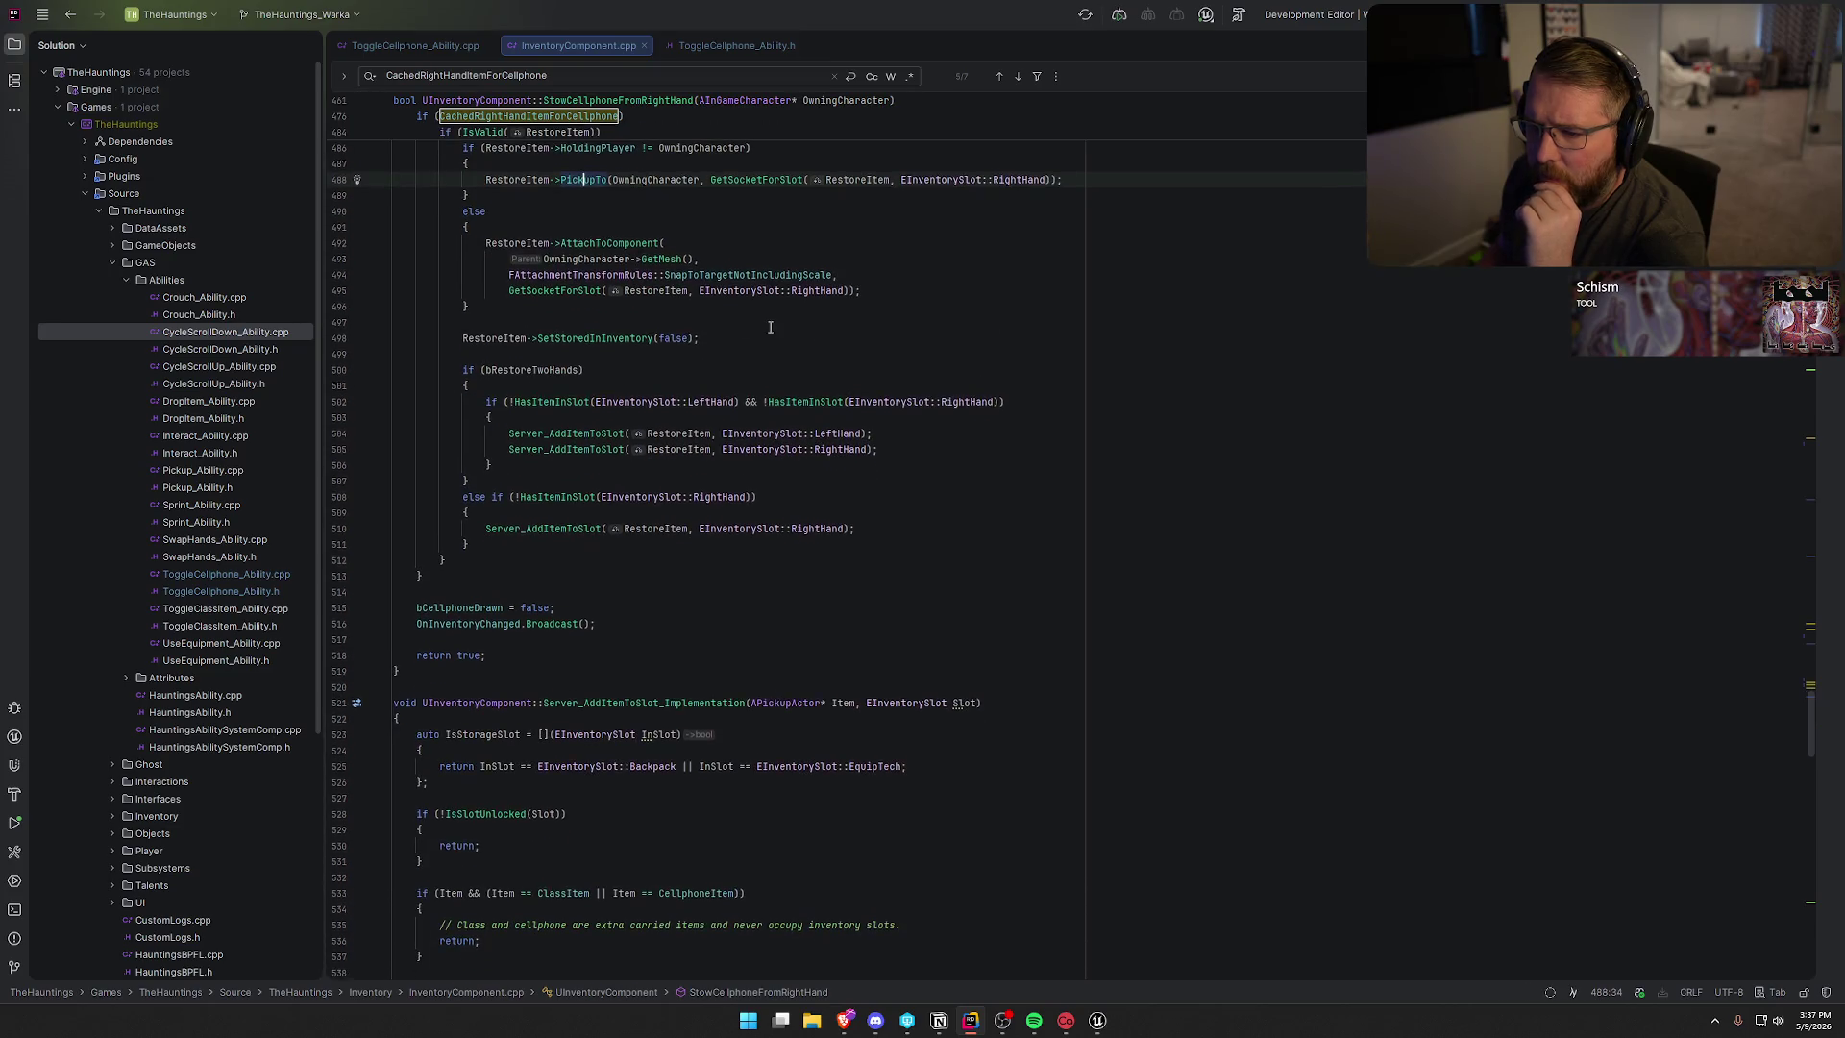
pyautogui.click(508, 259)
# - Join GetMesh onto RestoreItem's AttachToComponent line, undoing the accidentally deleted attachment rules
pyautogui.press('BackSpace')
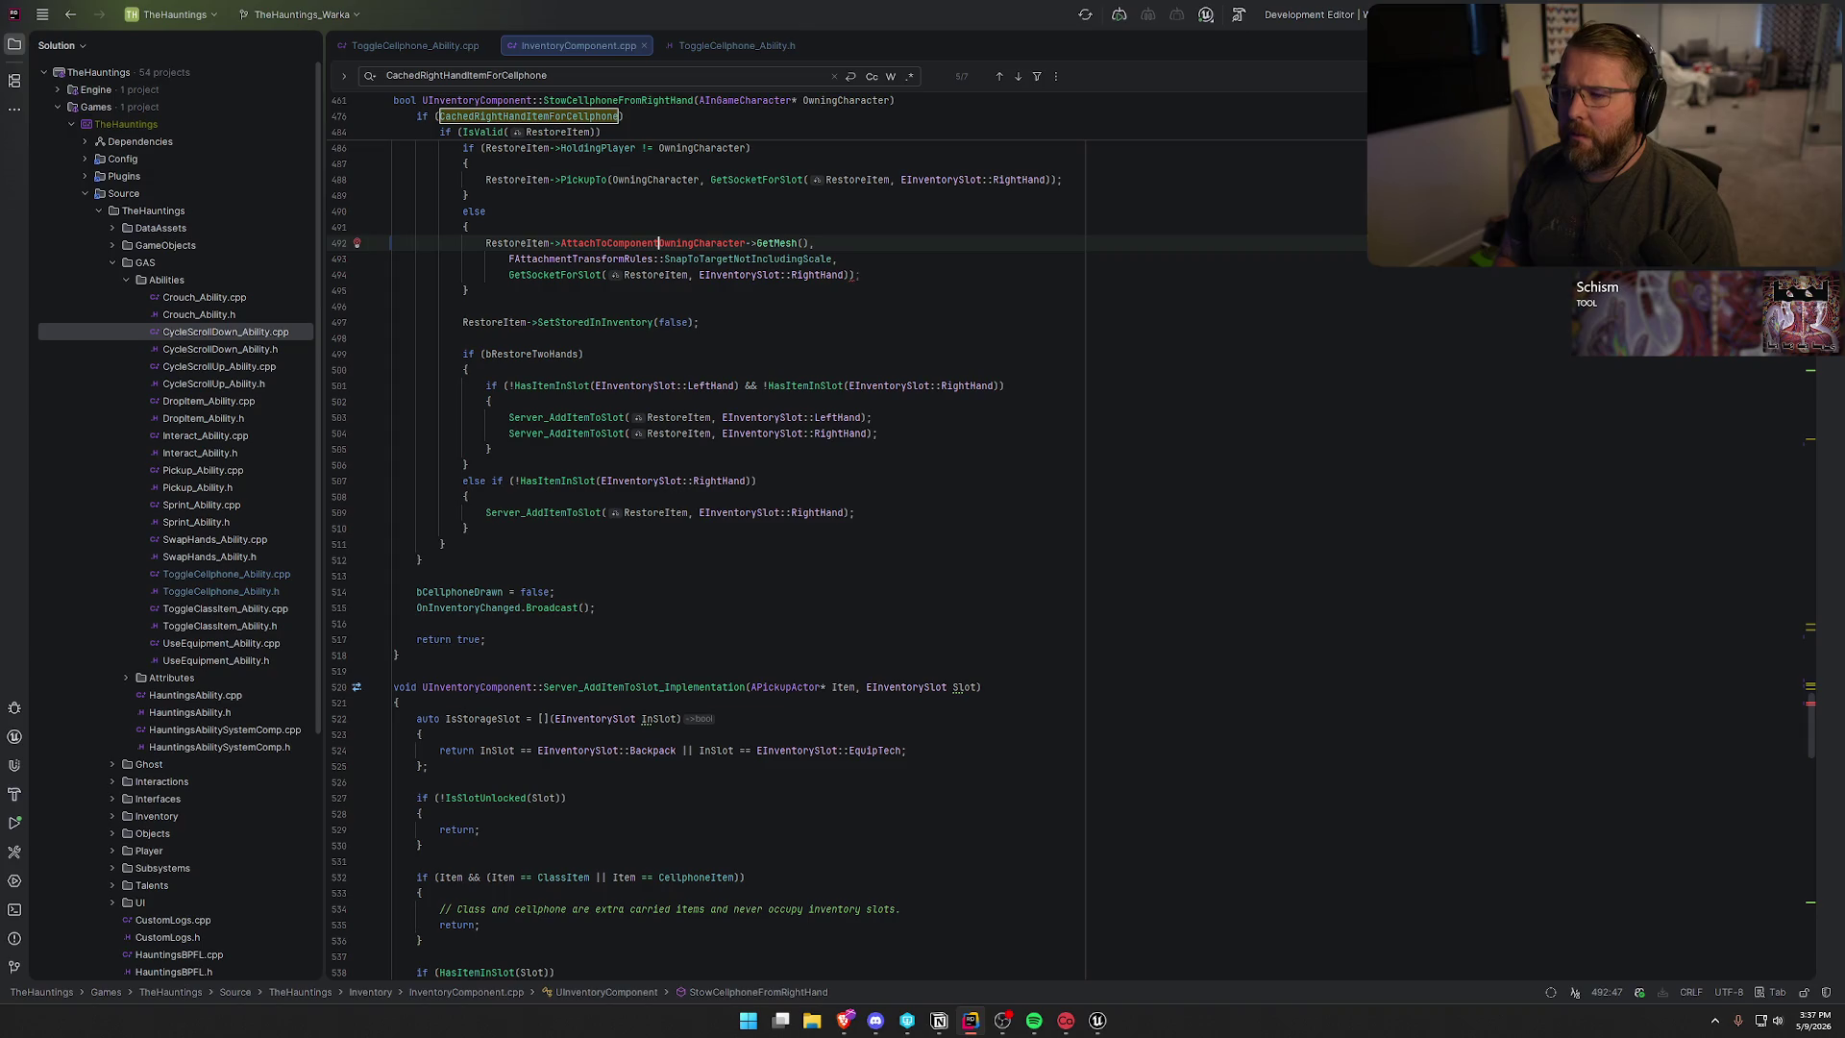
pyautogui.write('(')
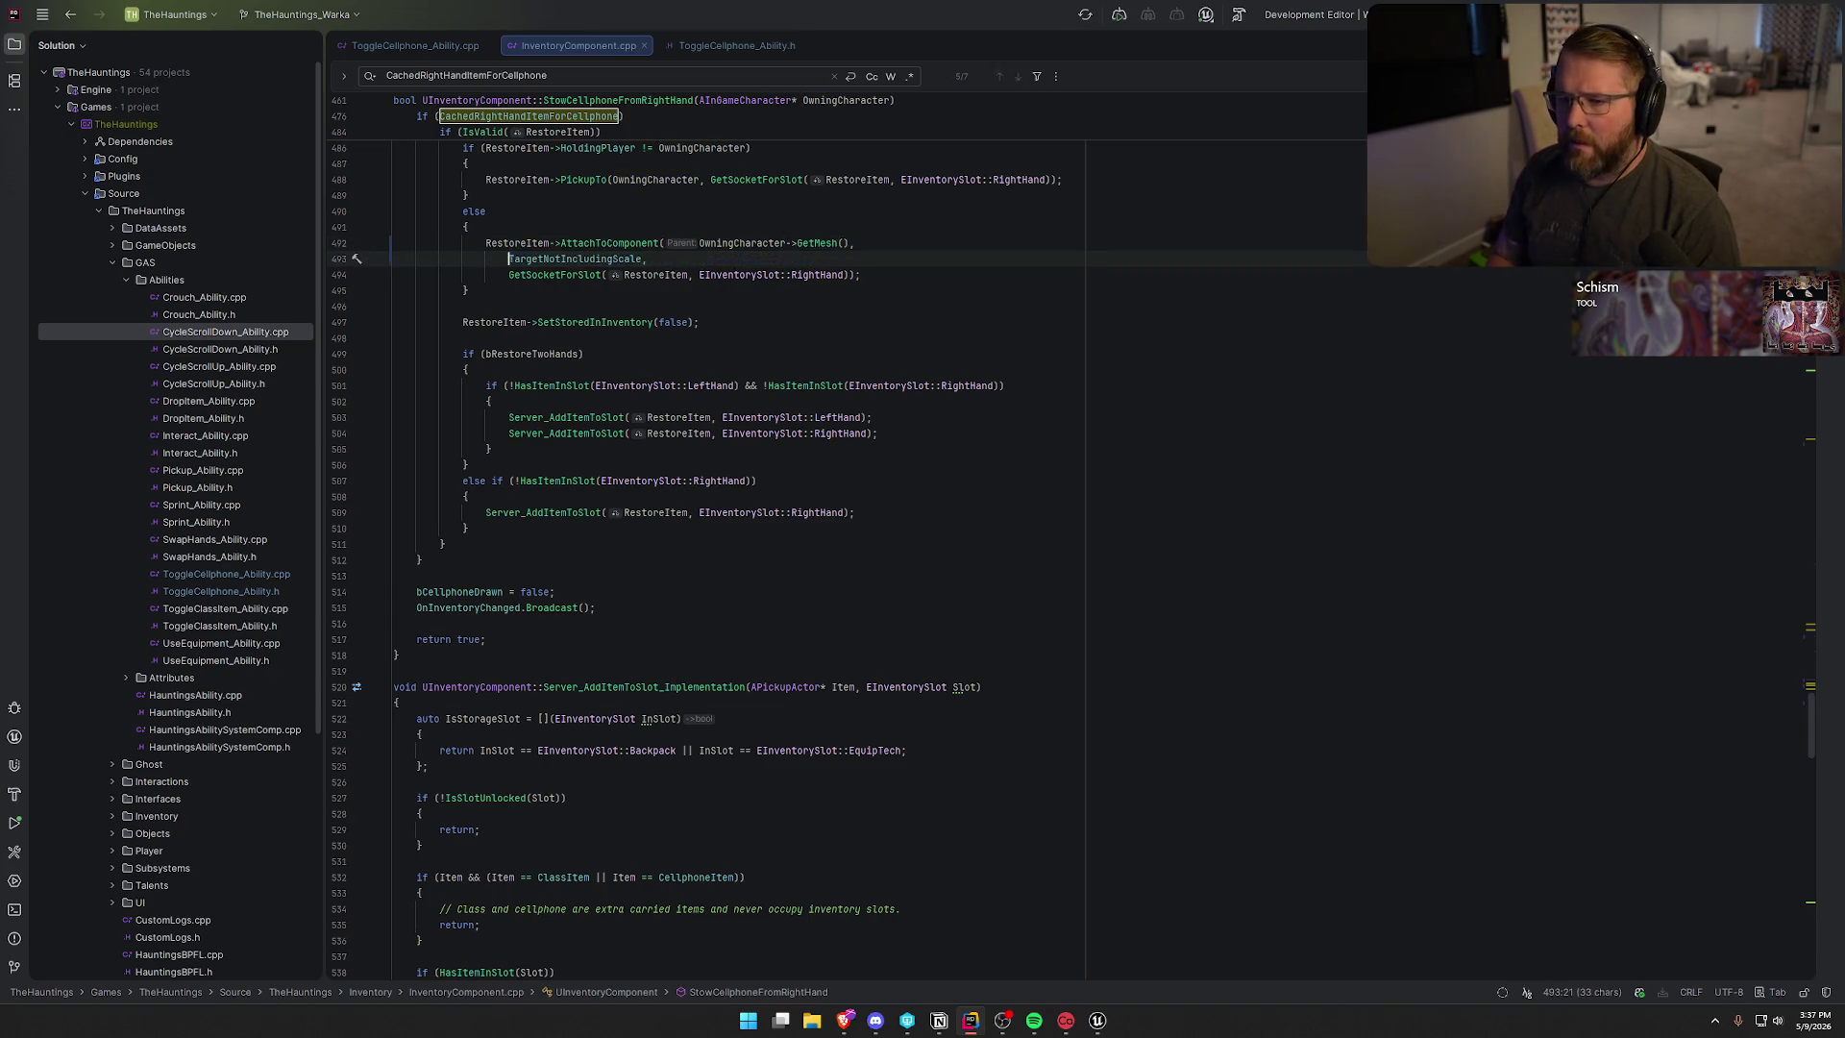
pyautogui.hotkey('ctrl', 'z')
pyautogui.hotkey('ctrl', 'z')
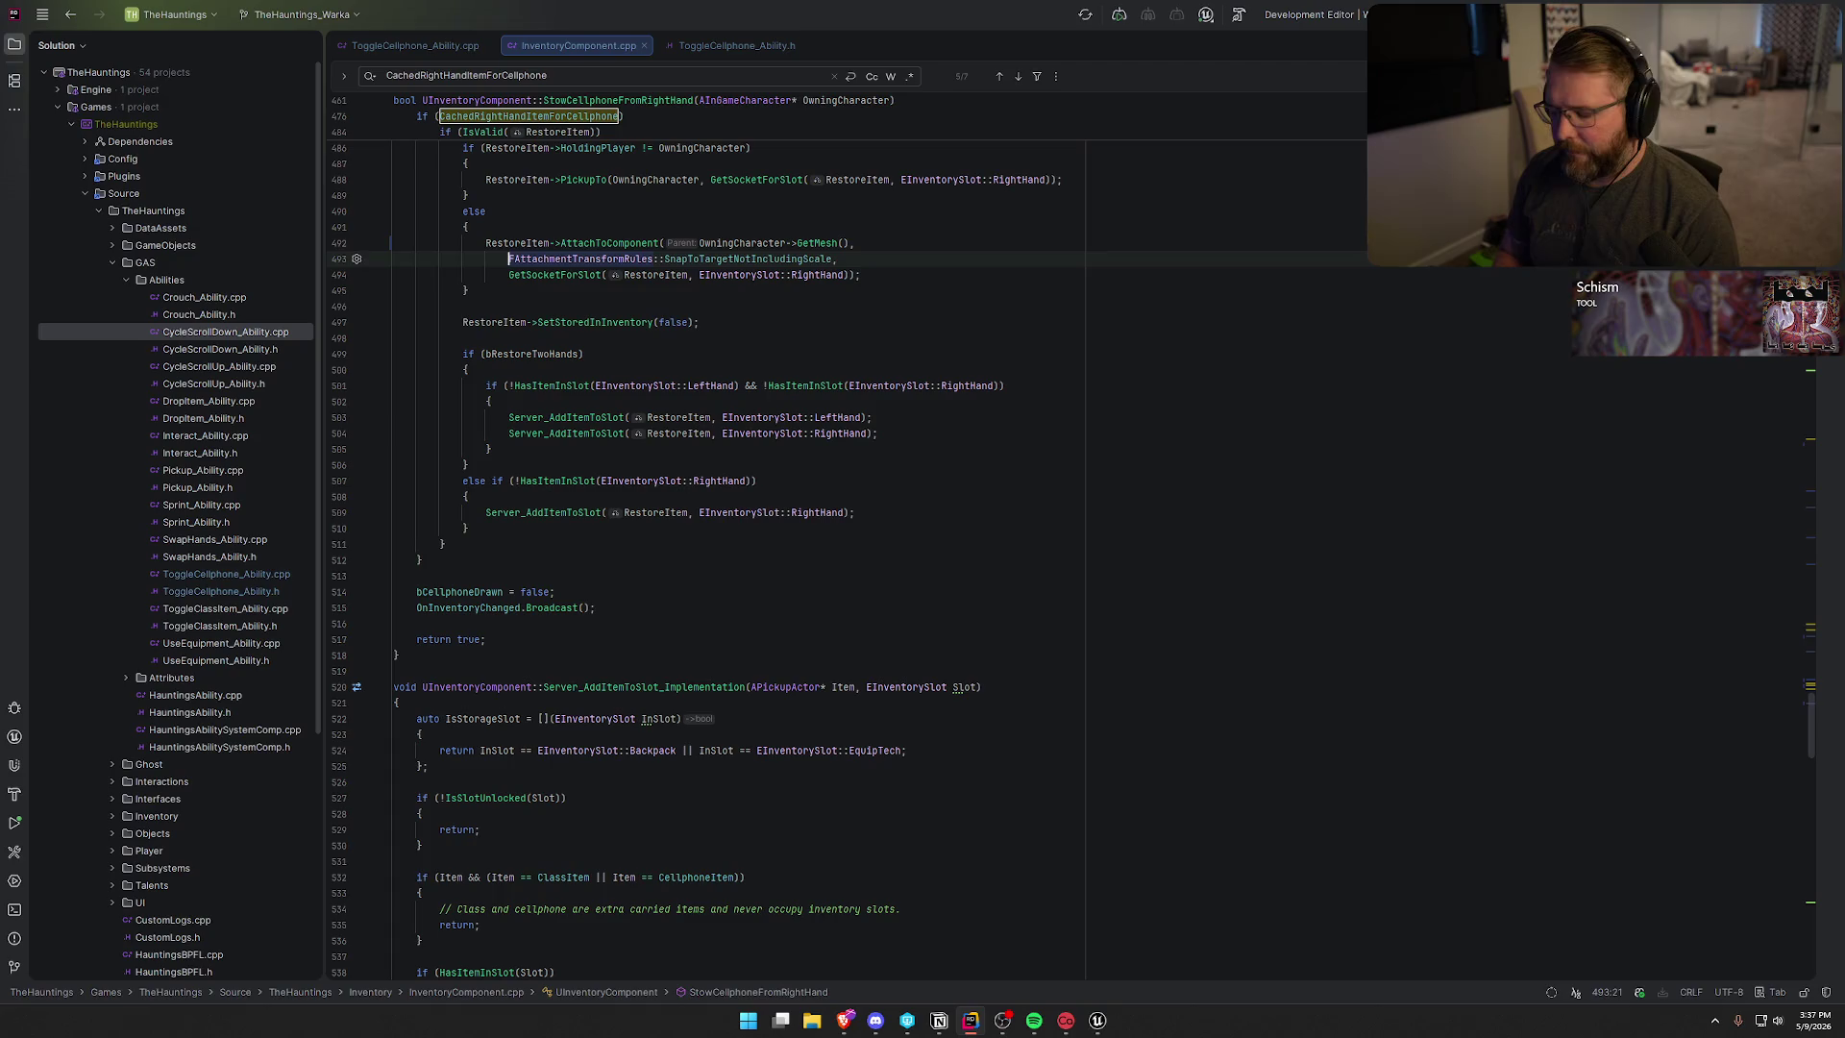
pyautogui.hotkey('ctrl', 'z')
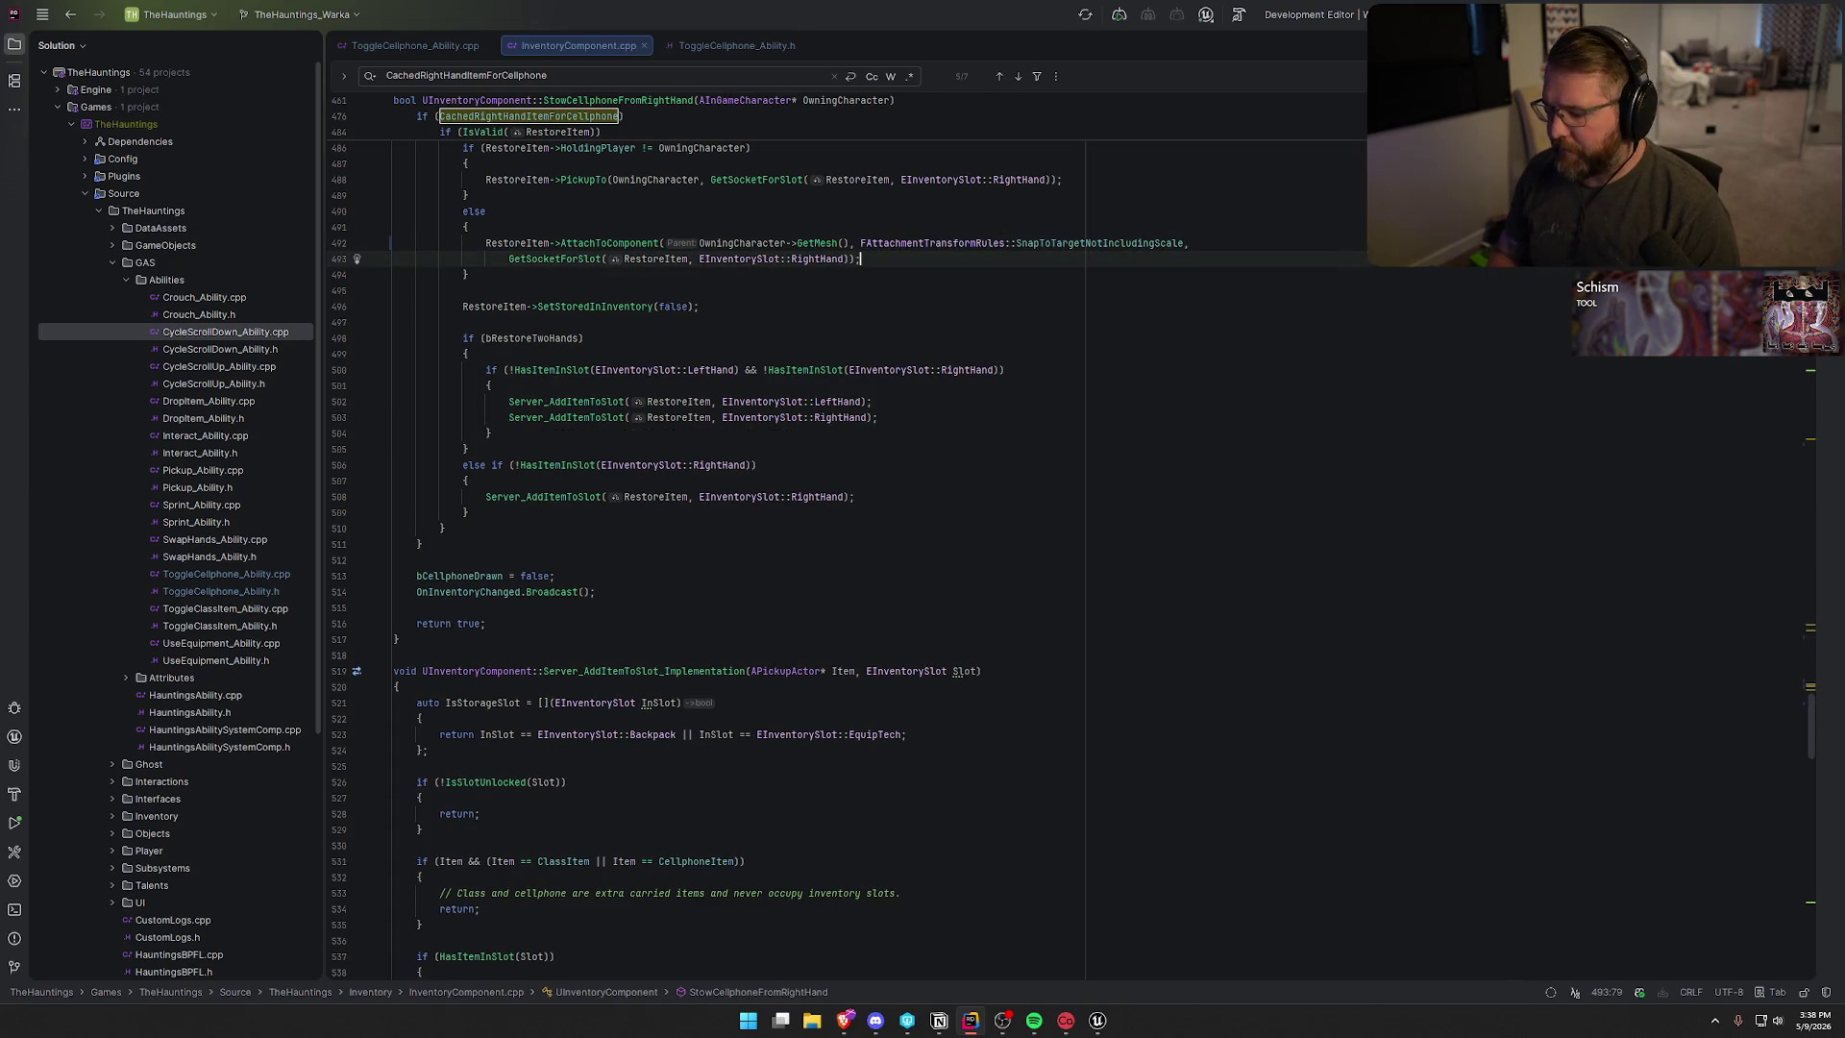
pyautogui.hotkey('ctrl', 'z')
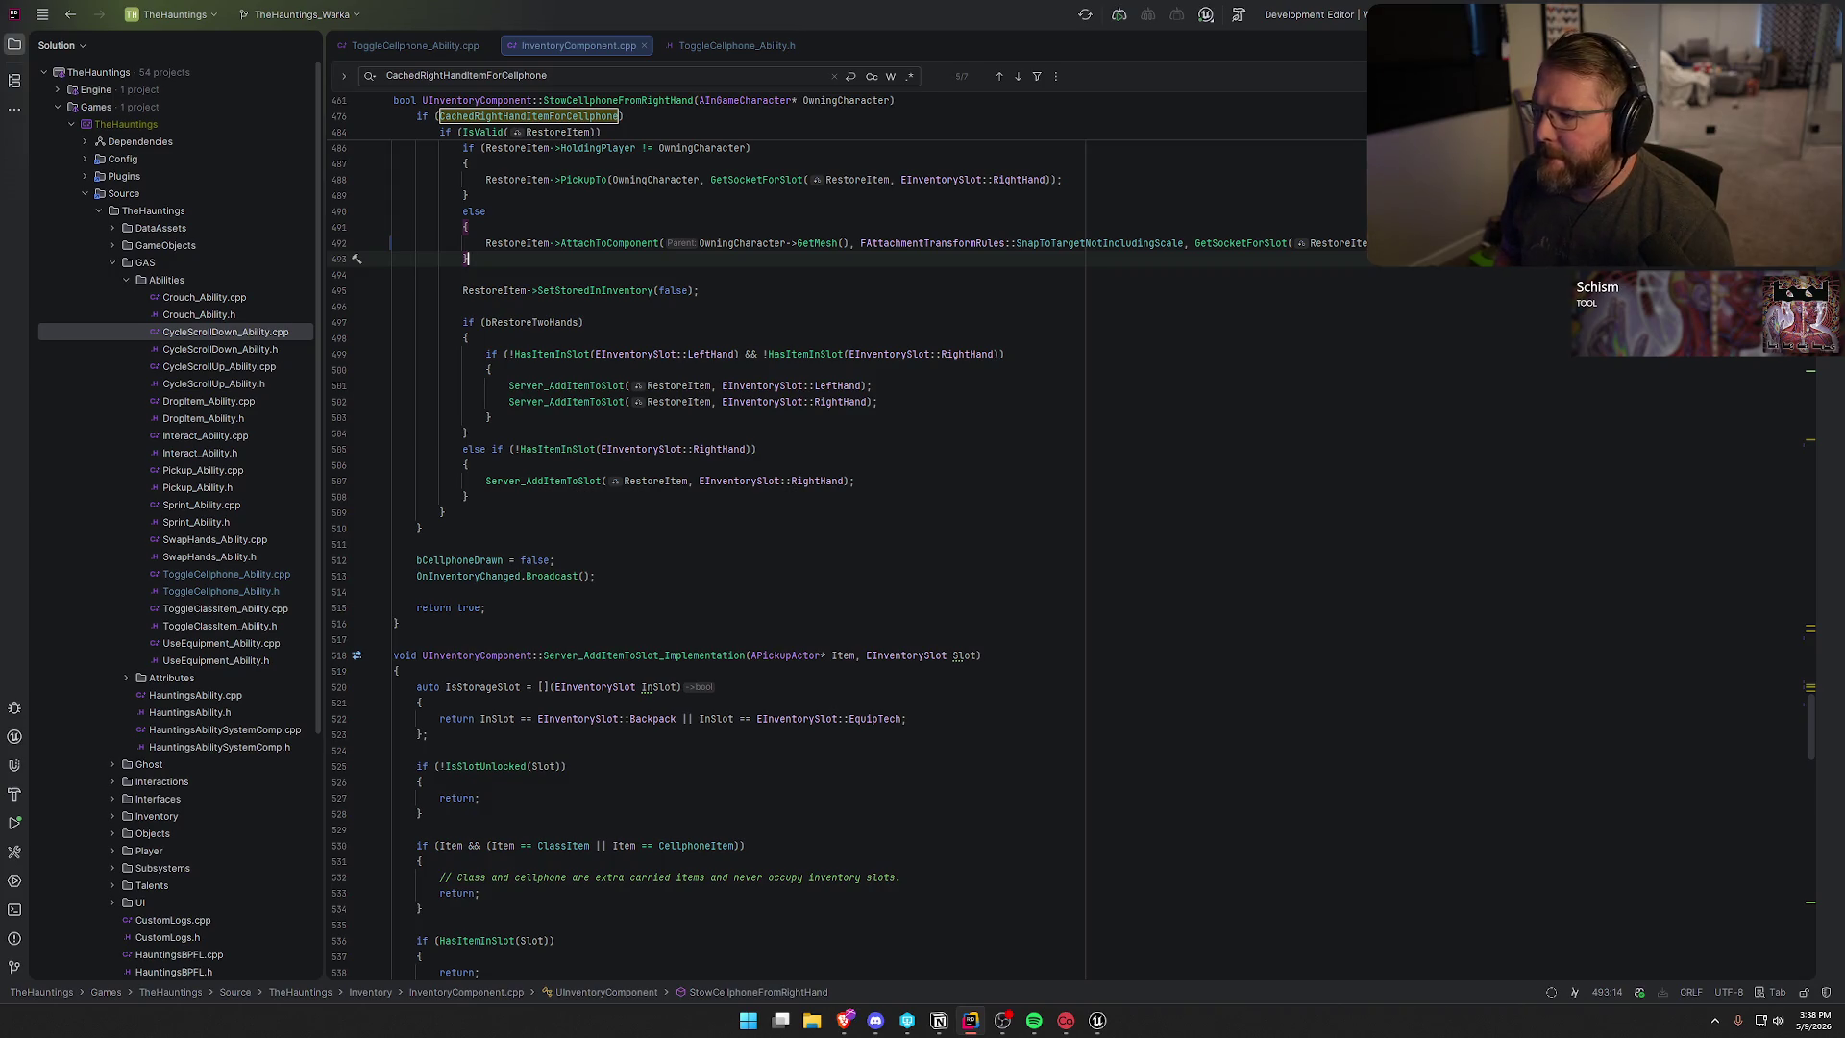
# - Review the right-hand slot branch below, then bring up Unreal Editor
pyautogui.press('Down')
pyautogui.press('Down')
pyautogui.press('Down')
pyautogui.press('End')
pyautogui.press('Down')
pyautogui.press('Down')
pyautogui.press('Down')
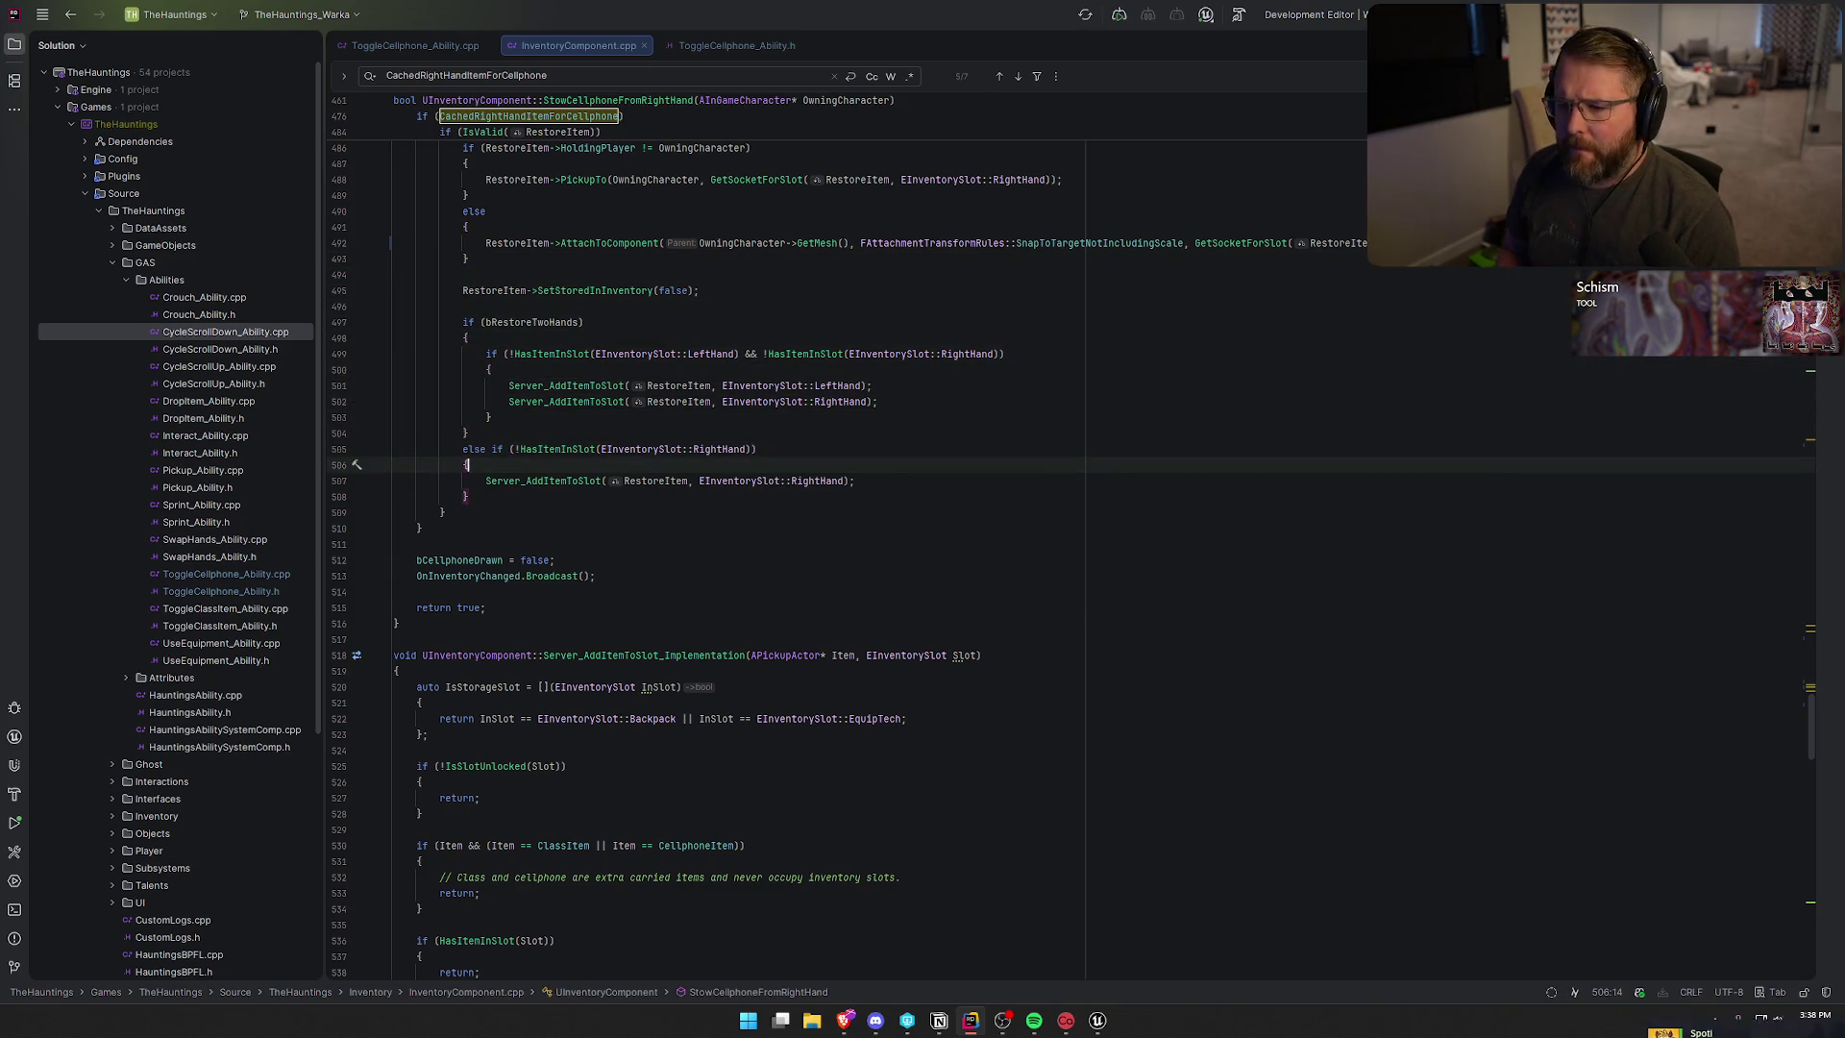
pyautogui.press('Down')
pyautogui.press('Down')
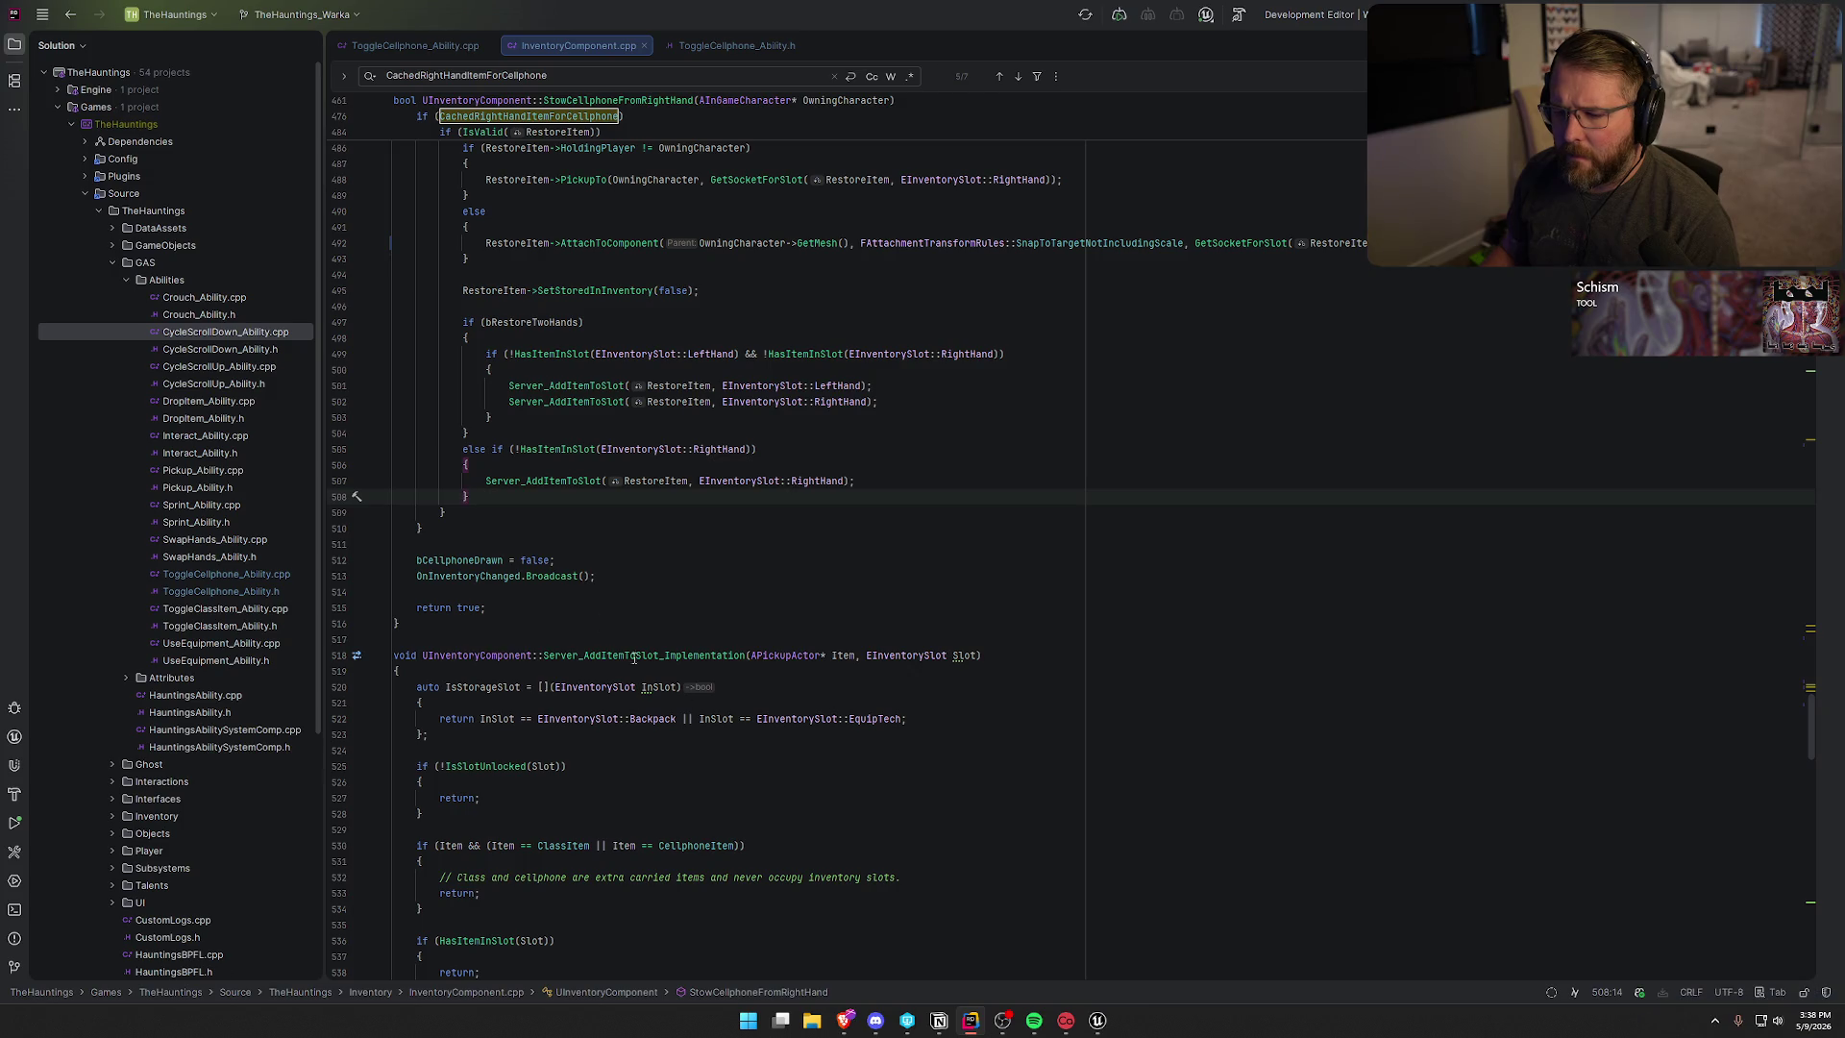
pyautogui.click(1097, 1020)
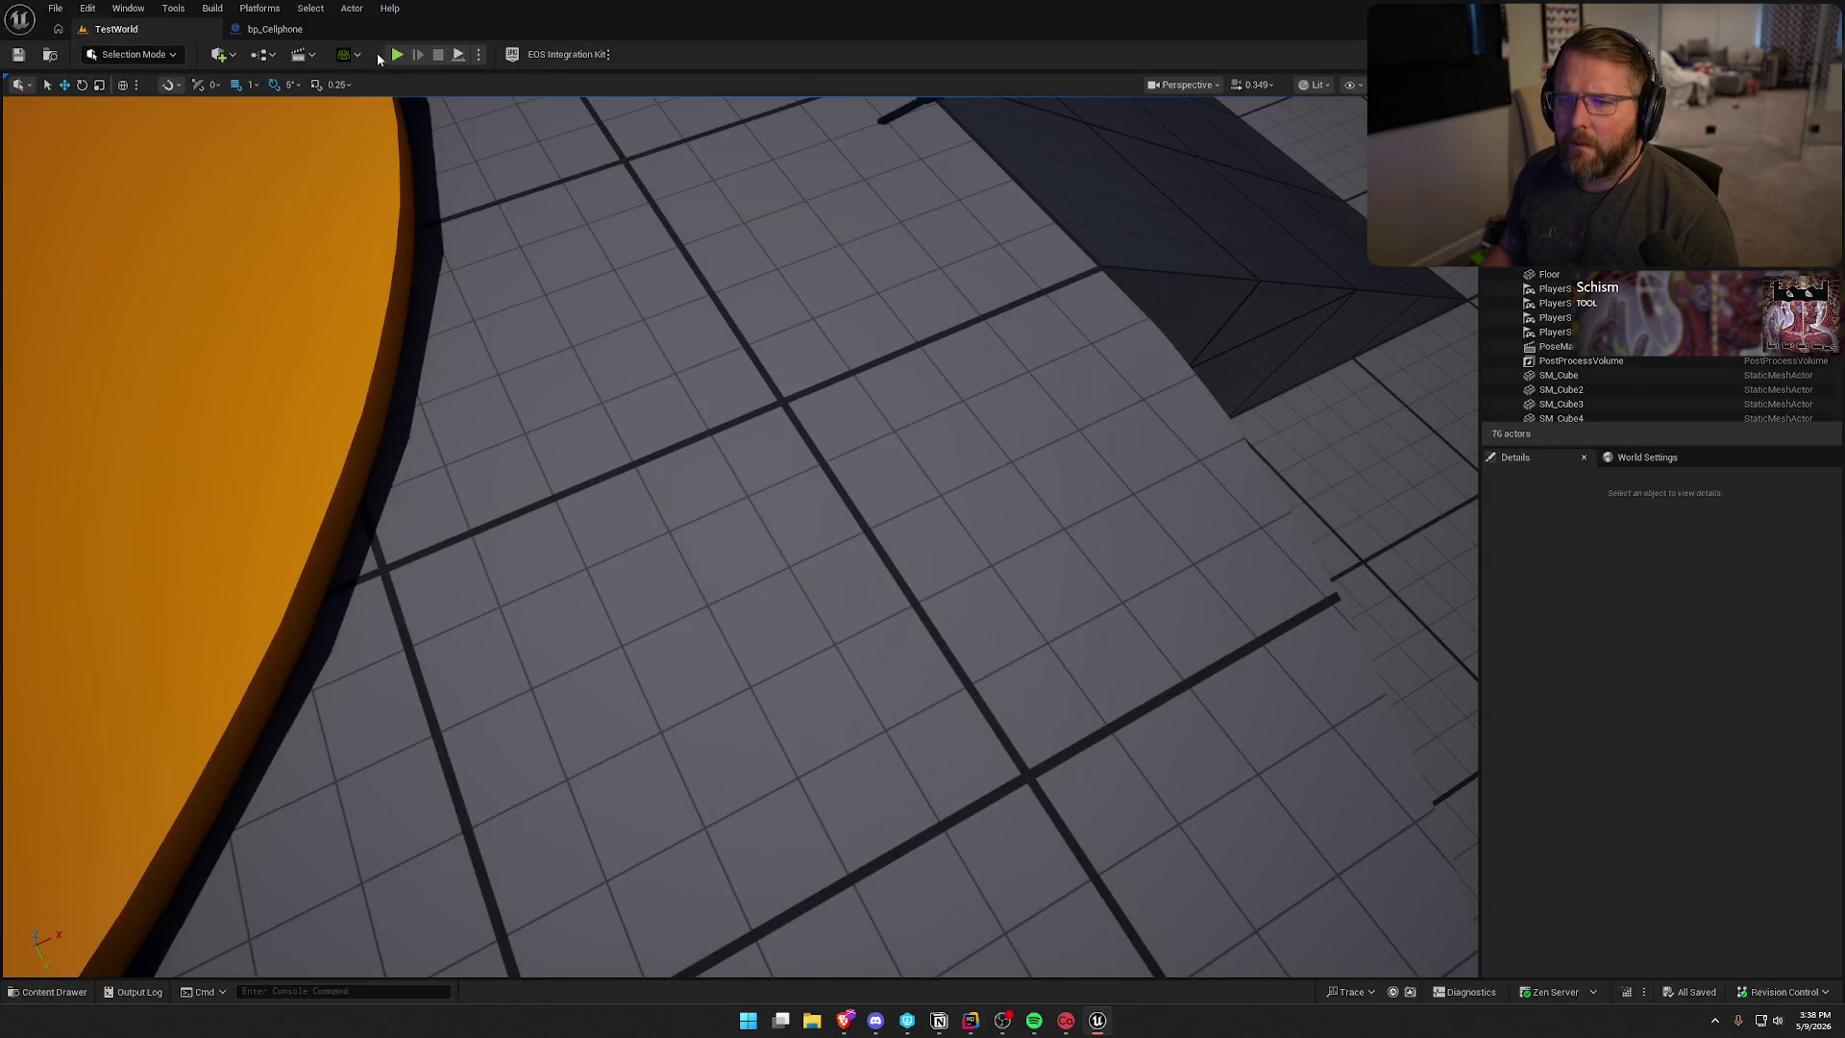
# - Start a TestWorld play session and pick up the crate, looking around while holding it
pyautogui.click(397, 55)
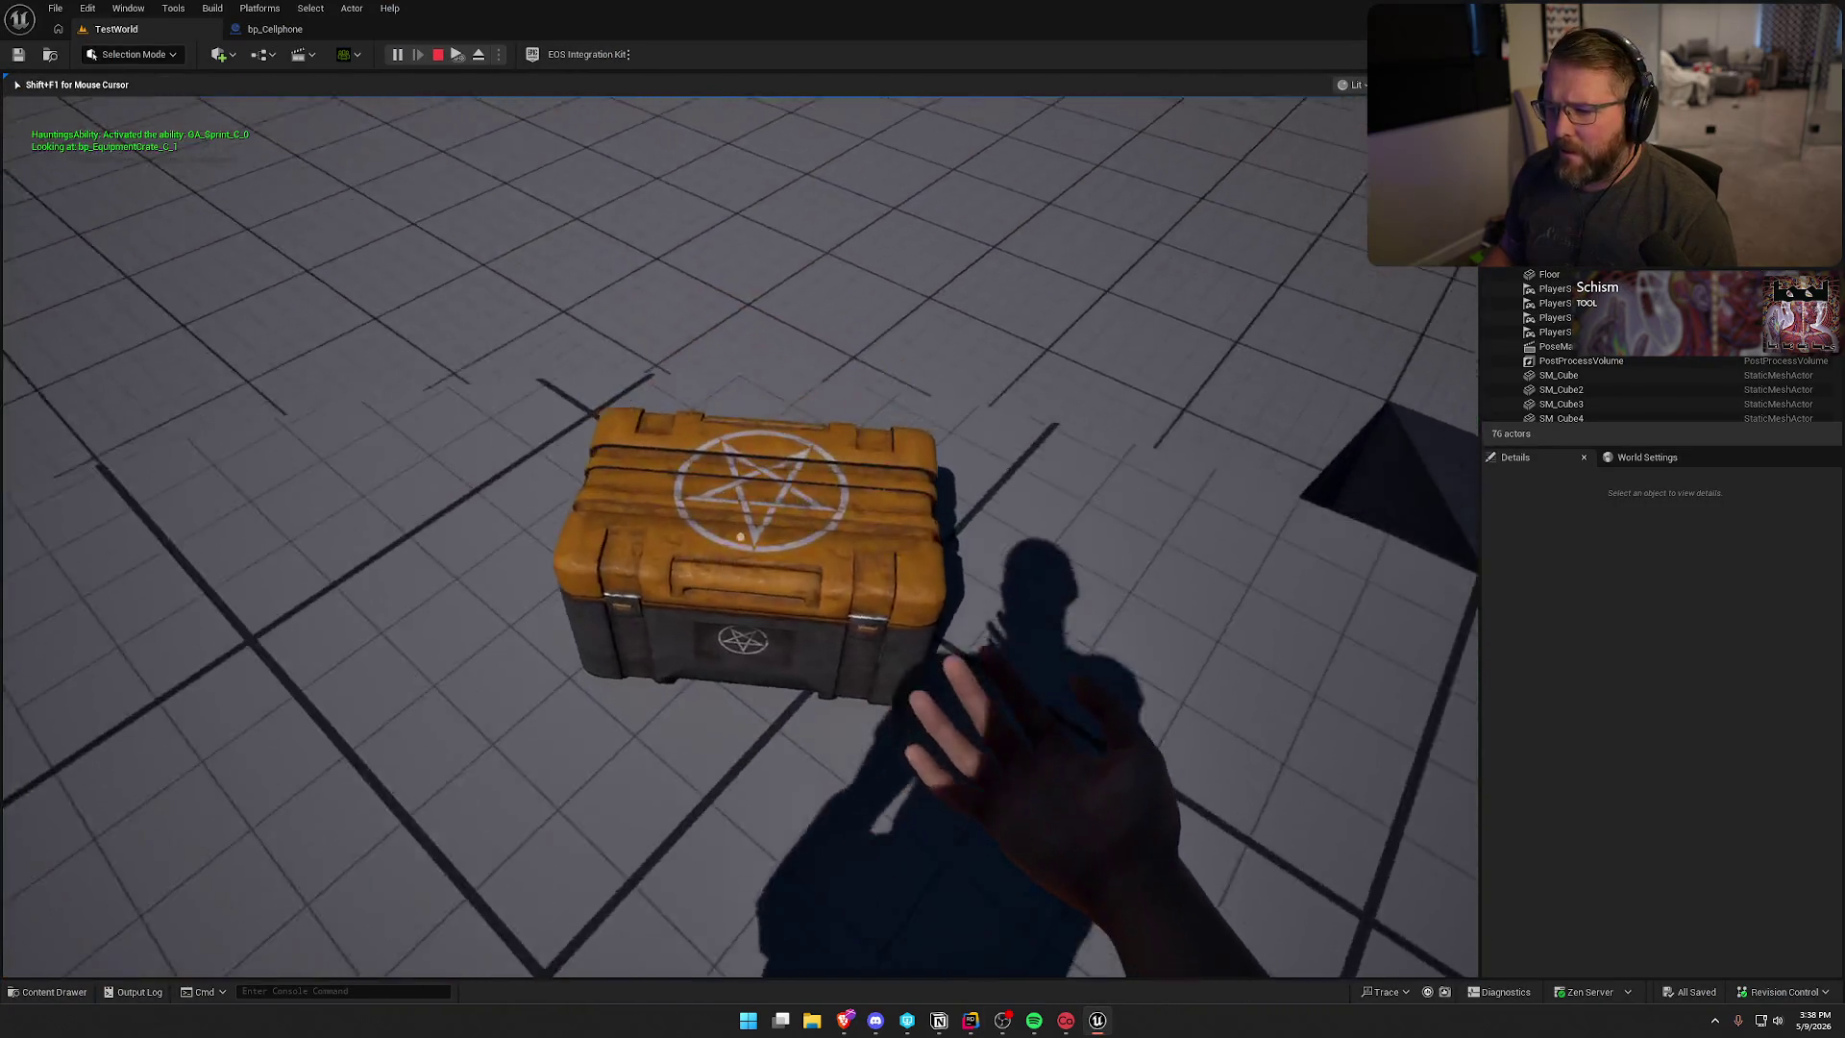
pyautogui.press('e')
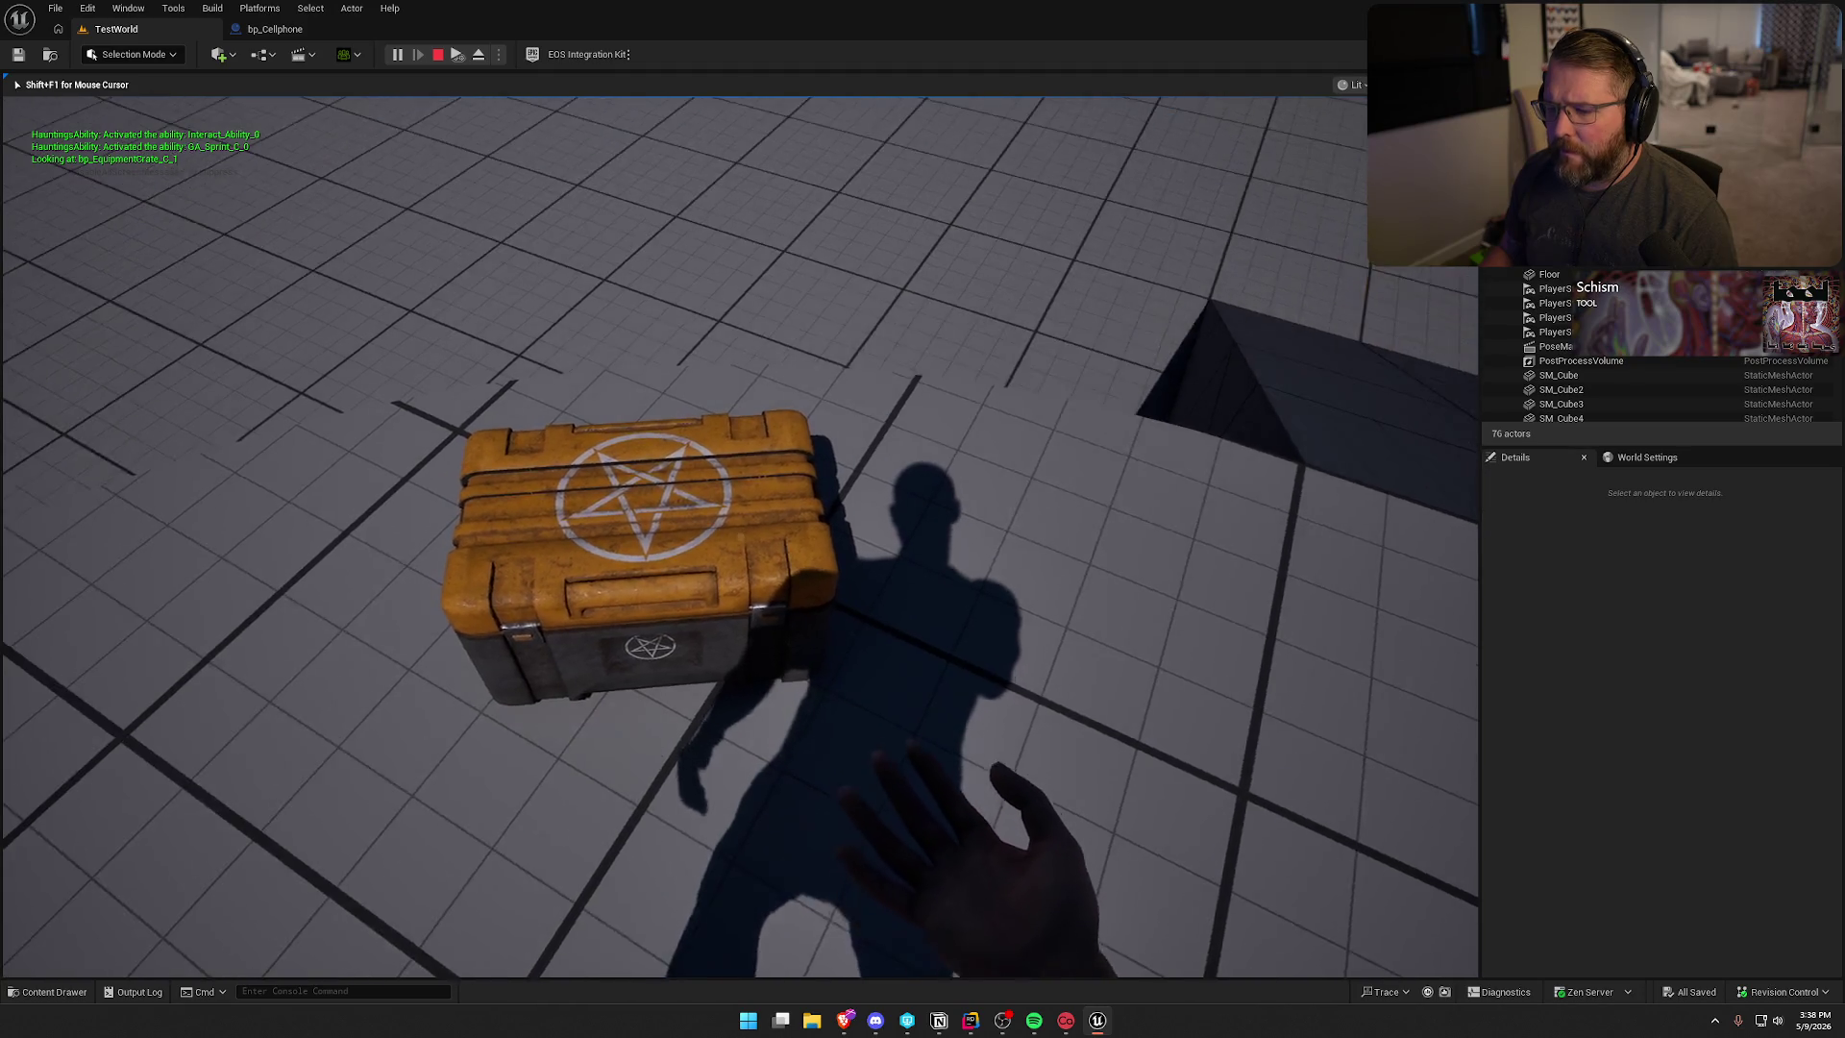
pyautogui.press('e')
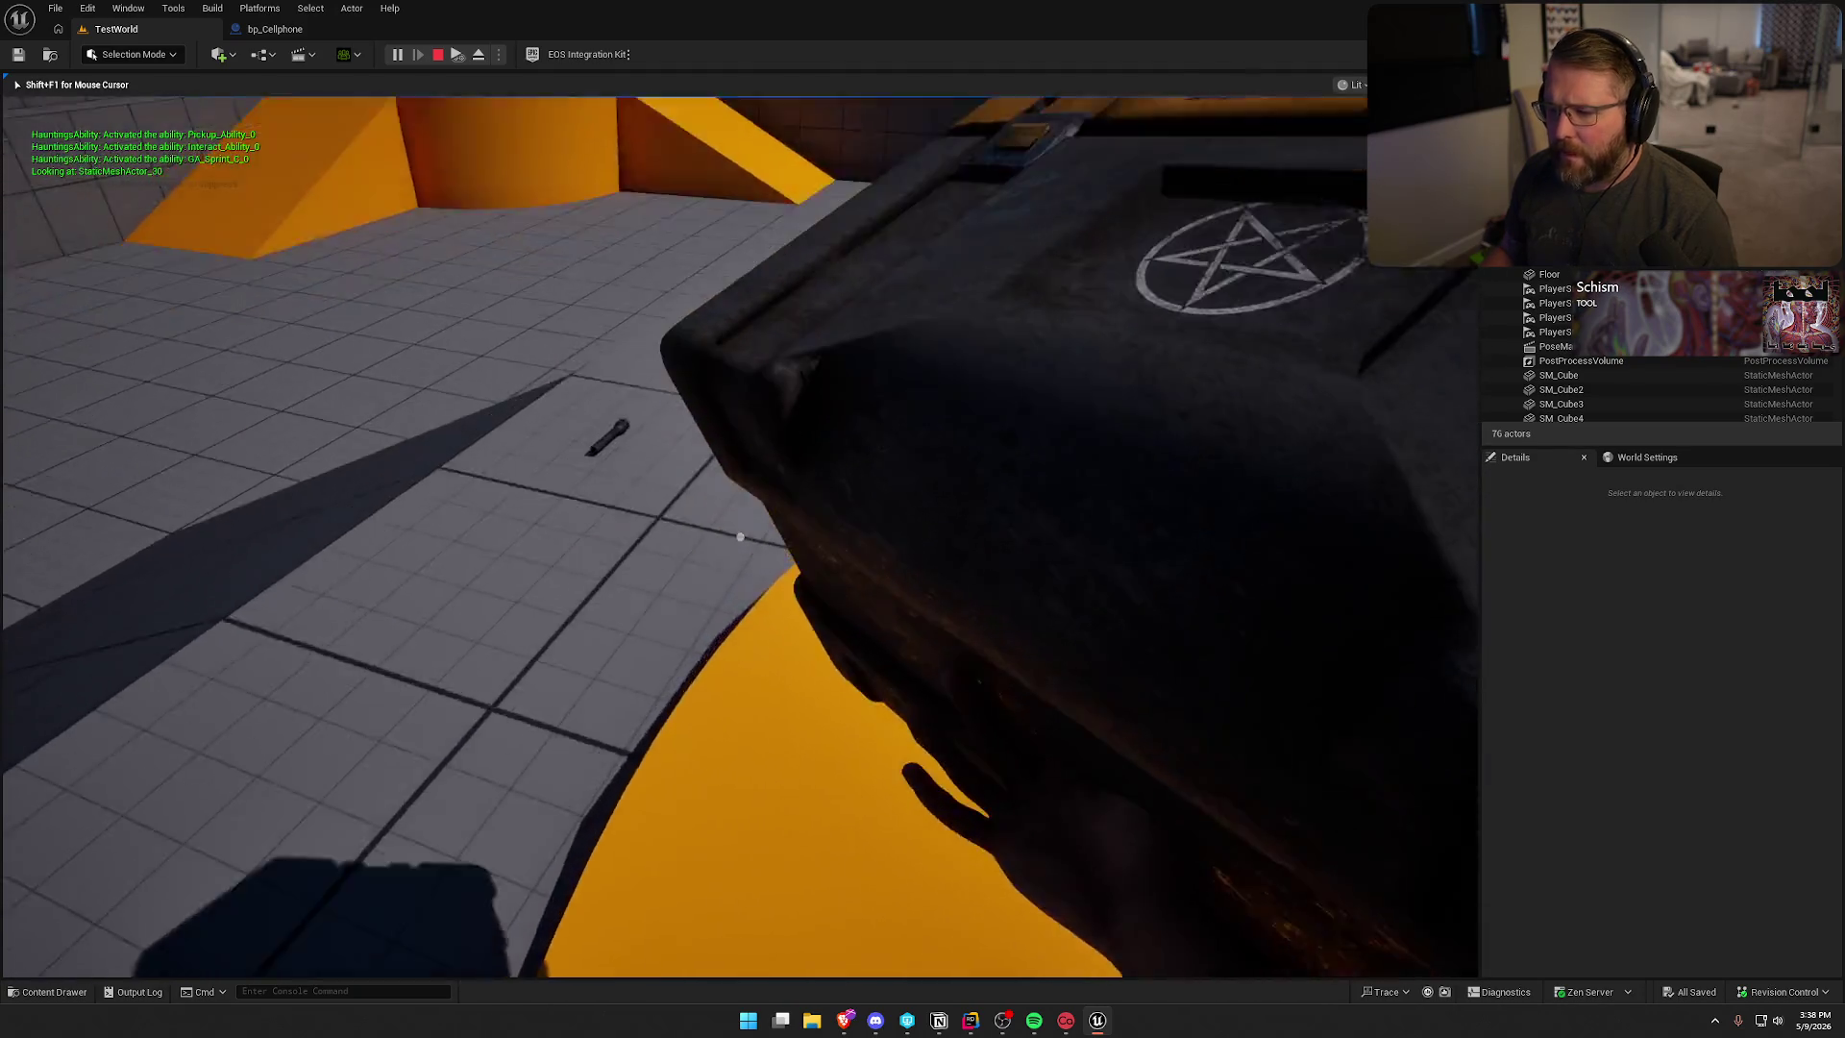
pyautogui.press('e')
pyautogui.press('e')
pyautogui.press('e')
pyautogui.press('e')
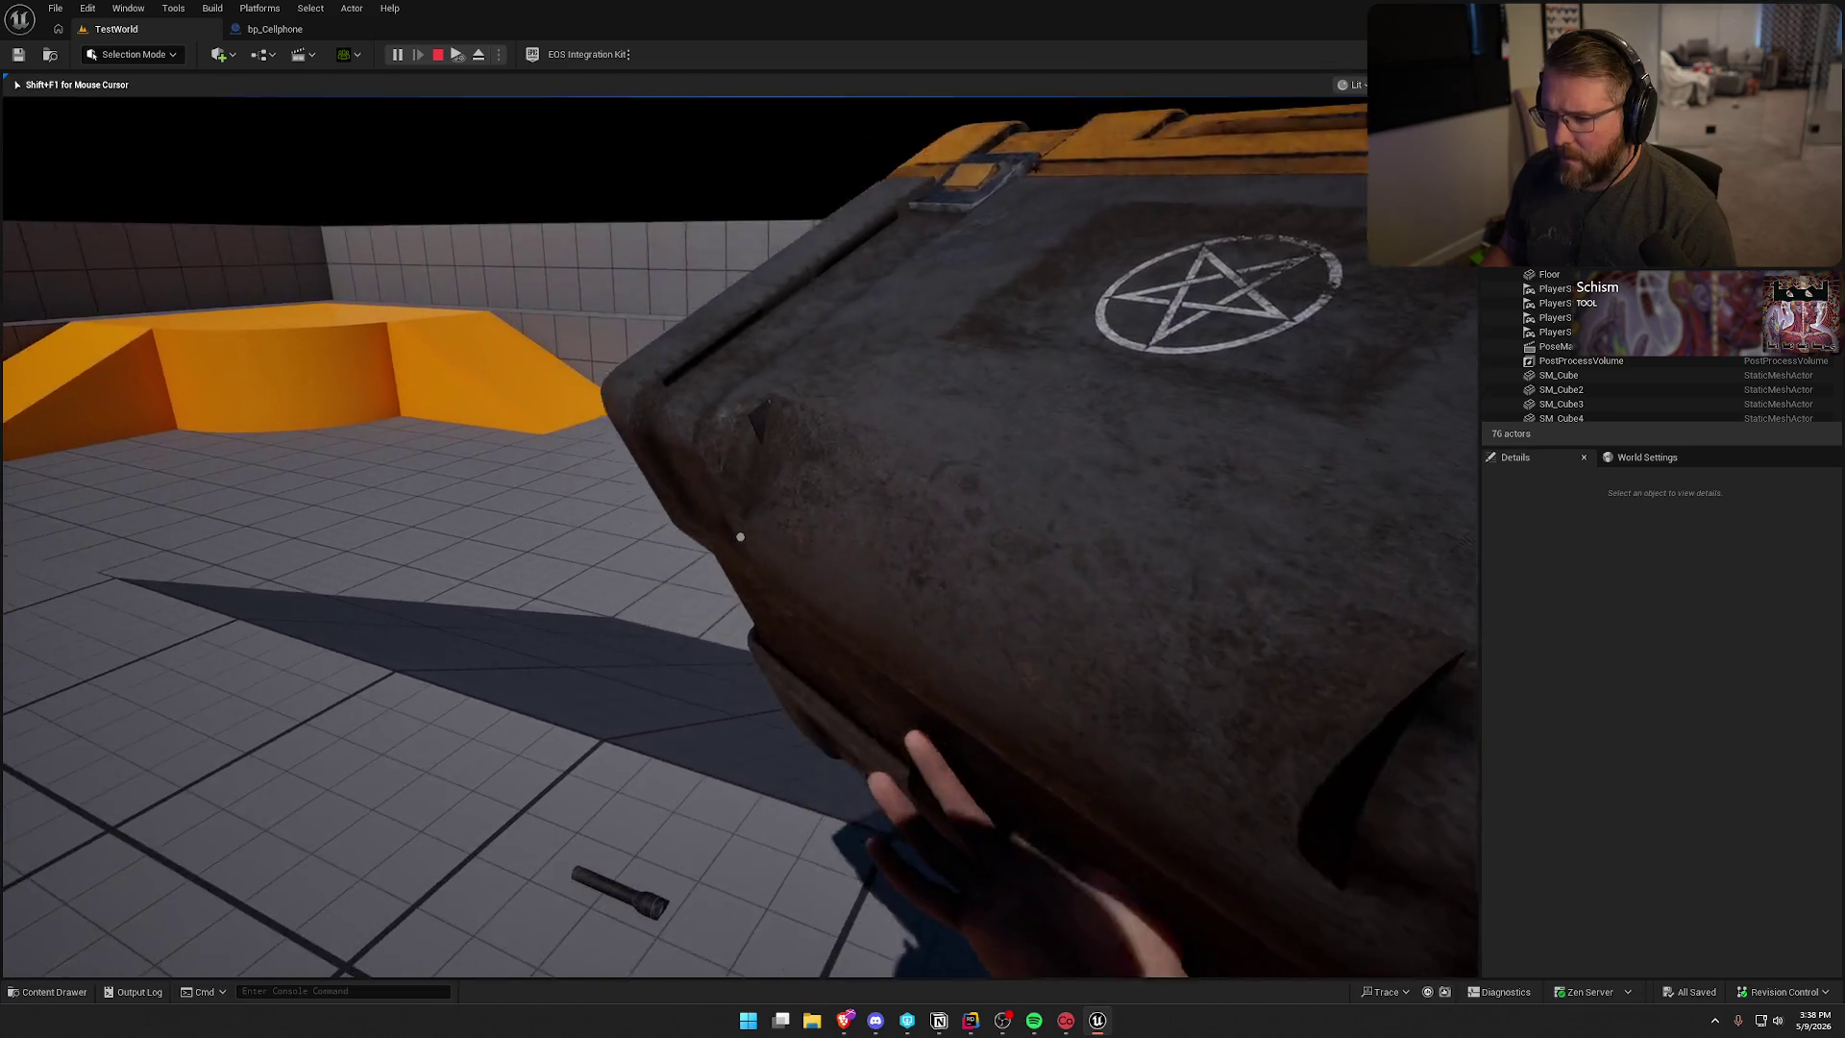
pyautogui.scroll(-1, 740, 536)
pyautogui.scroll(1, 739, 537)
# - Swap the crate for the cellphone and back, stop playing, and return to Rider
pyautogui.press('e')
pyautogui.press('tab')
pyautogui.press('Tab')
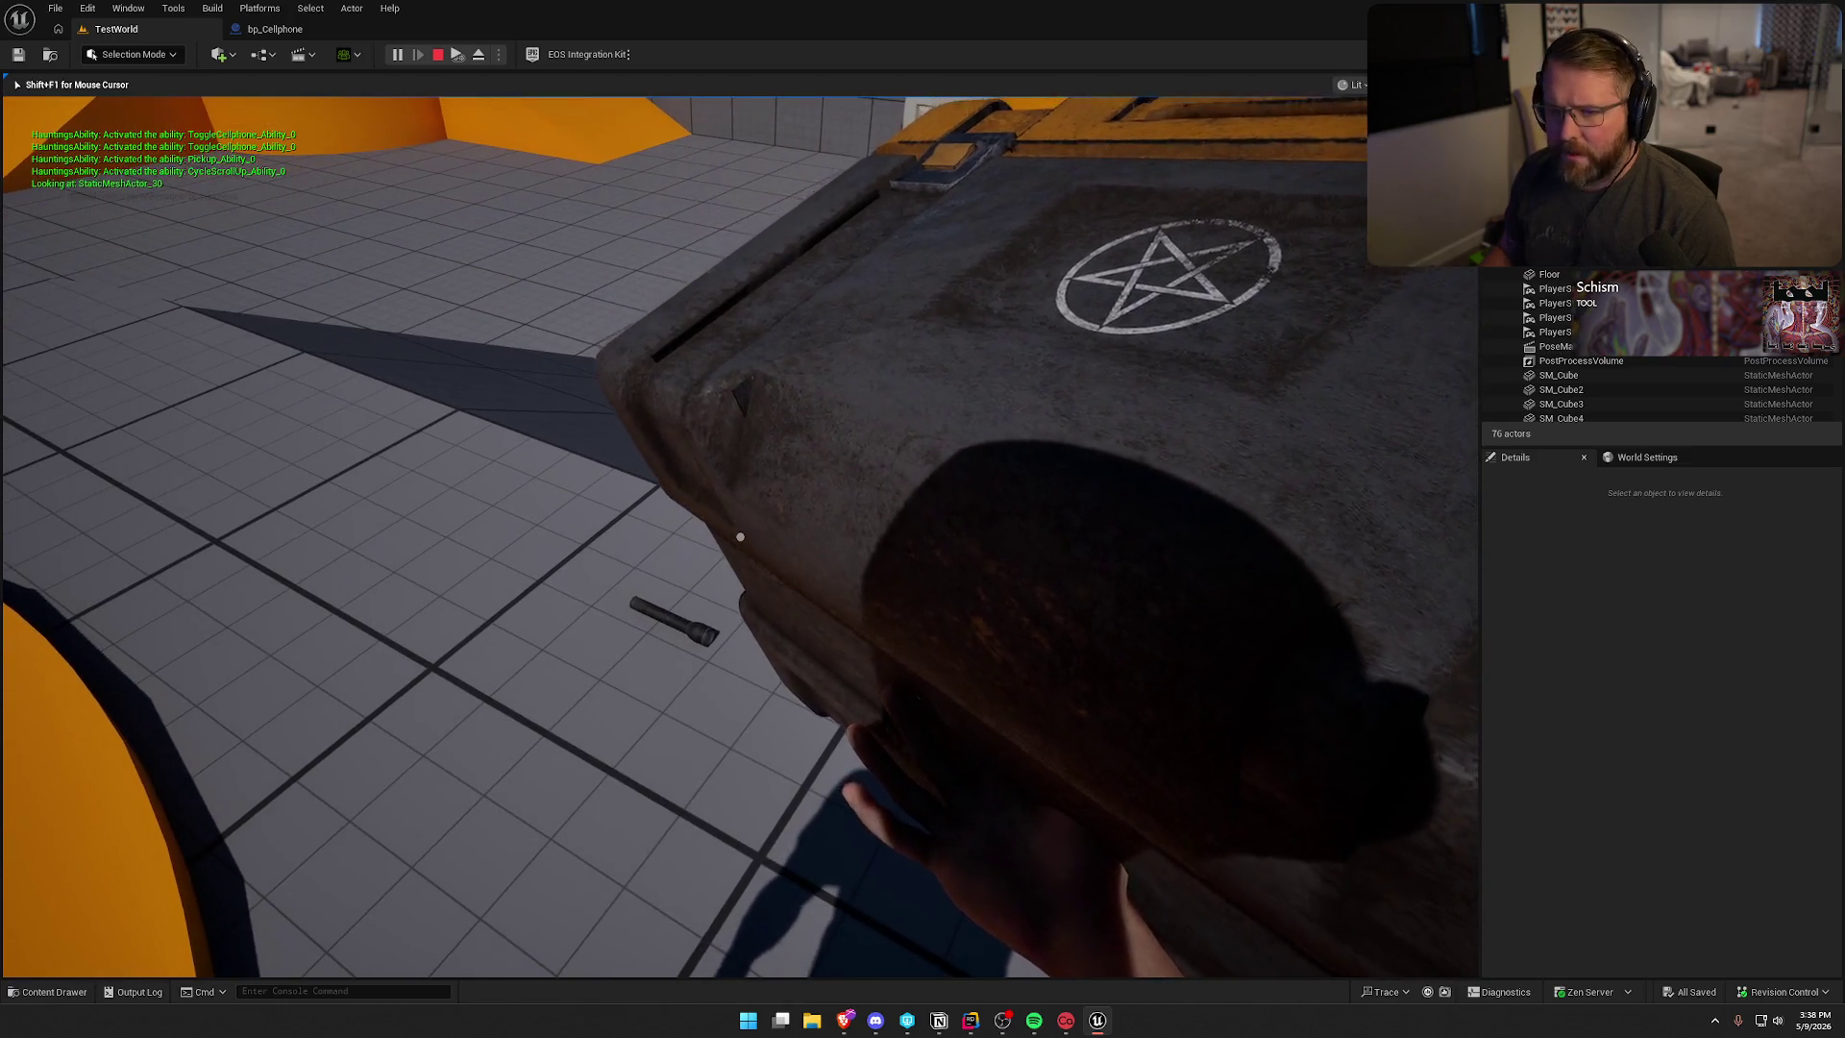
pyautogui.press('Escape')
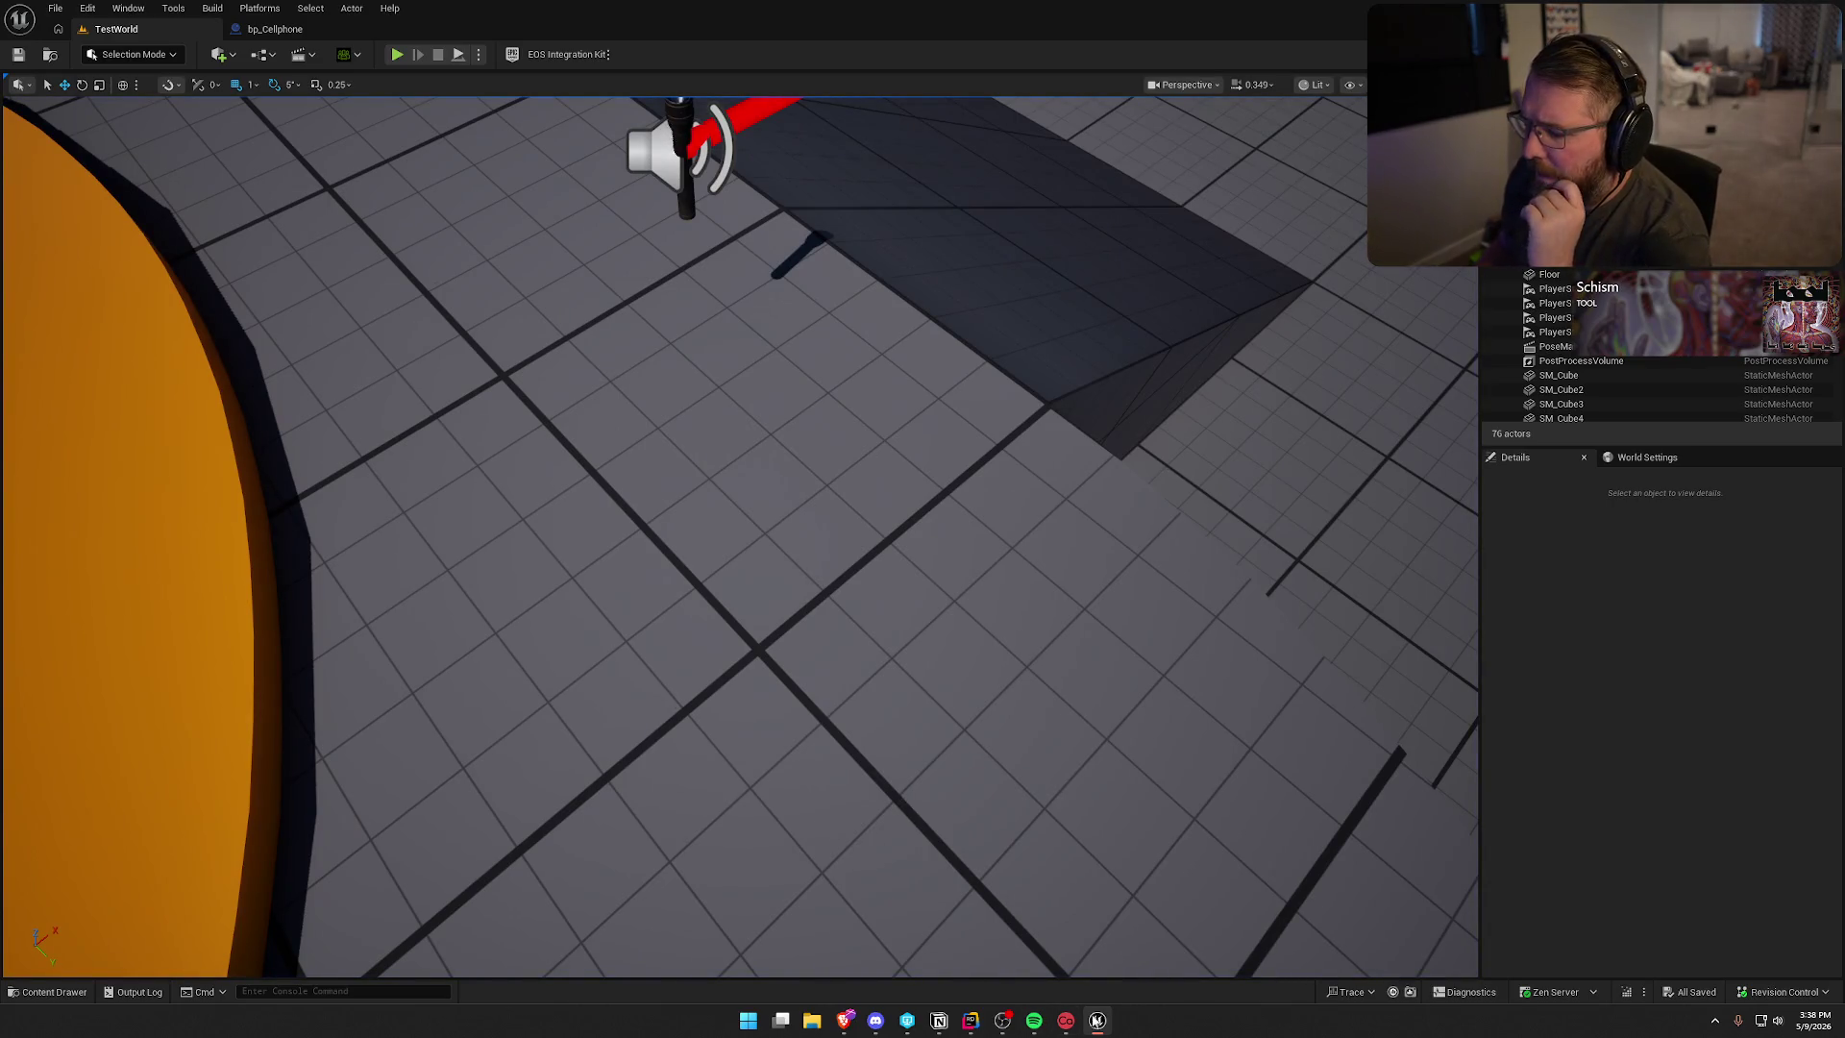
pyautogui.click(970, 1020)
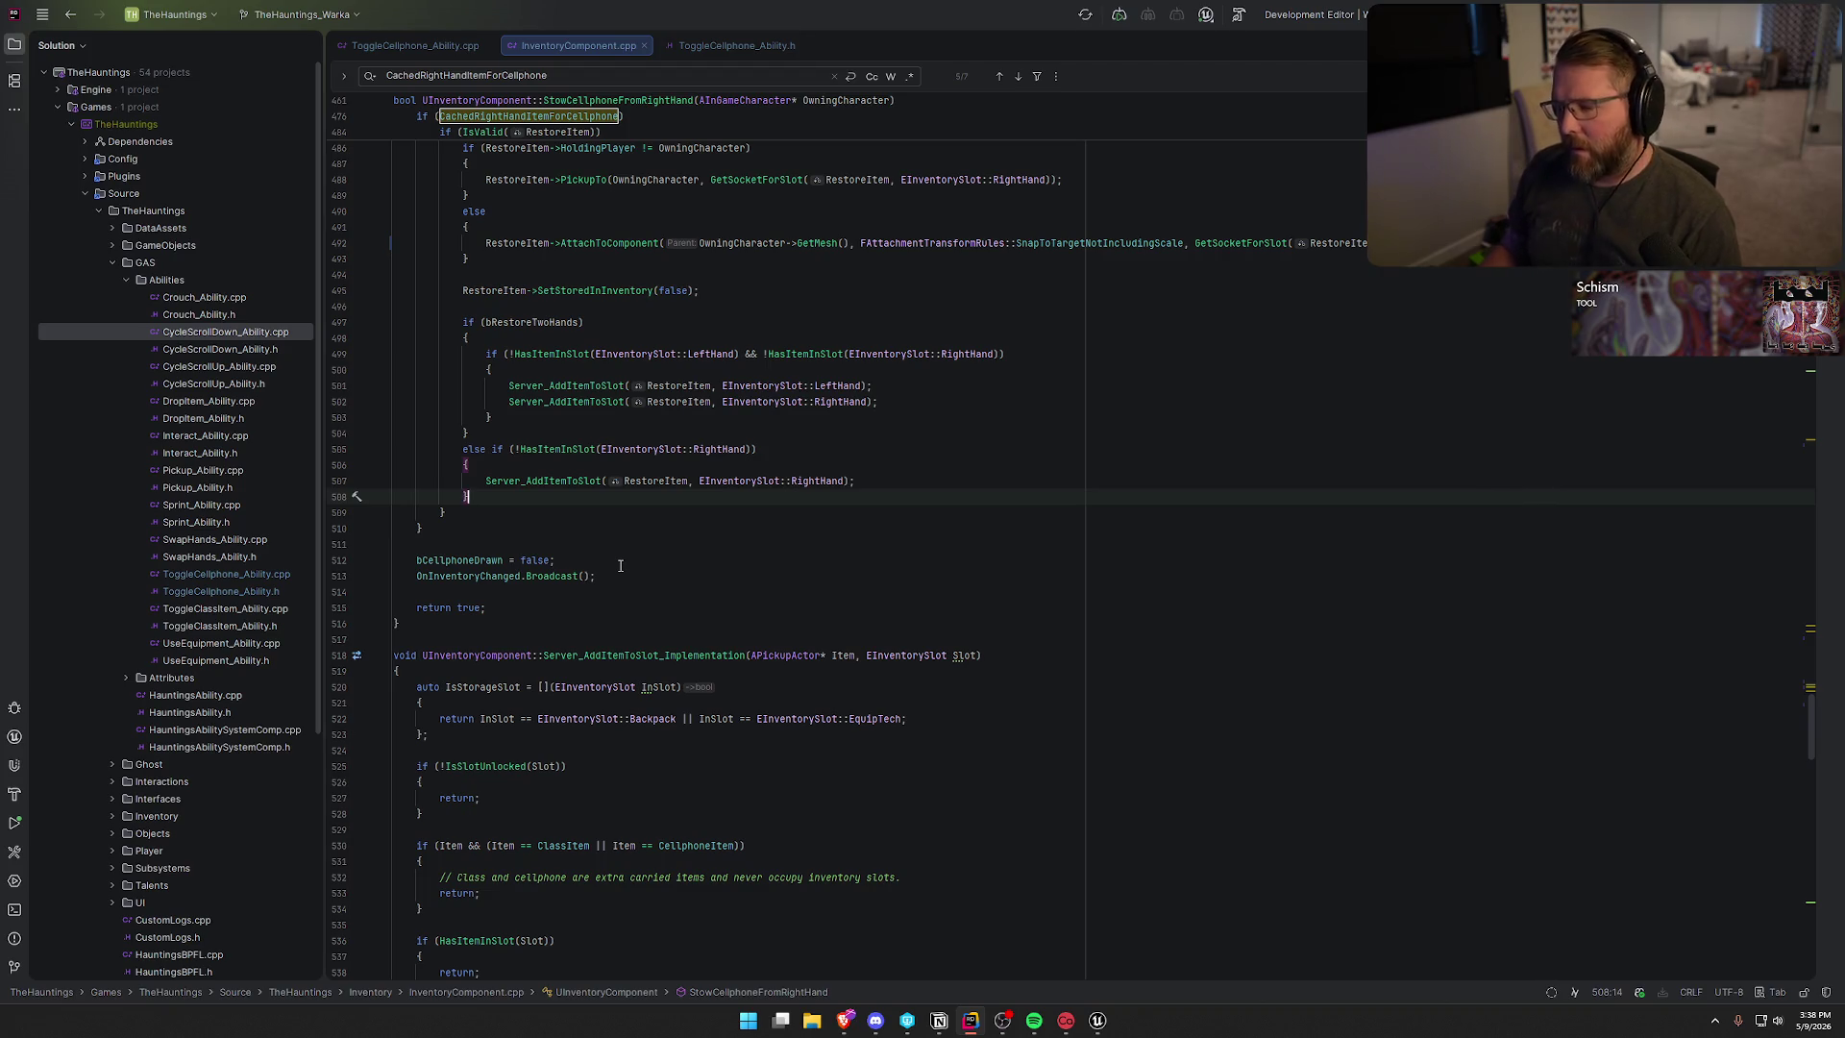
# - Close the Find bar and review the cached-item clearing, PickupTo and AttachToComponent restore lines
pyautogui.scroll(-3, 619, 566)
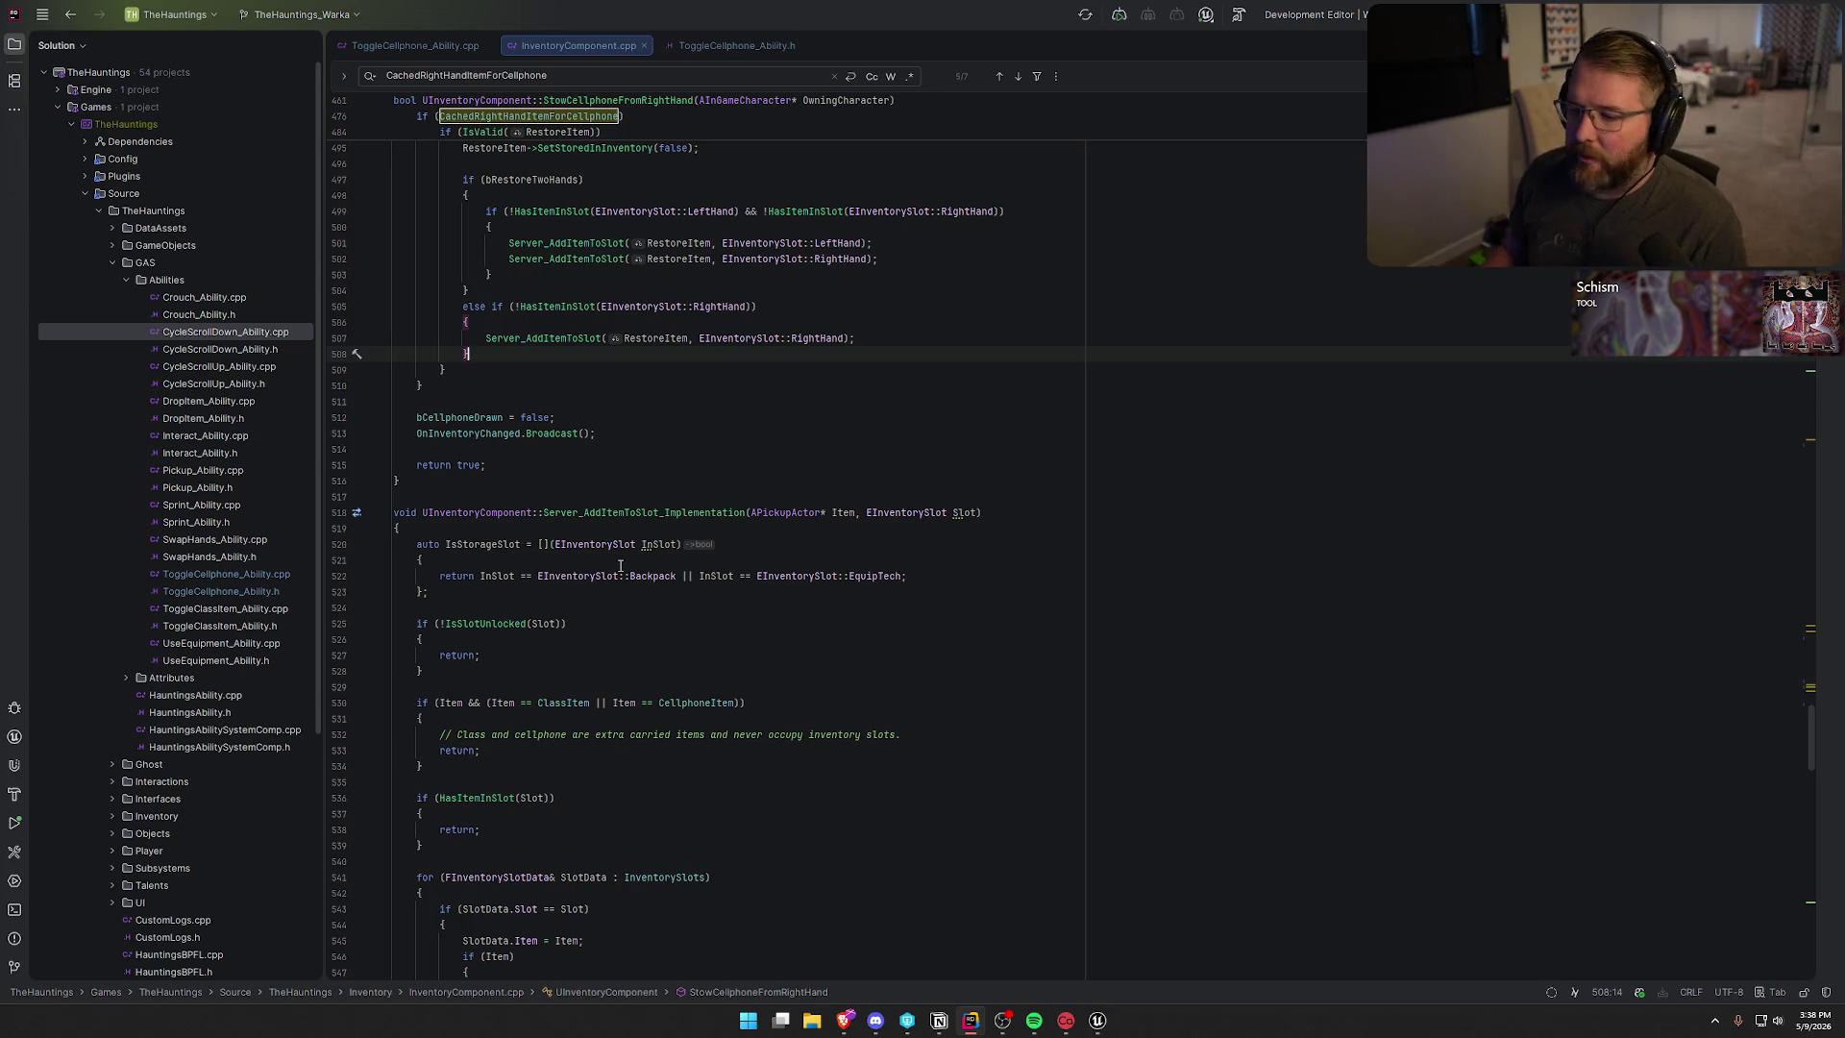
pyautogui.scroll(7, 711, 550)
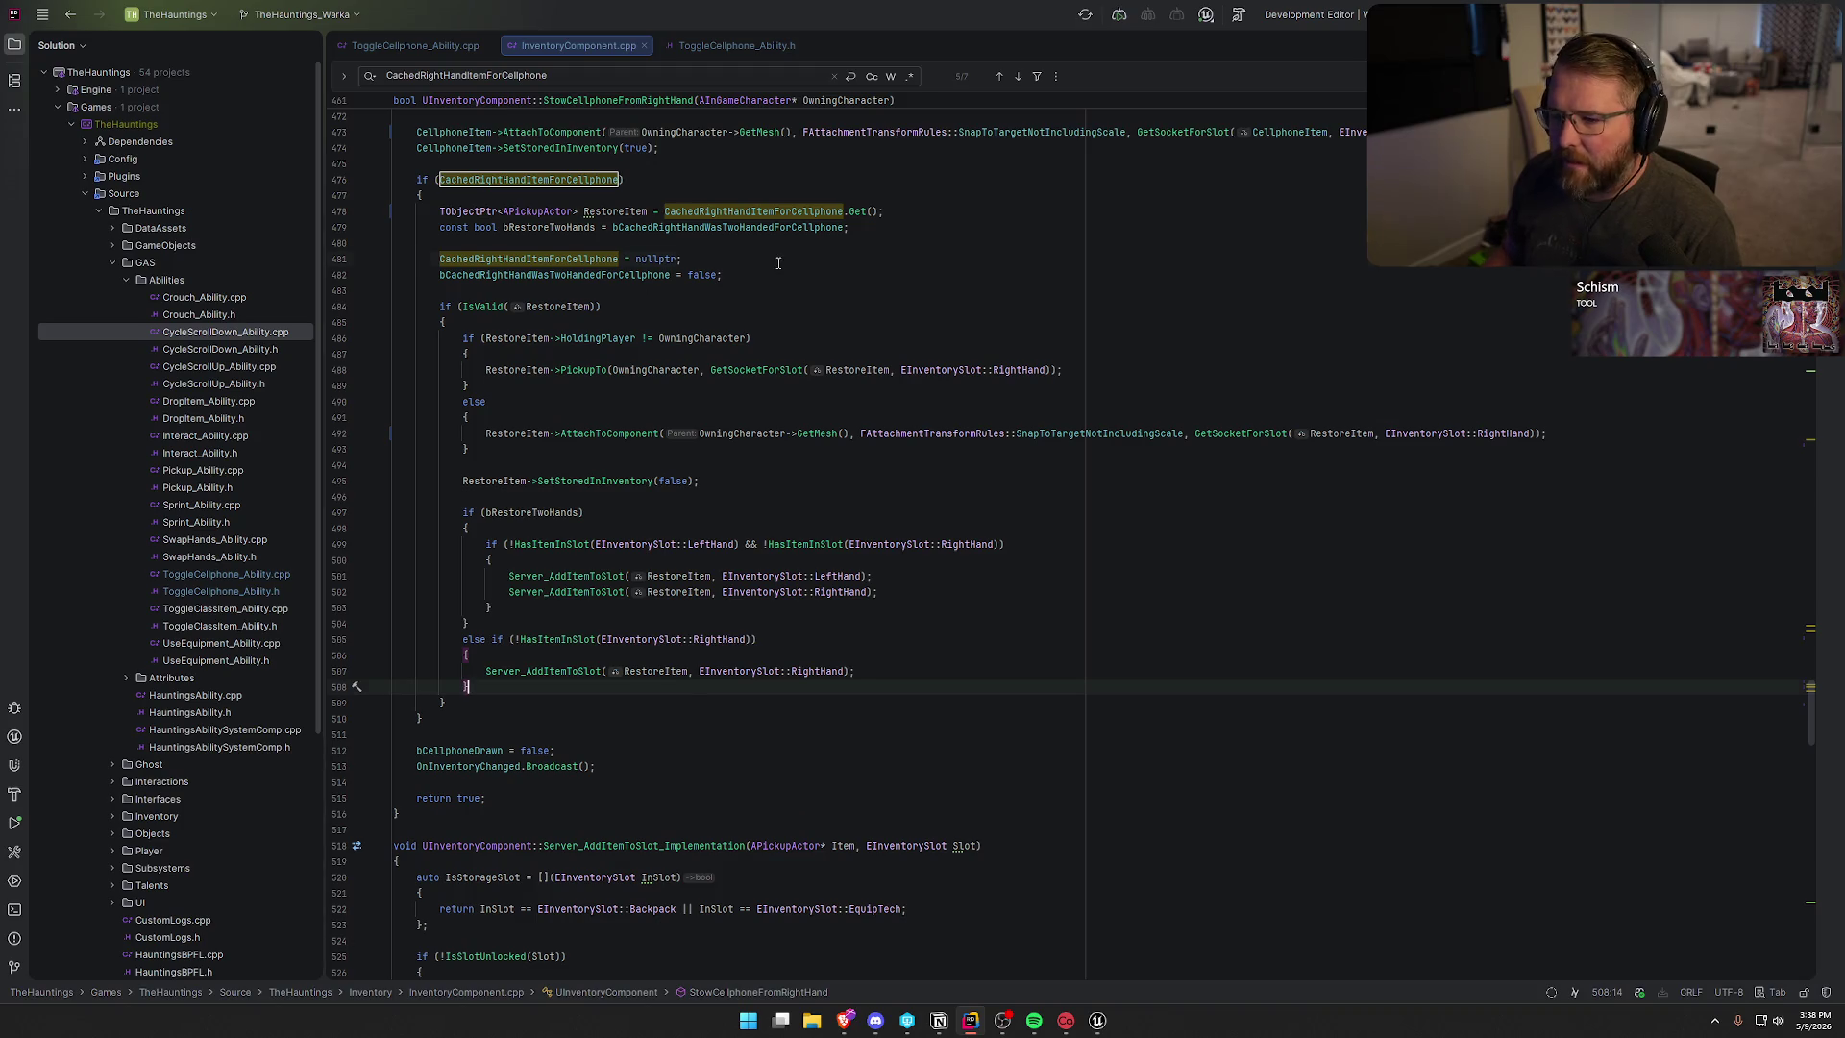
pyautogui.press('Escape')
pyautogui.click(707, 253)
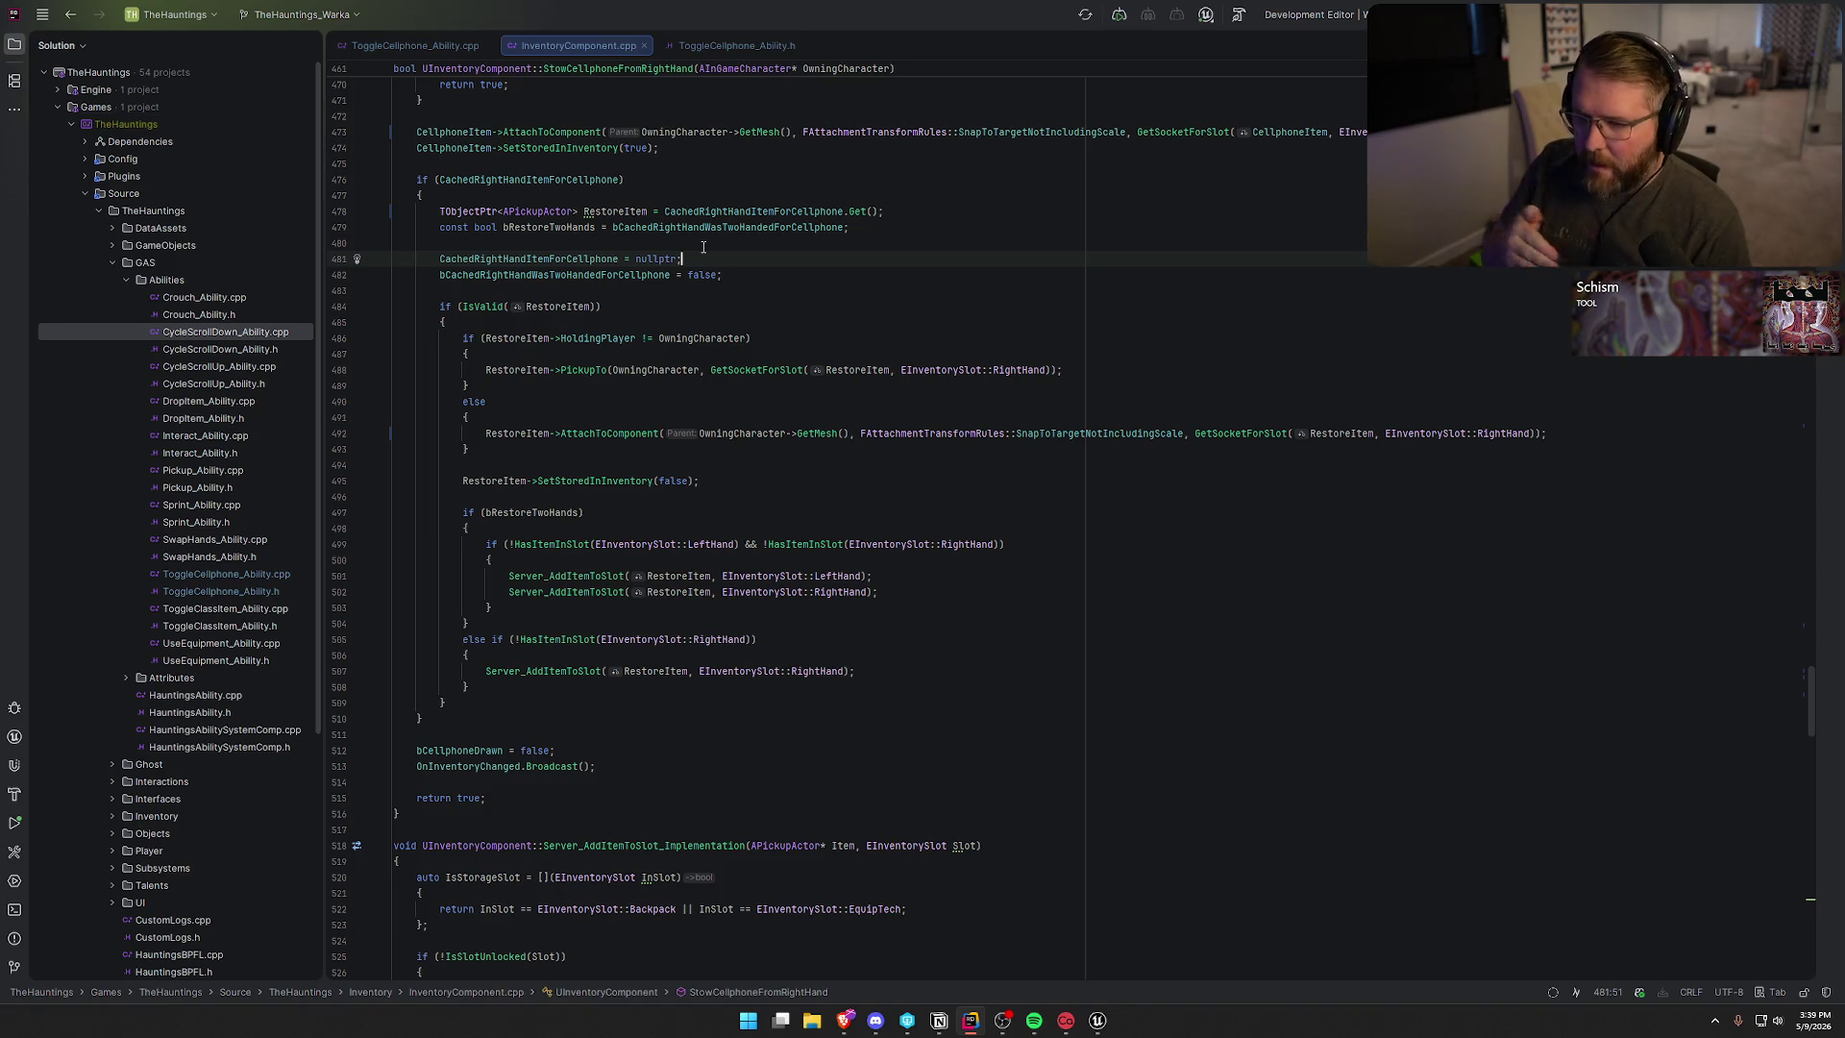
pyautogui.click(586, 370)
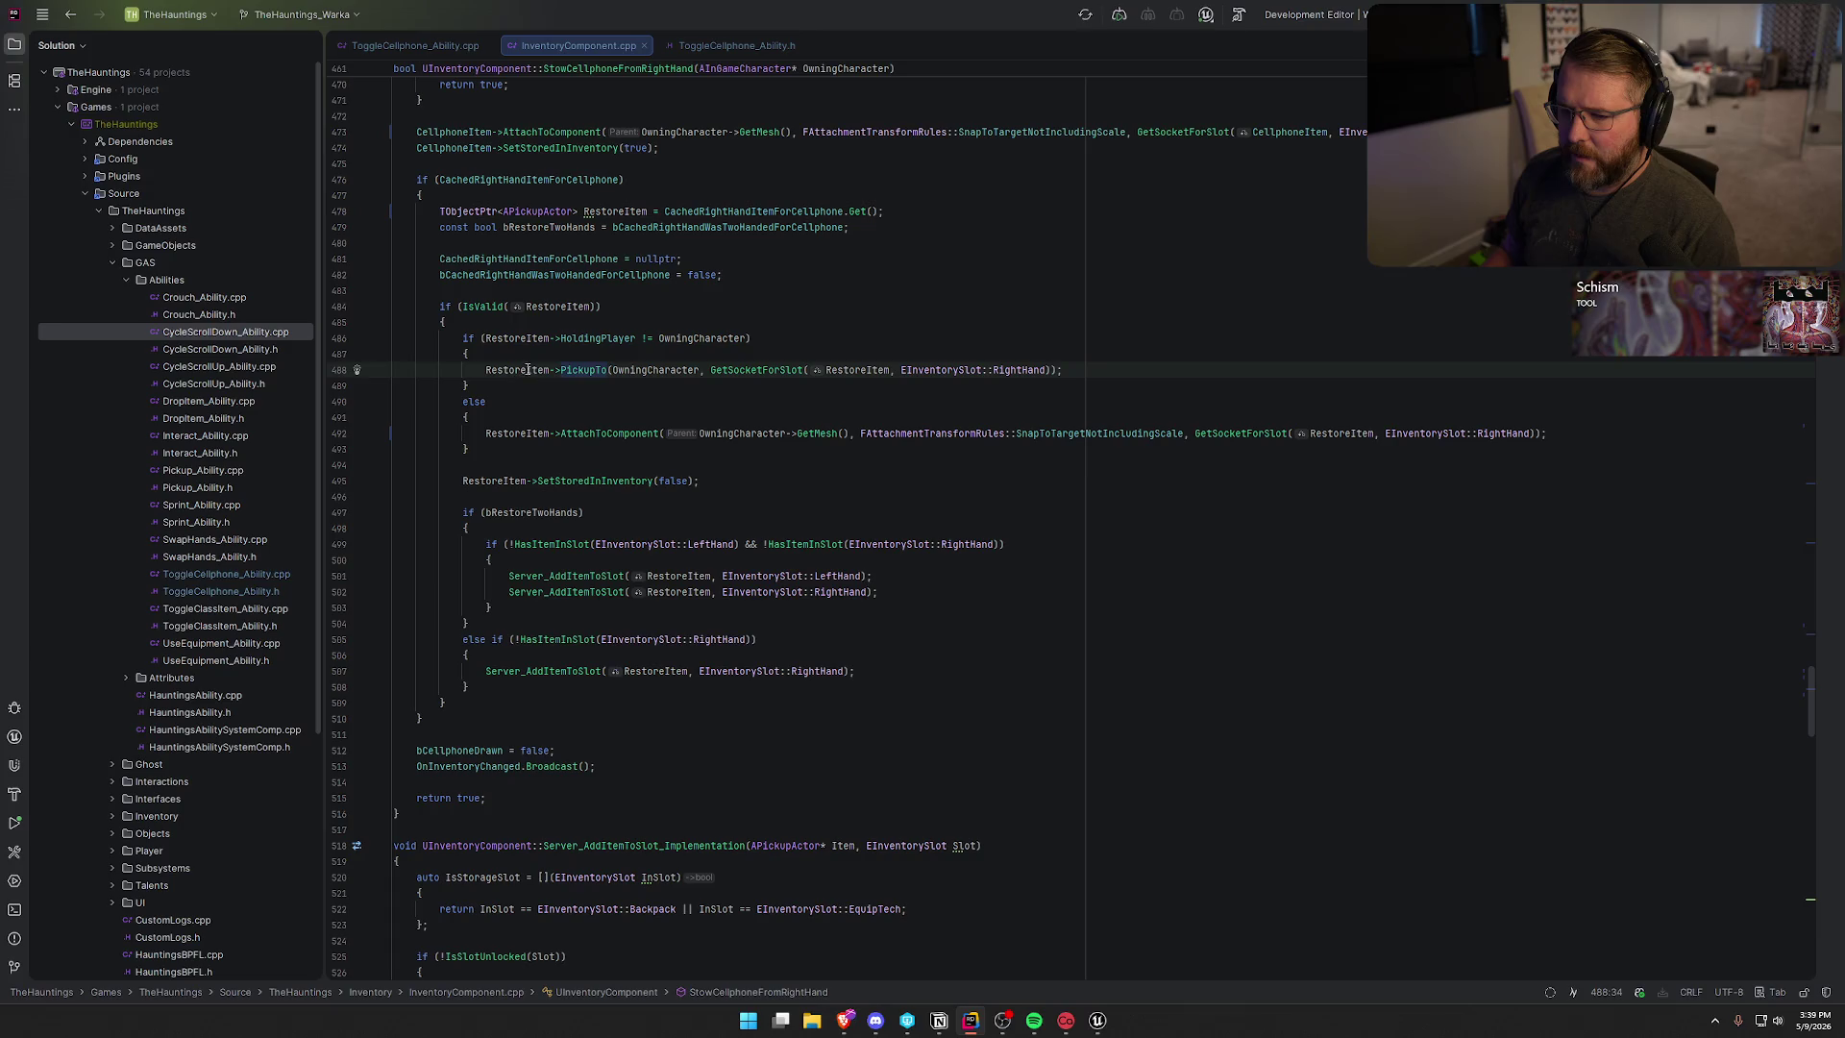
pyautogui.click(607, 433)
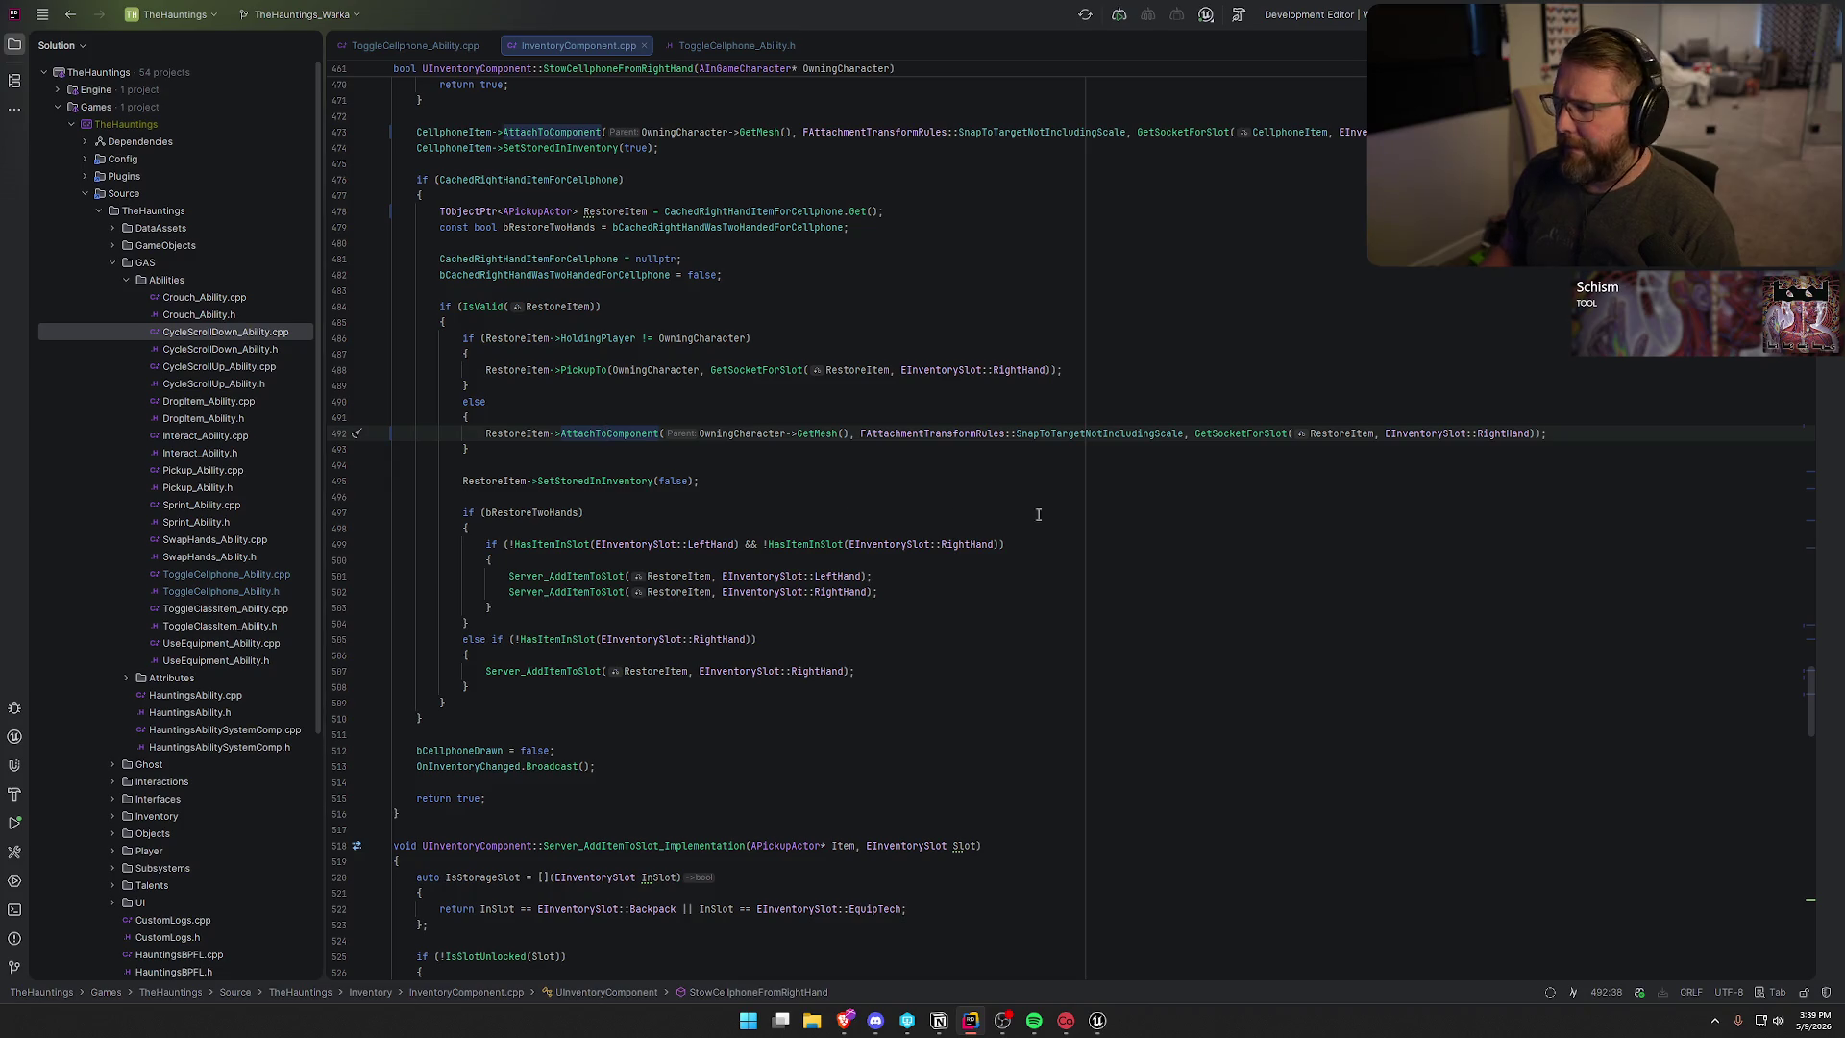
pyautogui.scroll(-3, 1100, 524)
pyautogui.scroll(-3, 1100, 523)
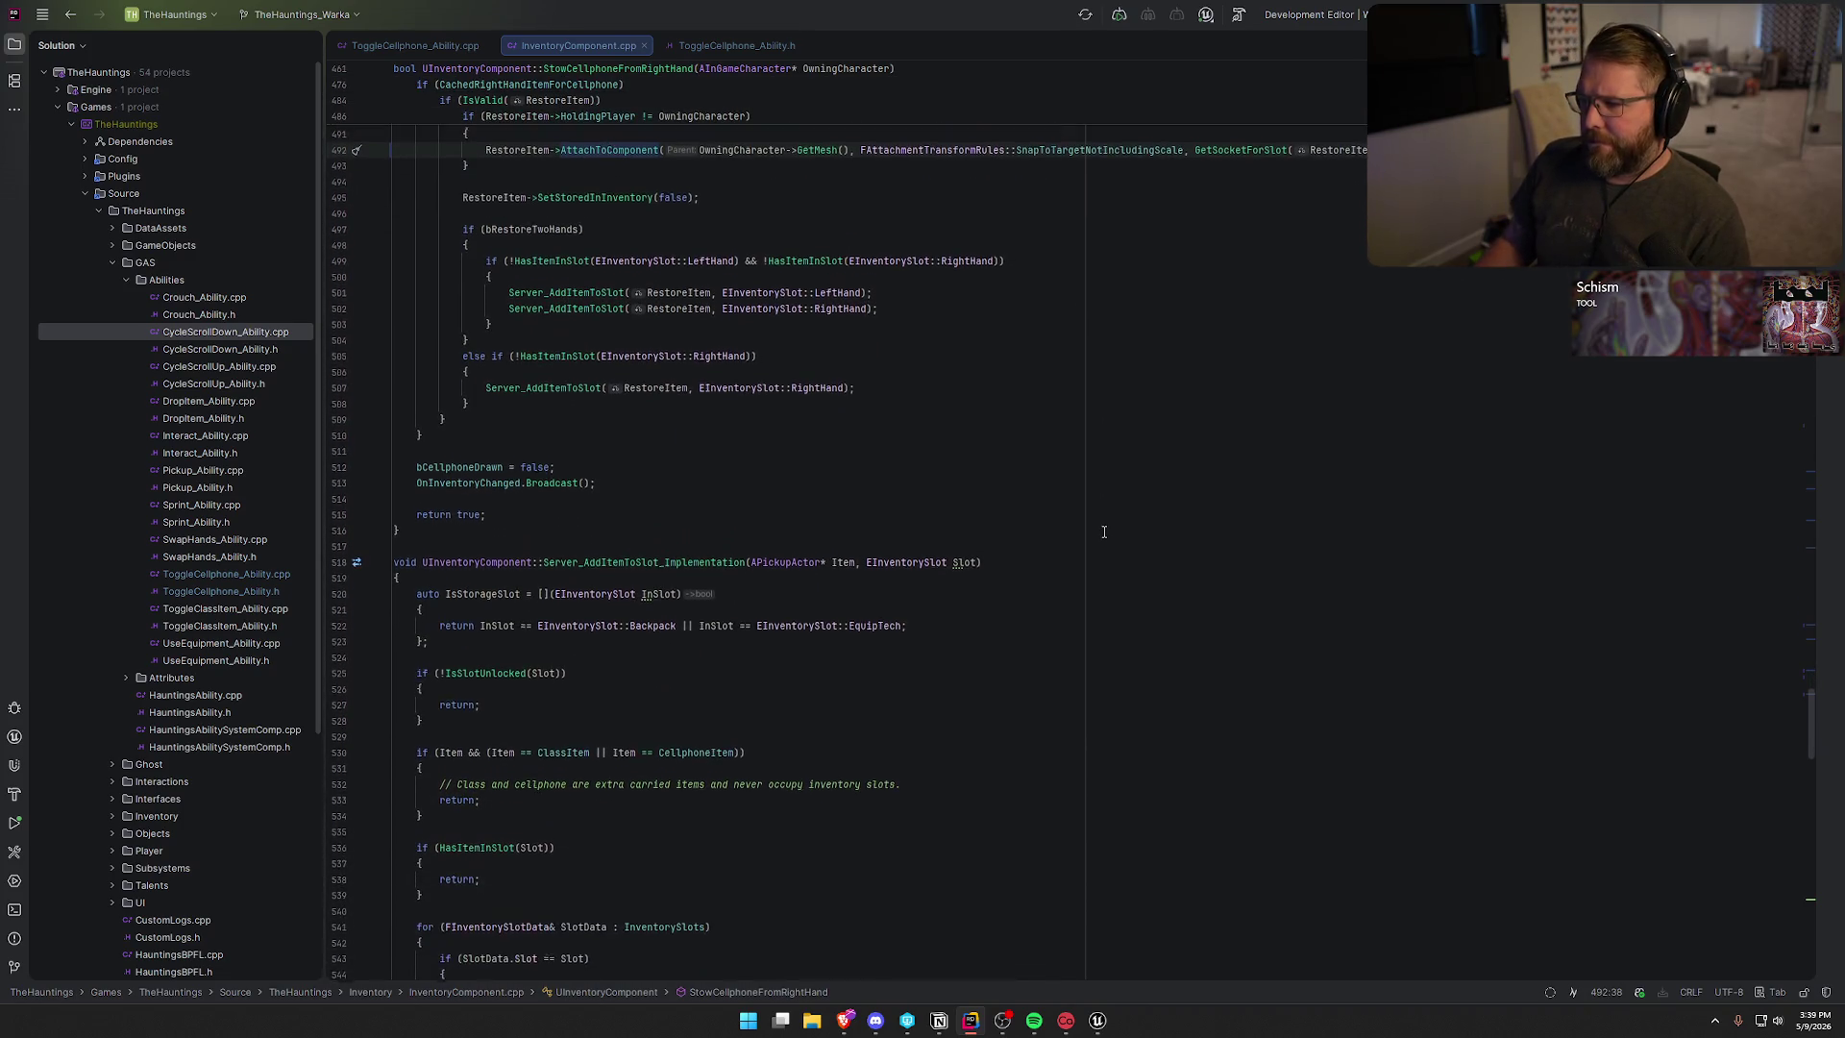
pyautogui.scroll(-1, 1104, 531)
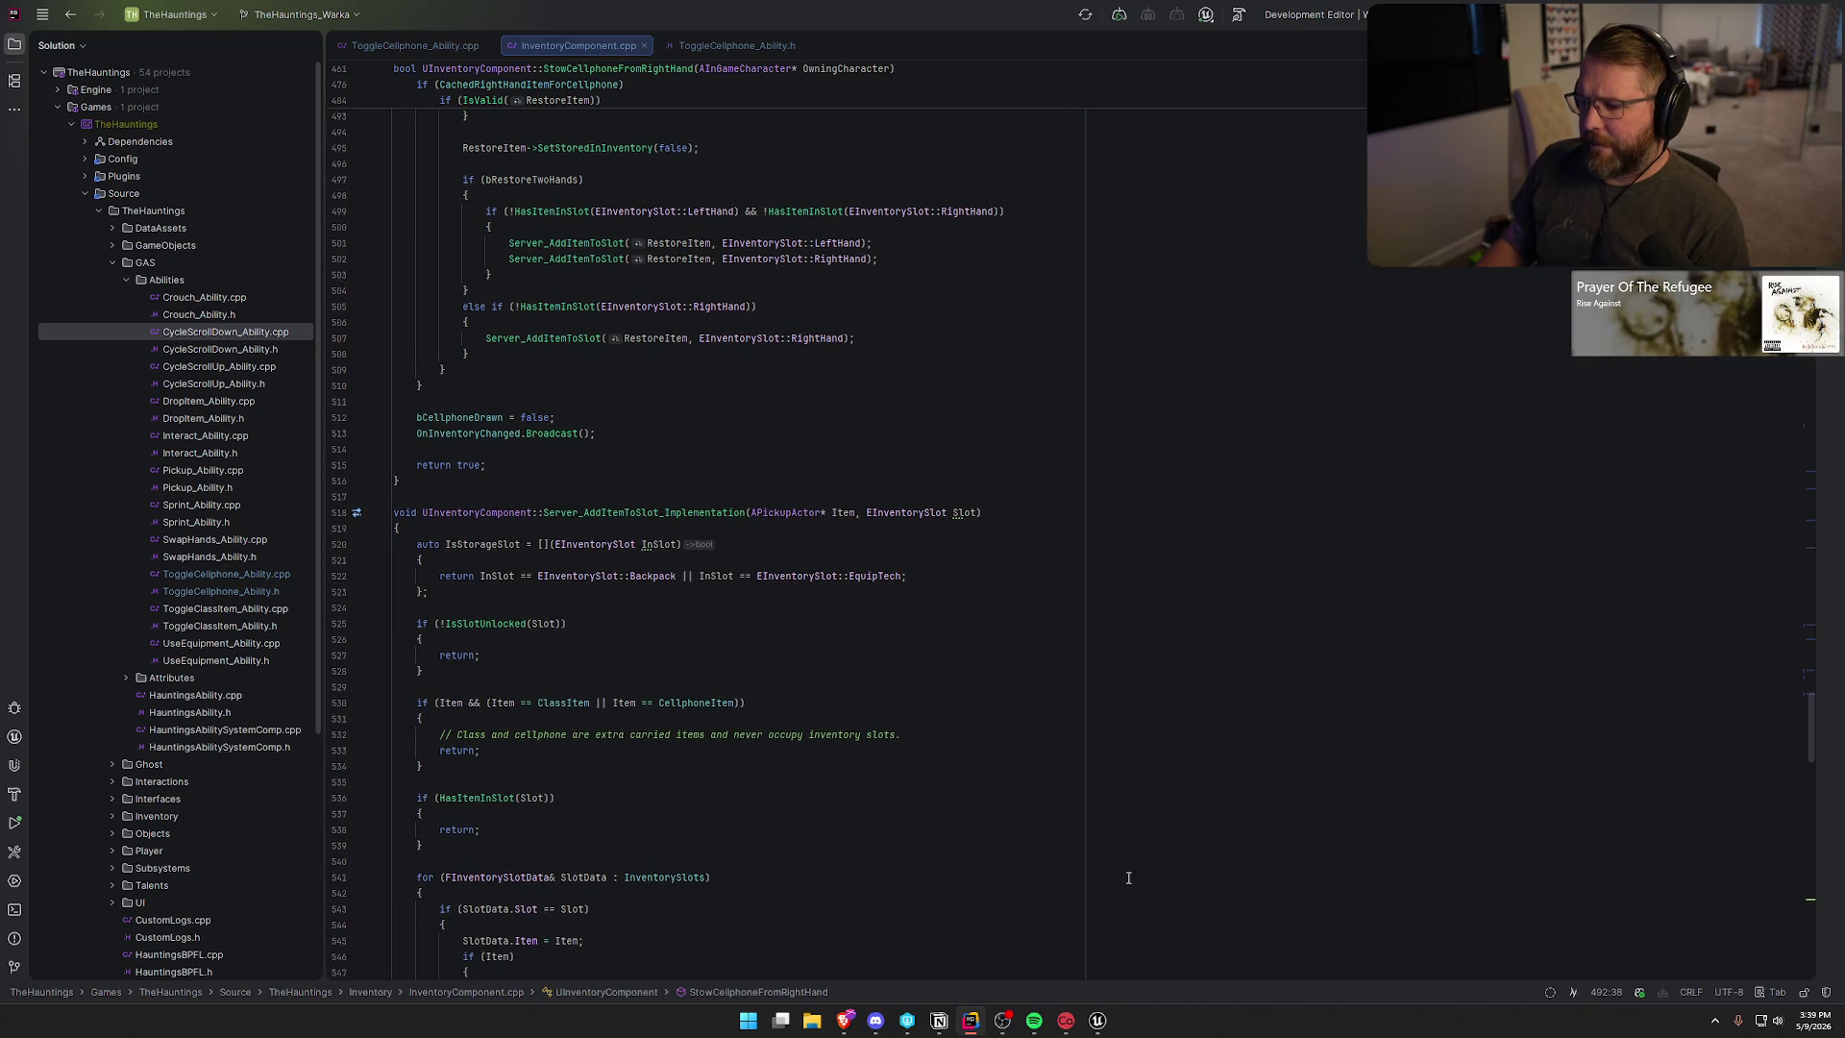
pyautogui.click(1097, 1021)
# - Fly the viewport camera back for a wide view, then forward and left across TestWorld
pyautogui.moveTo(810, 574)
pyautogui.mouseDown()
pyautogui.moveTo(874, 525)
pyautogui.moveTo(885, 576)
pyautogui.mouseUp()
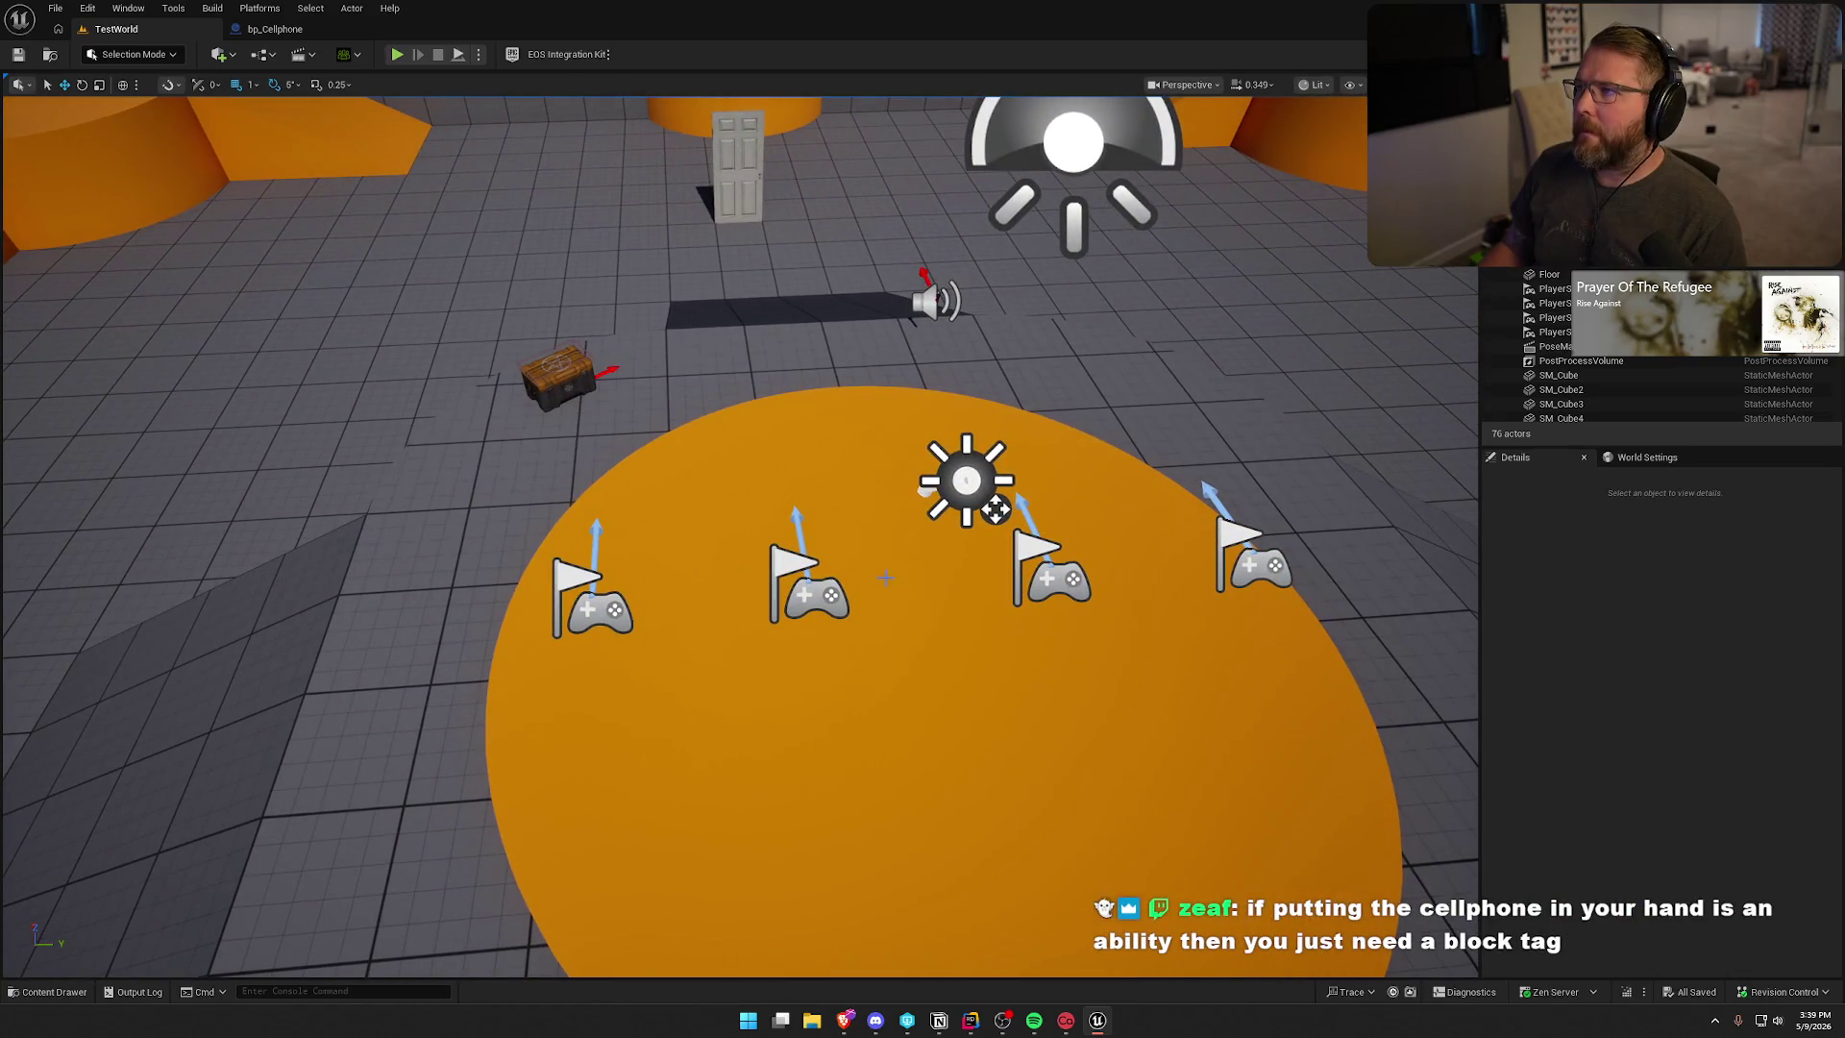
pyautogui.moveTo(850, 647)
pyautogui.mouseDown()
pyautogui.moveTo(801, 599)
pyautogui.moveTo(711, 588)
pyautogui.moveTo(857, 716)
pyautogui.mouseUp()
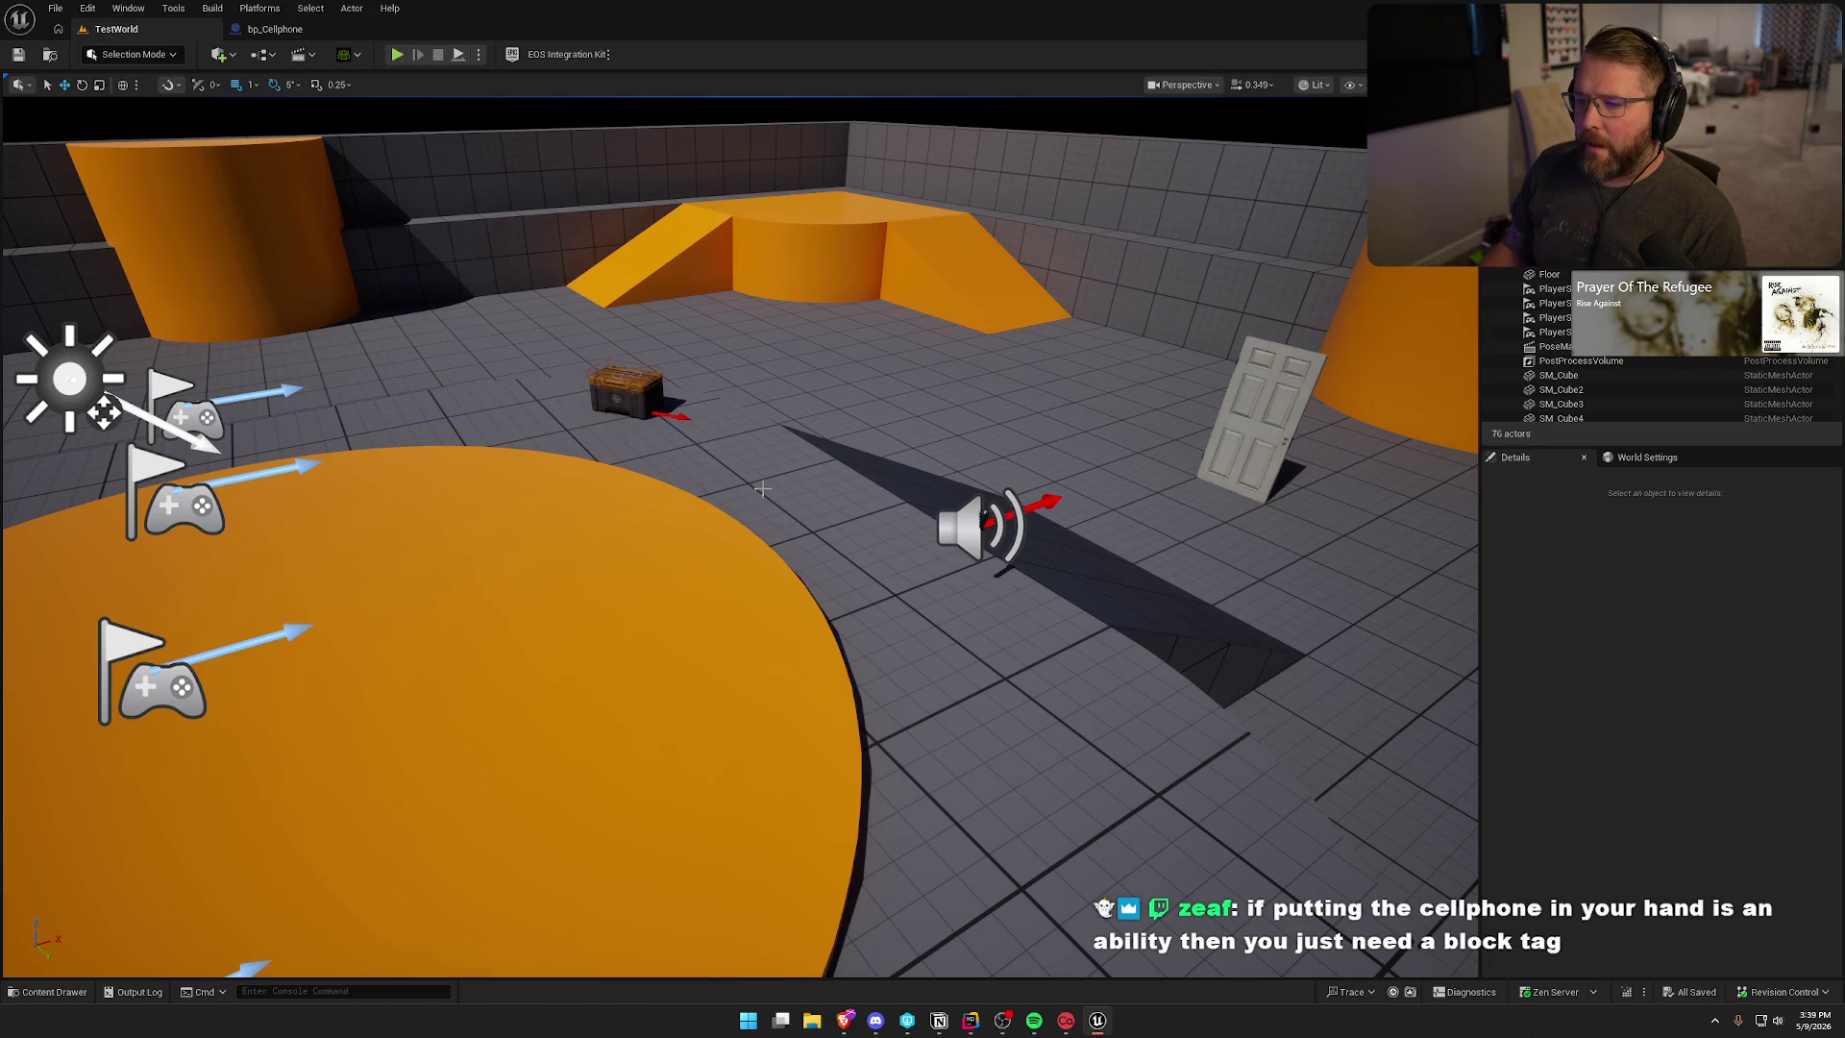
# - Insert a blank line after the ServerOnly execution policy in ToggleCellphone_Ability.cpp's constructor
pyautogui.hotkey('alt', 'Tab')
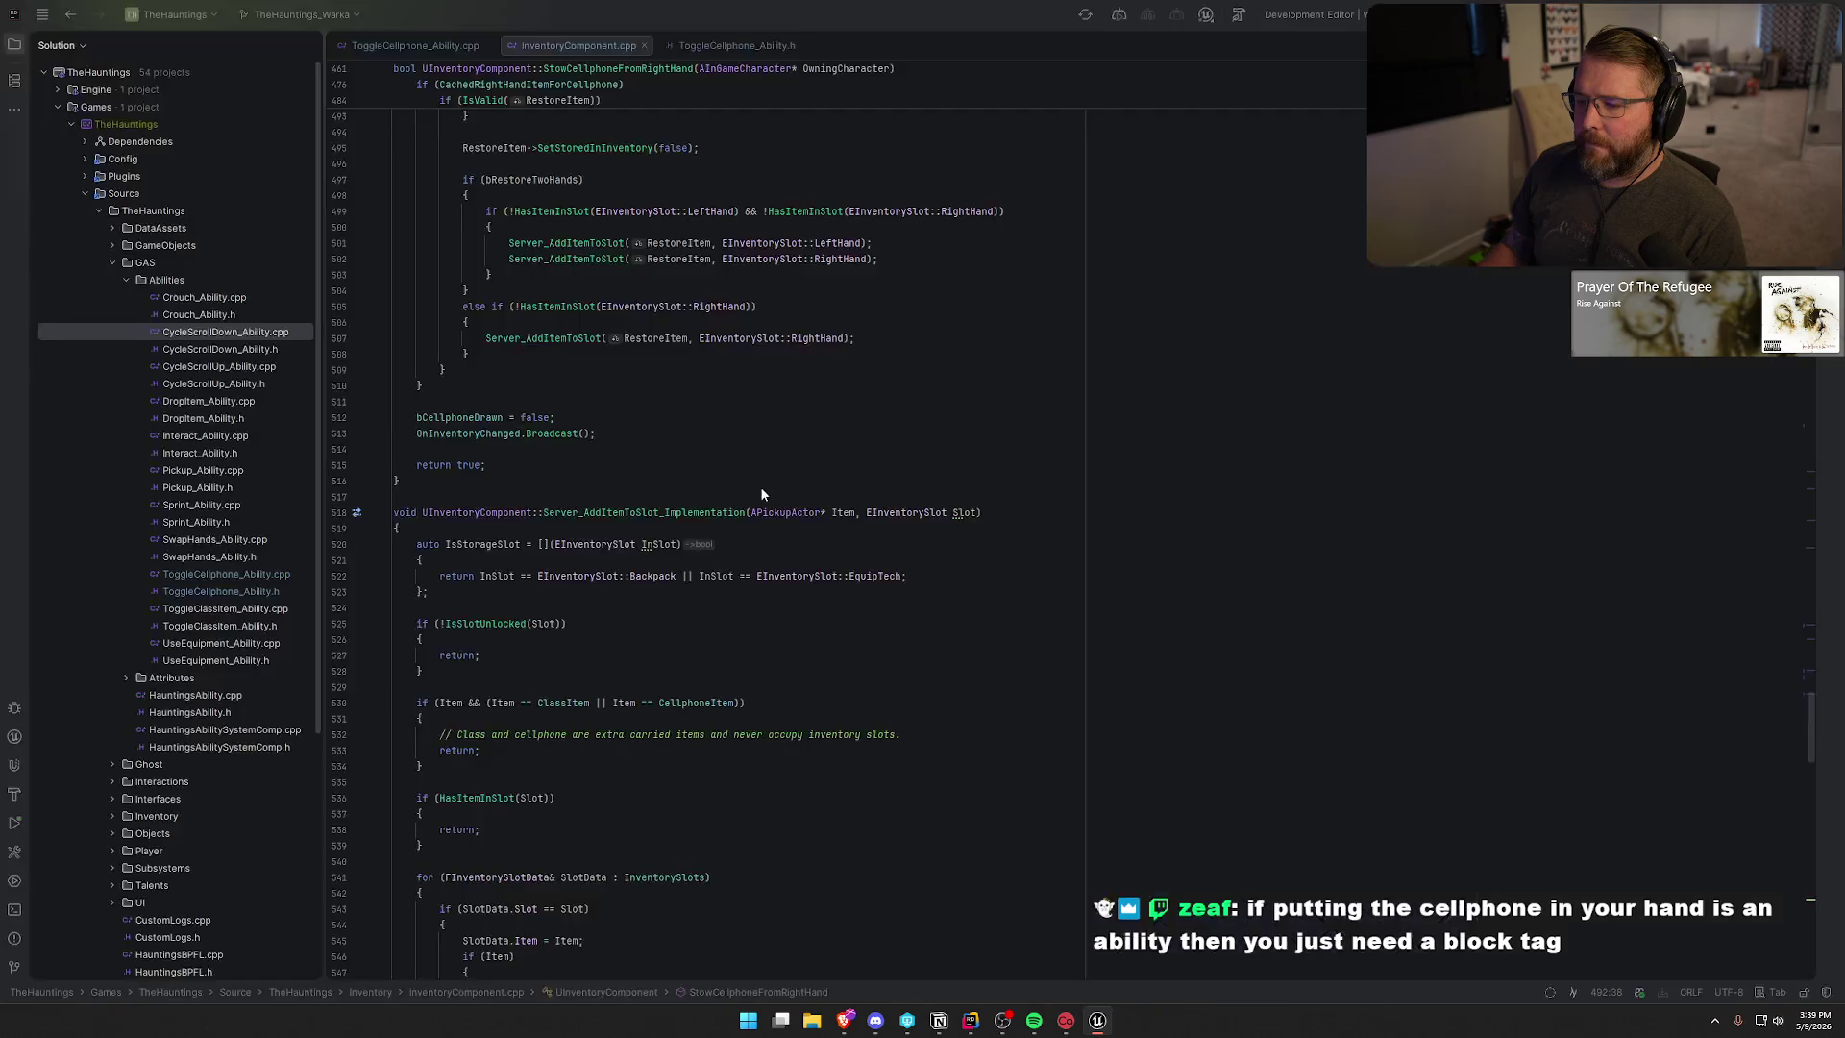
pyautogui.click(415, 45)
pyautogui.scroll(10, 769, 597)
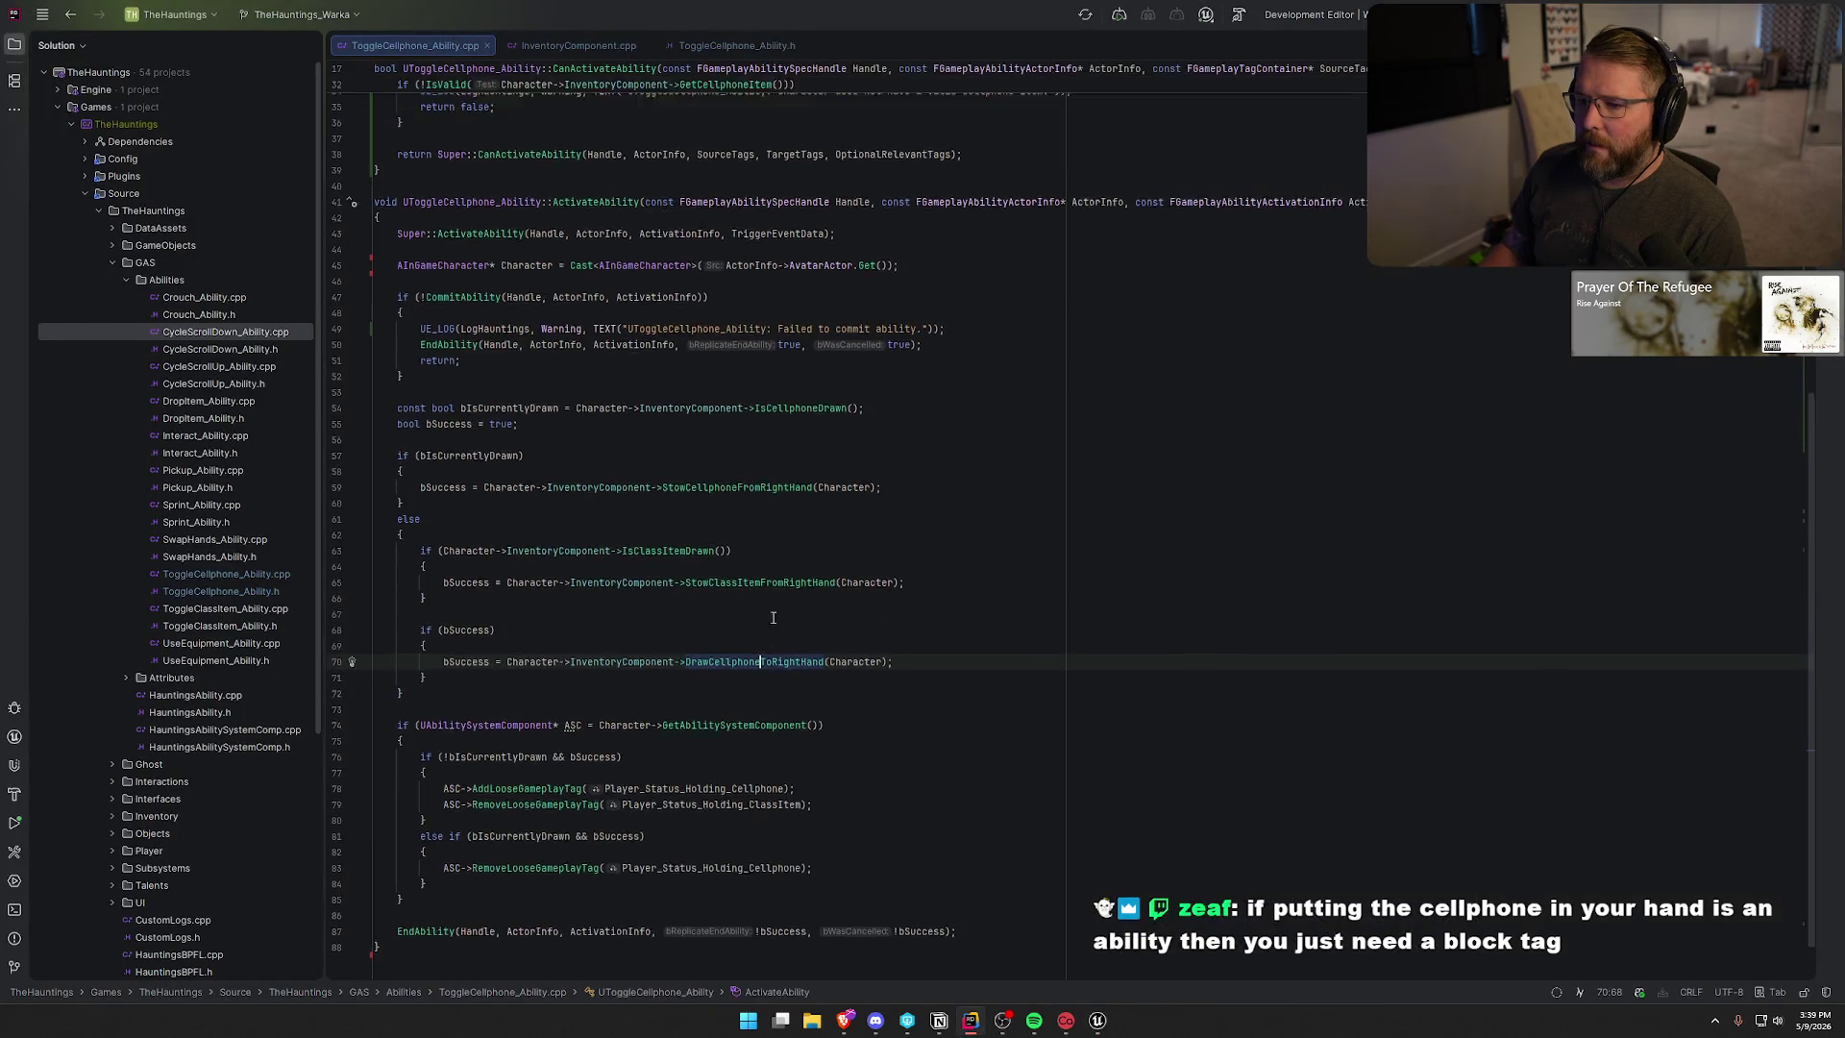
pyautogui.click(845, 275)
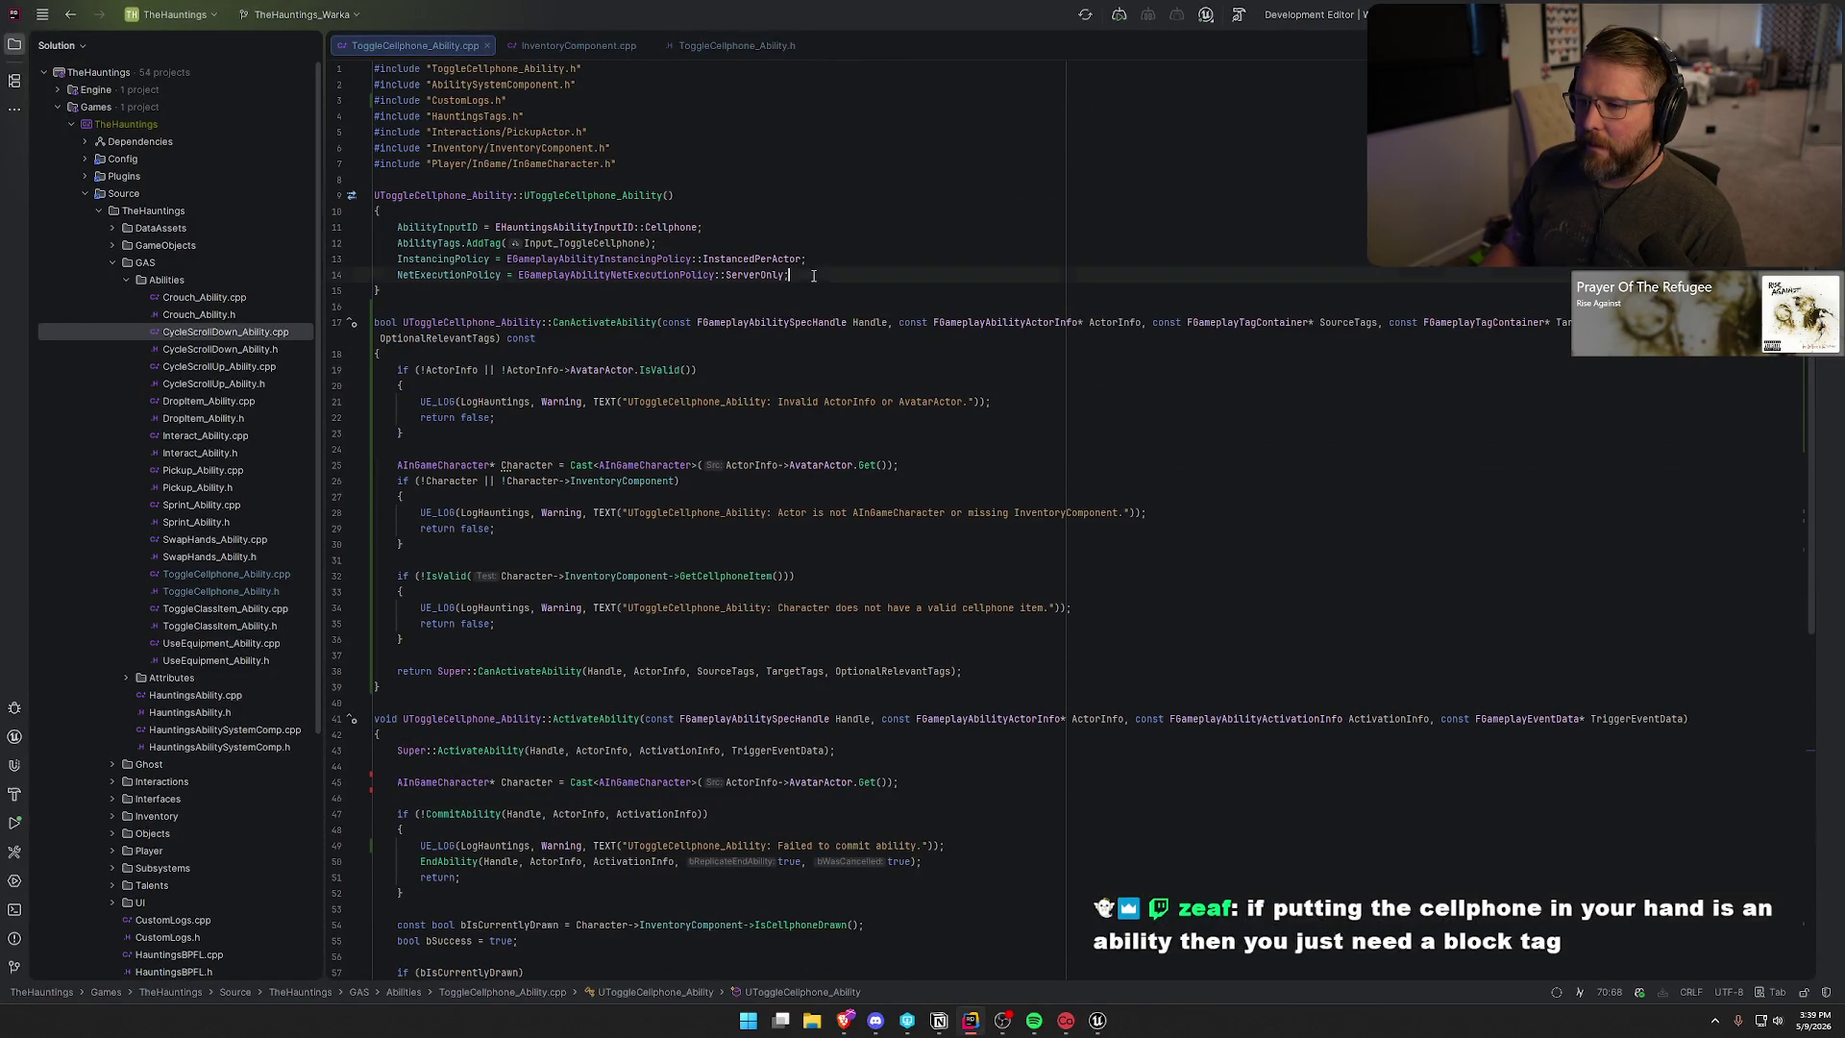
pyautogui.press('Return')
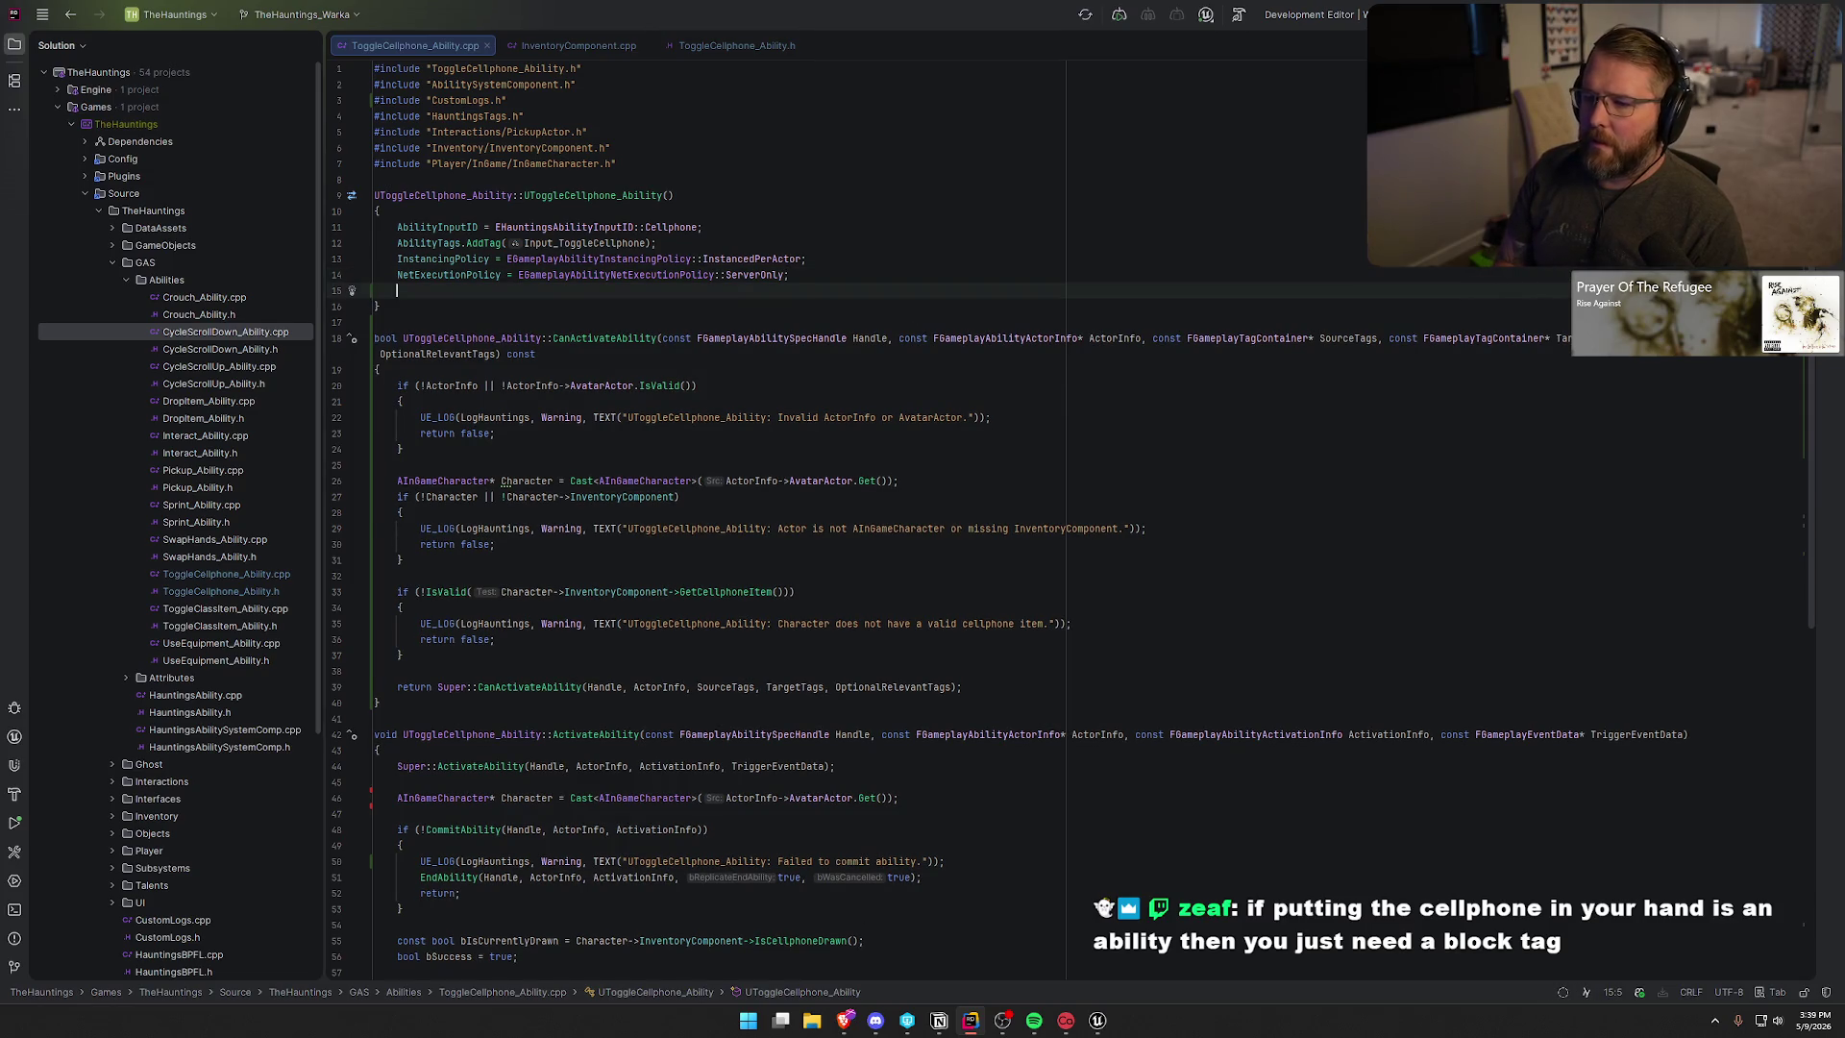
pyautogui.hotkey('alt', 'Tab')
pyautogui.hotkey('ctrl', 'space')
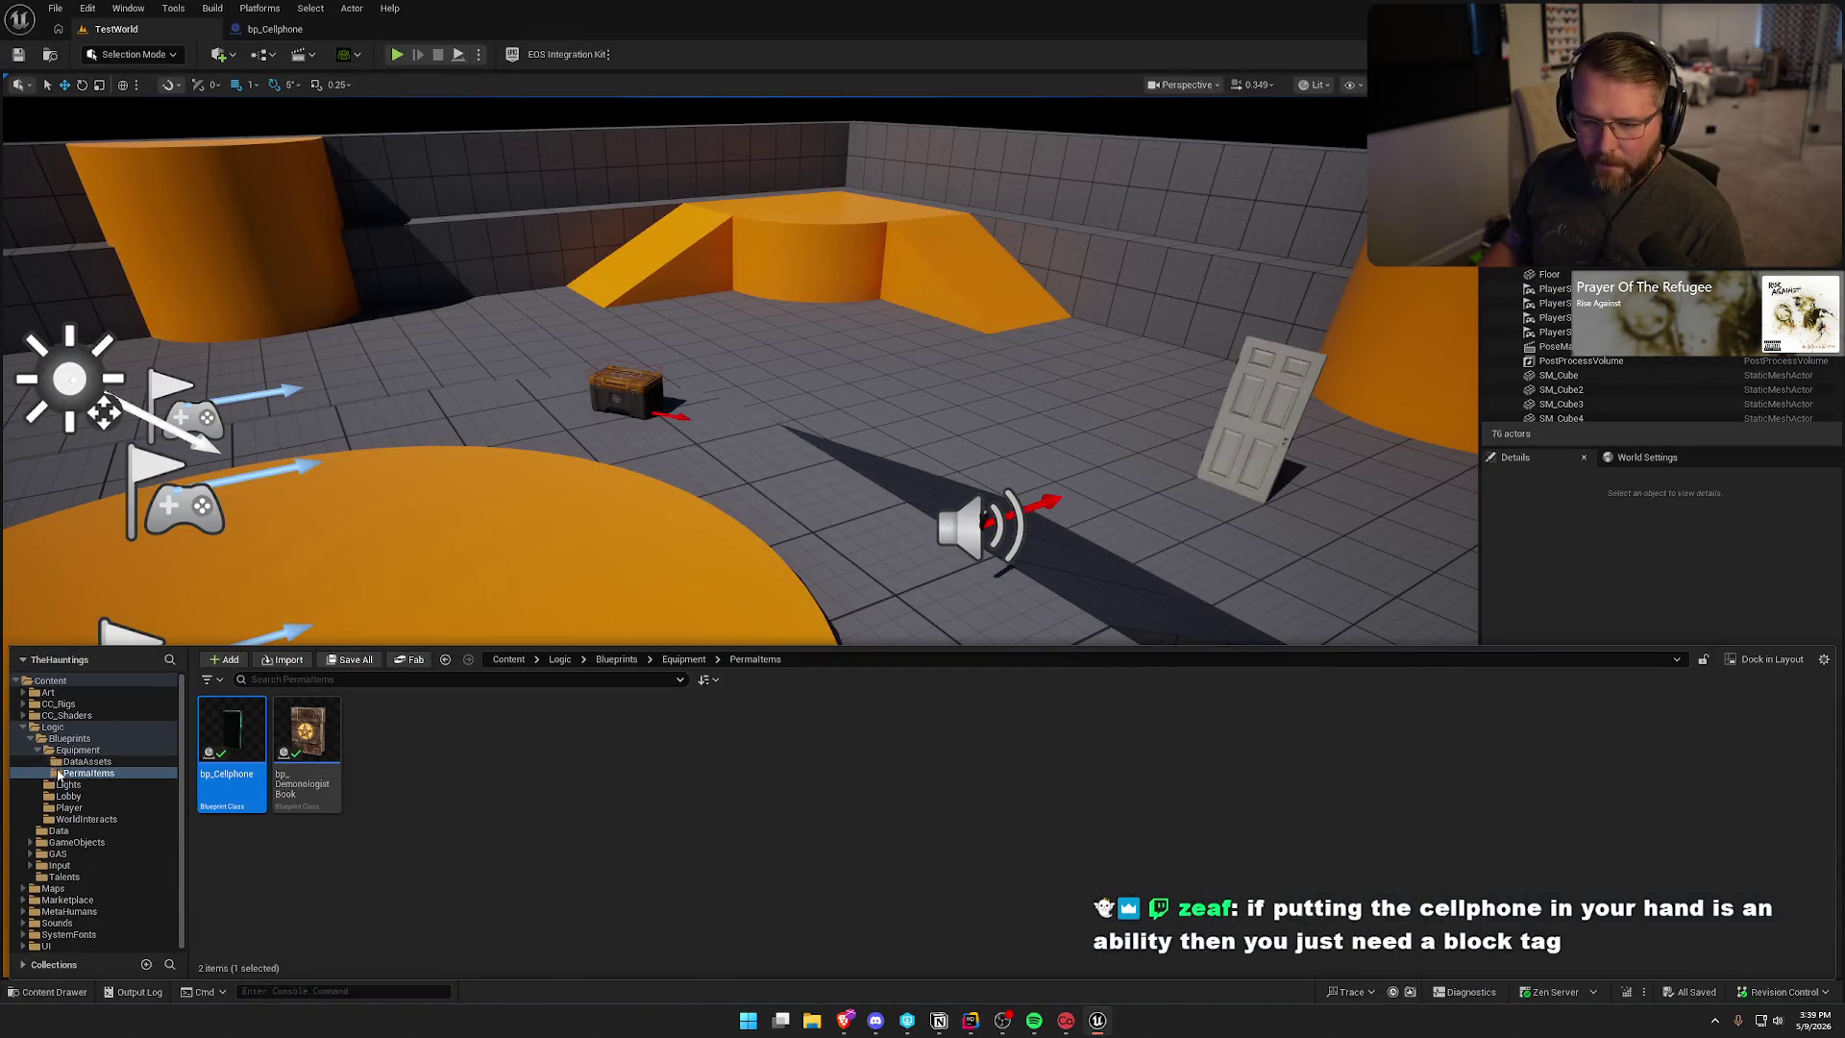
# - Open GA_Sprint from GAS > Player > Default in the full Blueprint editor to inspect its blocked tags
pyautogui.click(57, 853)
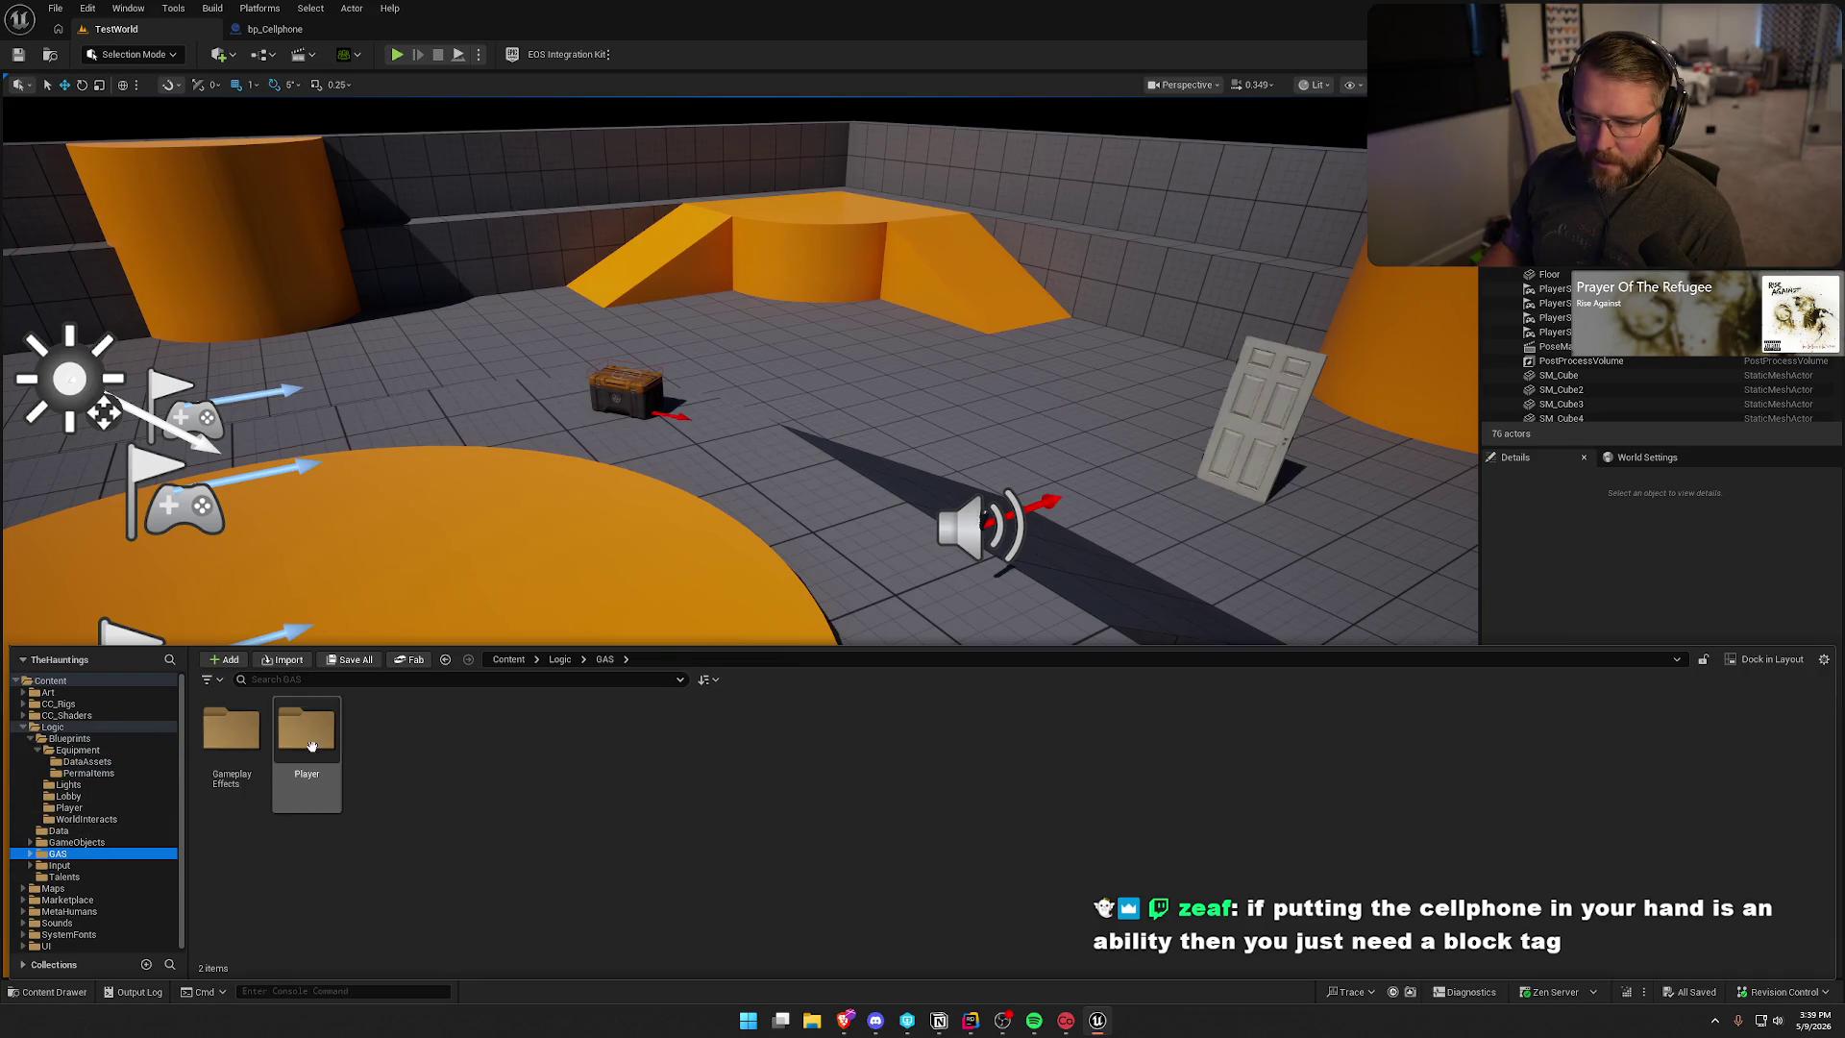
pyautogui.doubleClick(298, 747)
pyautogui.doubleClick(231, 730)
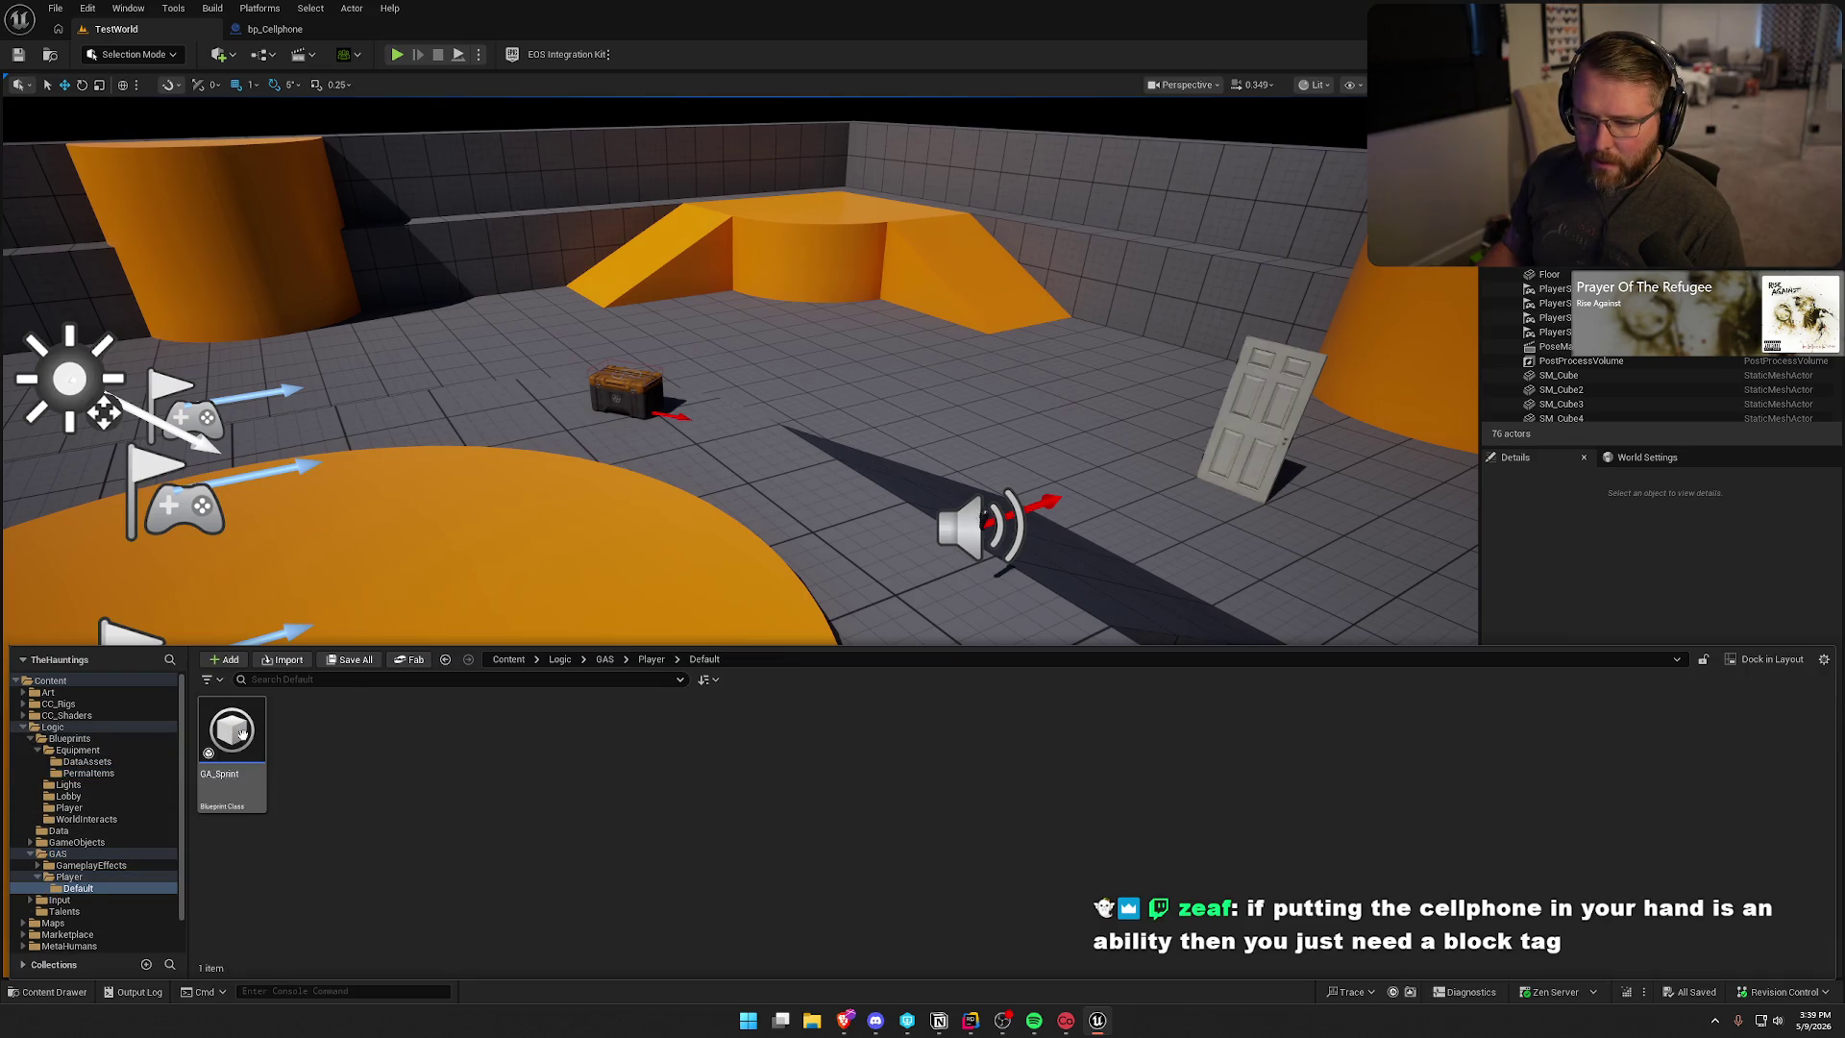
pyautogui.doubleClick(241, 733)
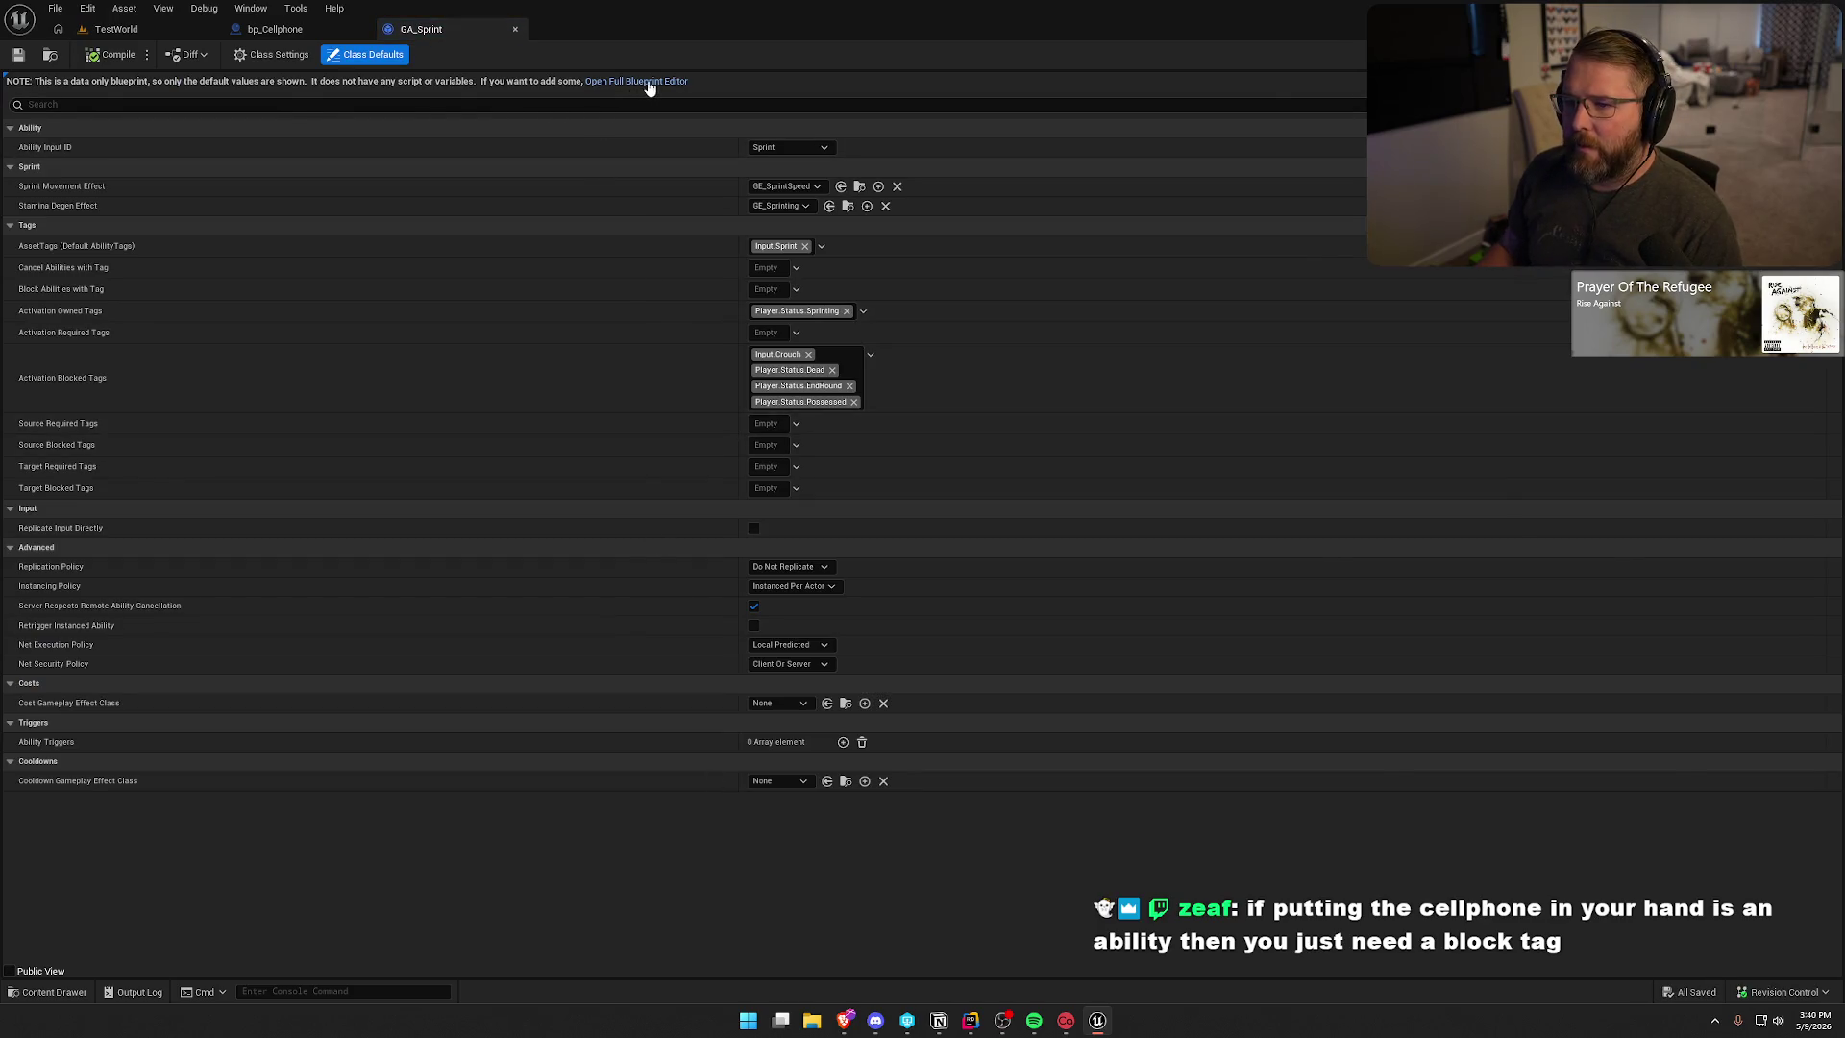
pyautogui.click(648, 83)
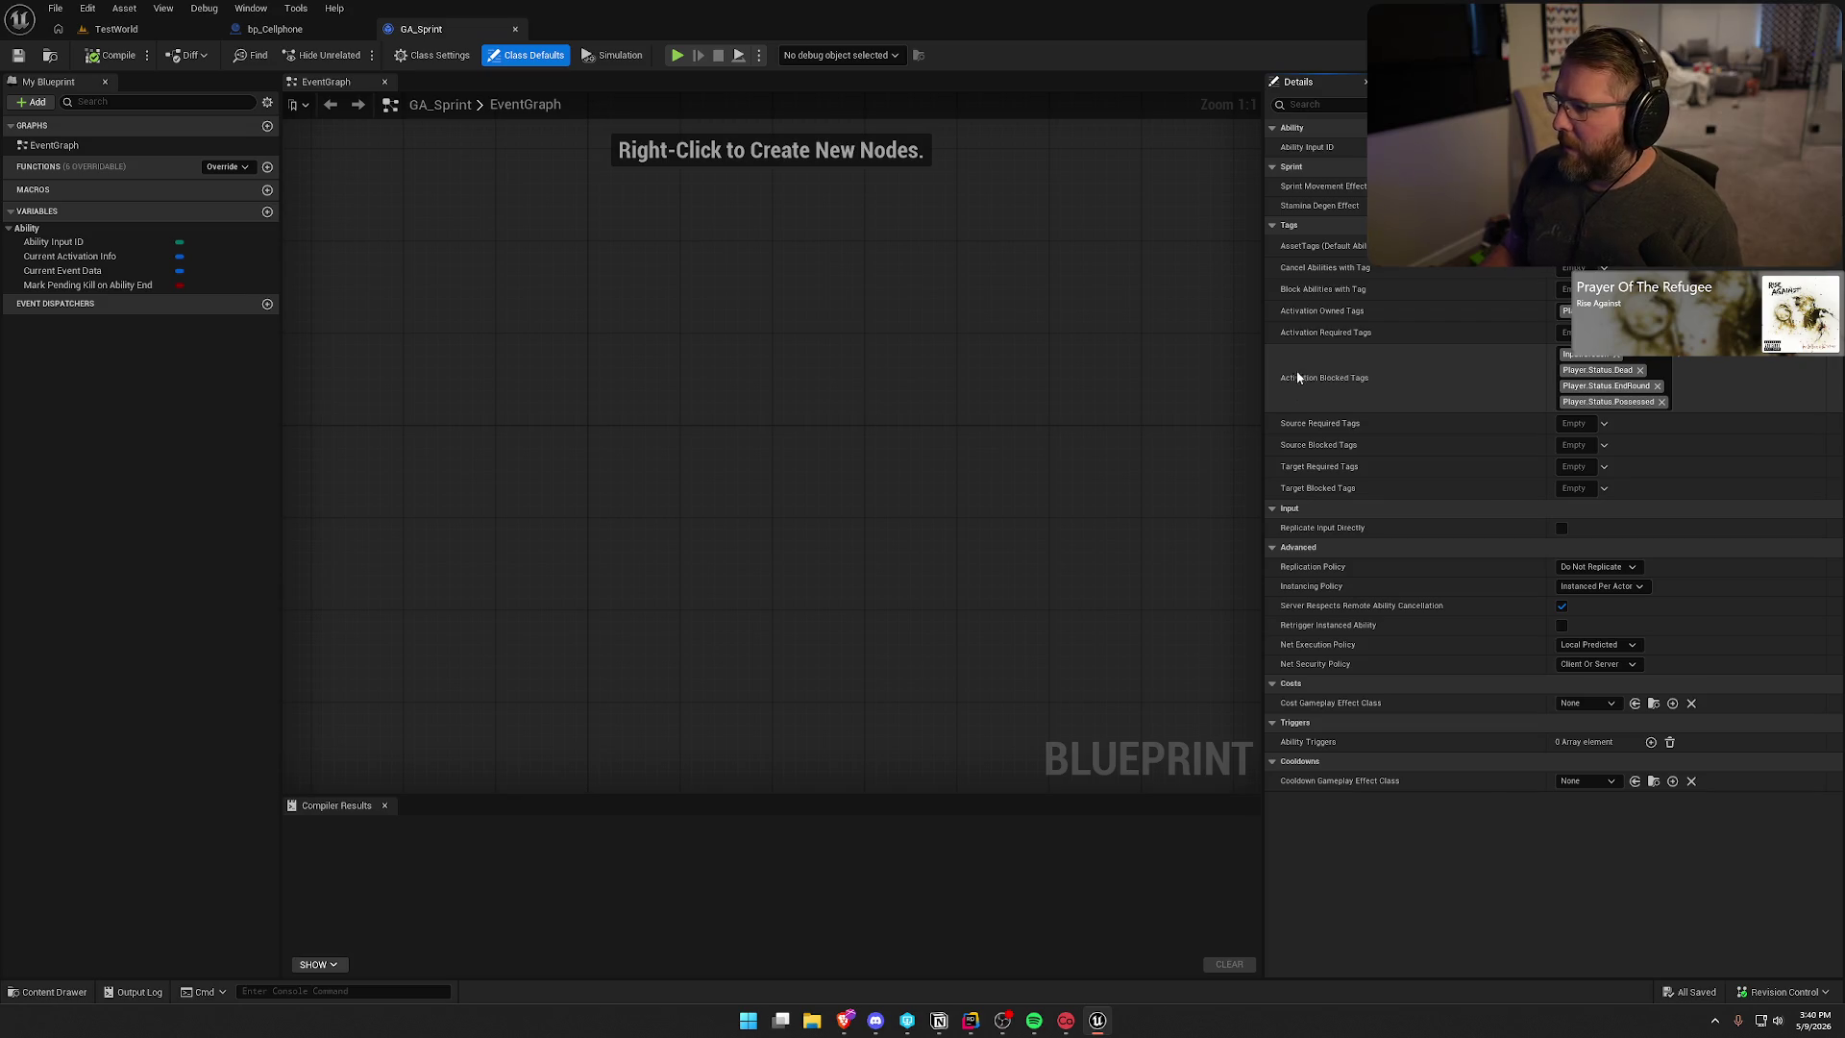
pyautogui.hotkey('alt', 'Tab')
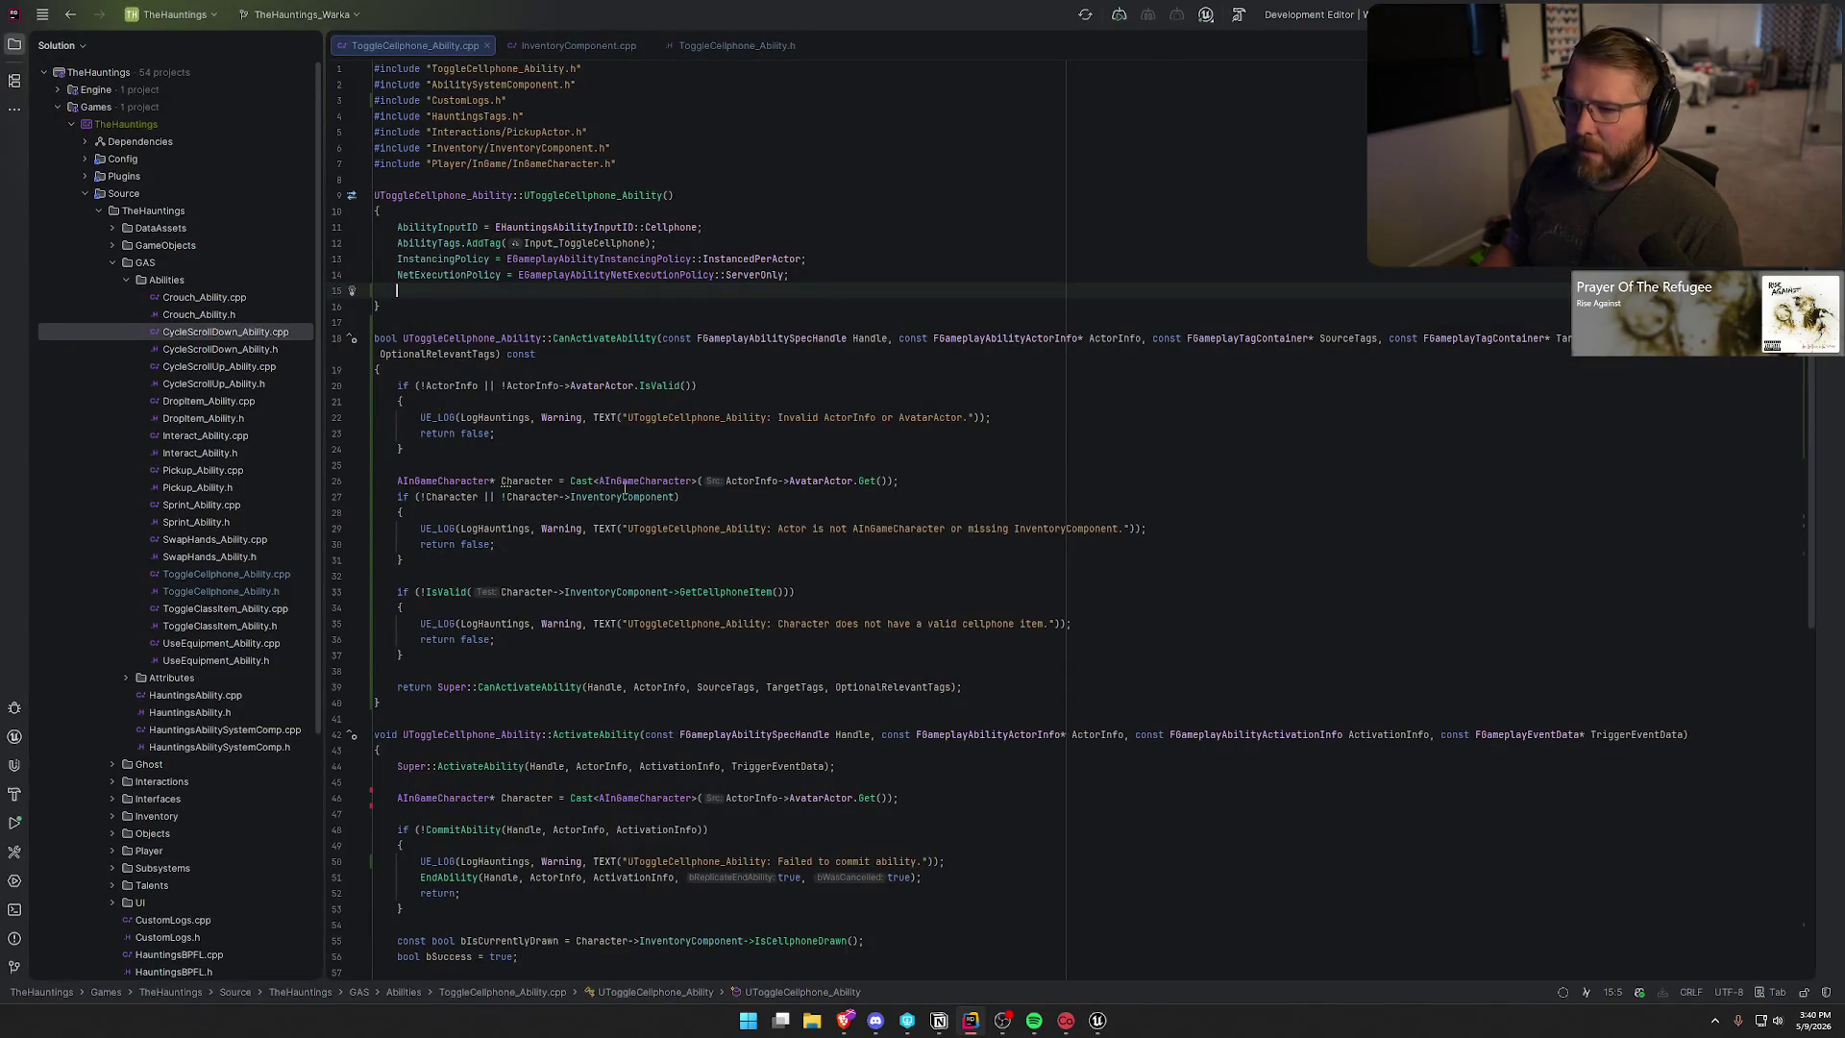
# - Write ActivationBlockedTags.AddTag(Player_Status_Holding_TwoHand); on line 15 of the ToggleCellphone constructor
pyautogui.write('A')
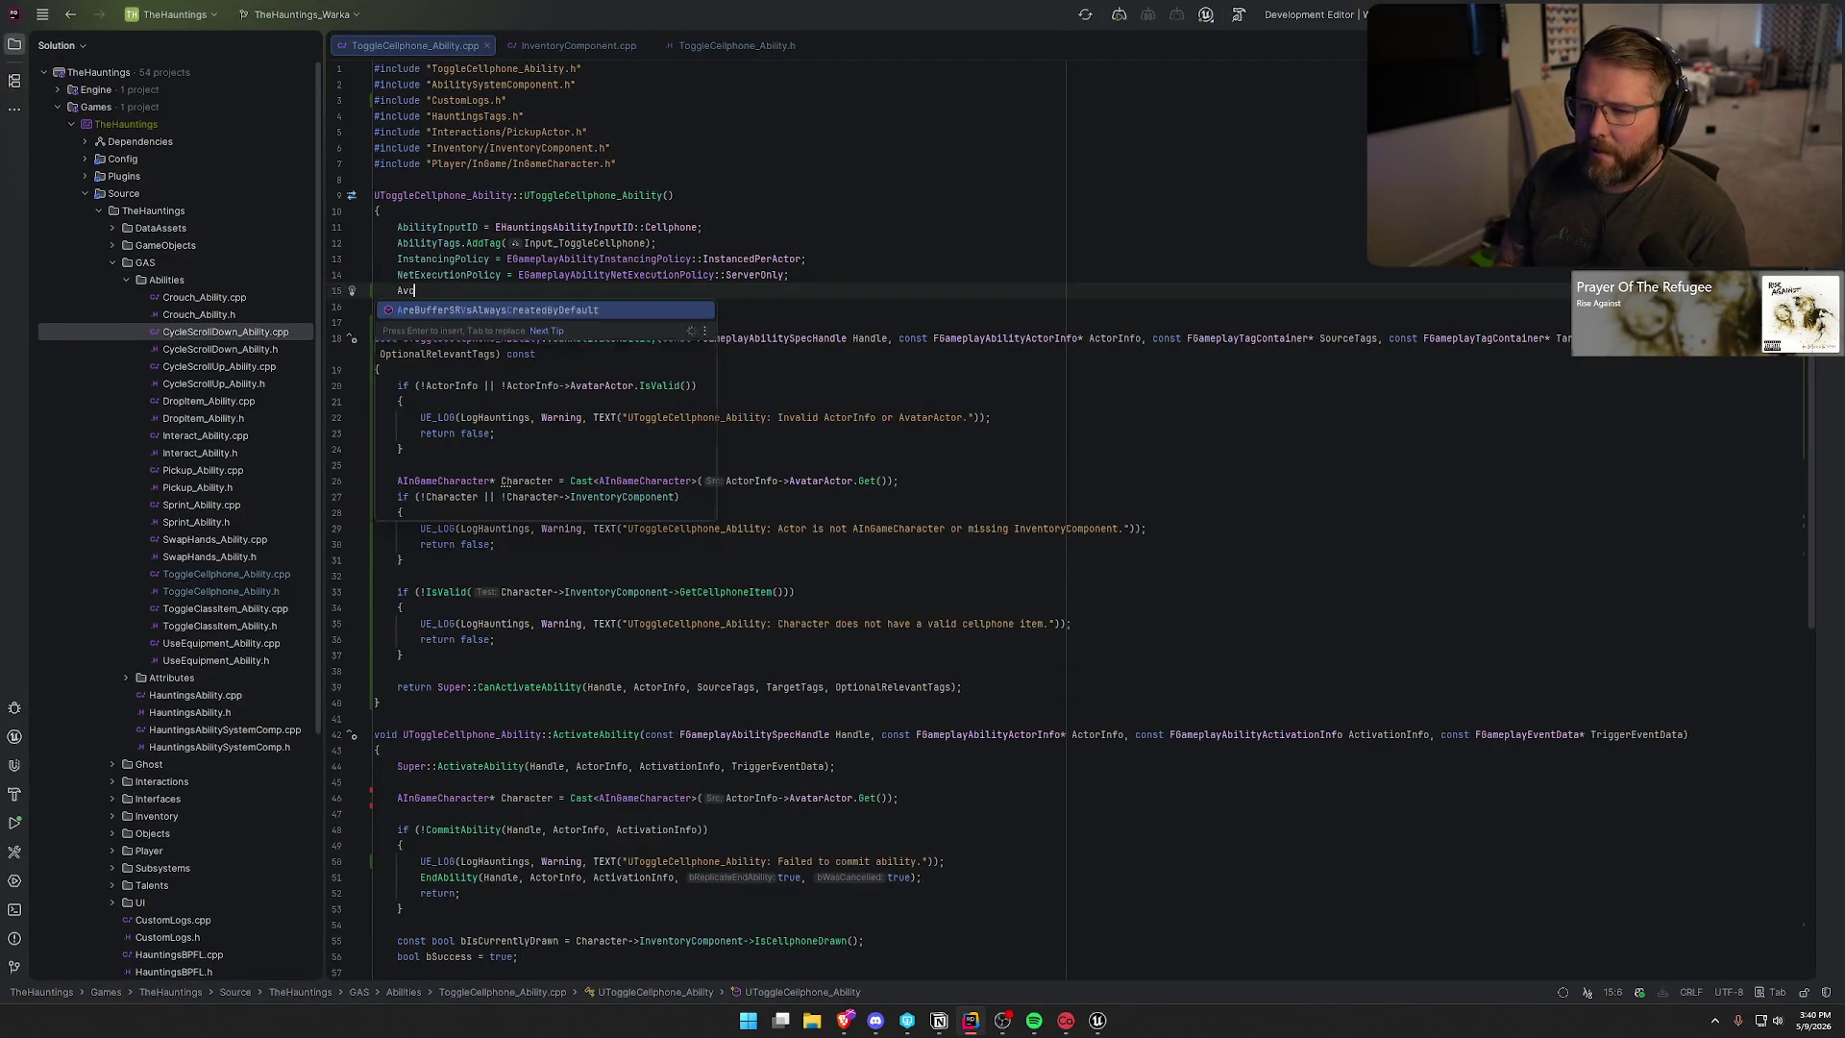
pyautogui.write('ctivation')
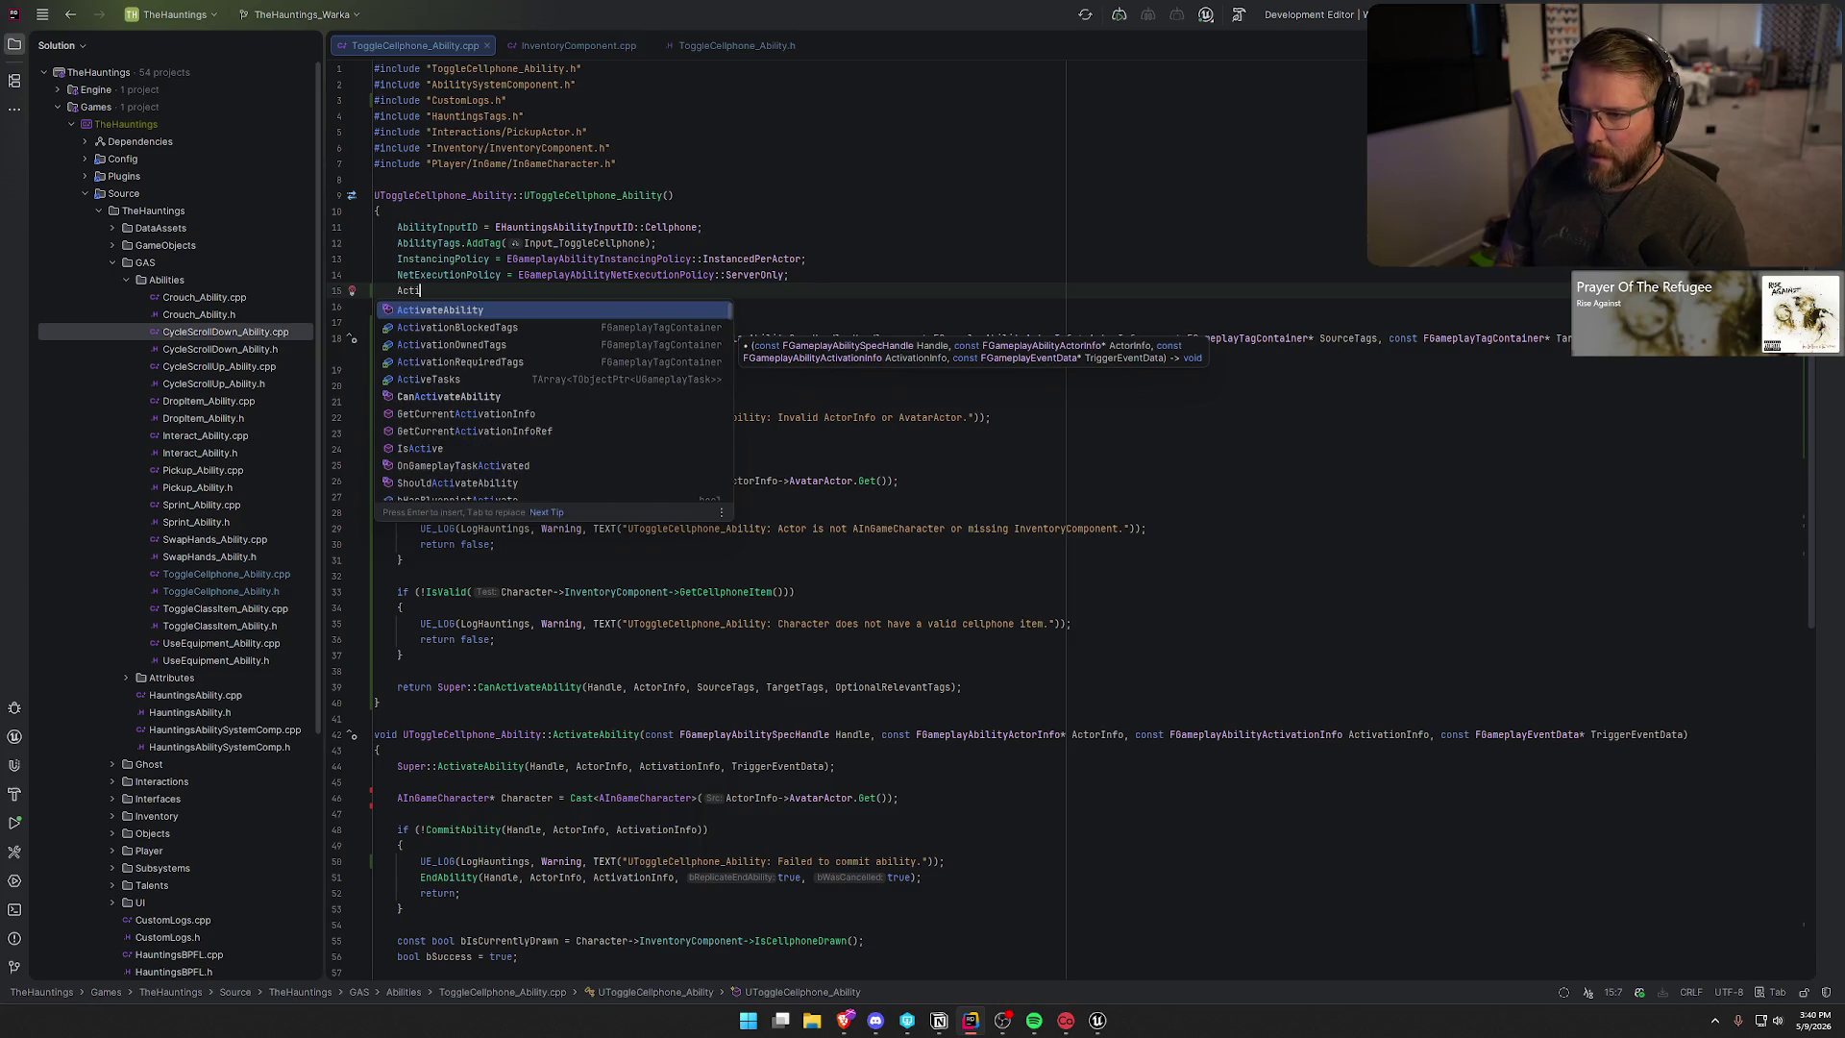
pyautogui.write('.AddT')
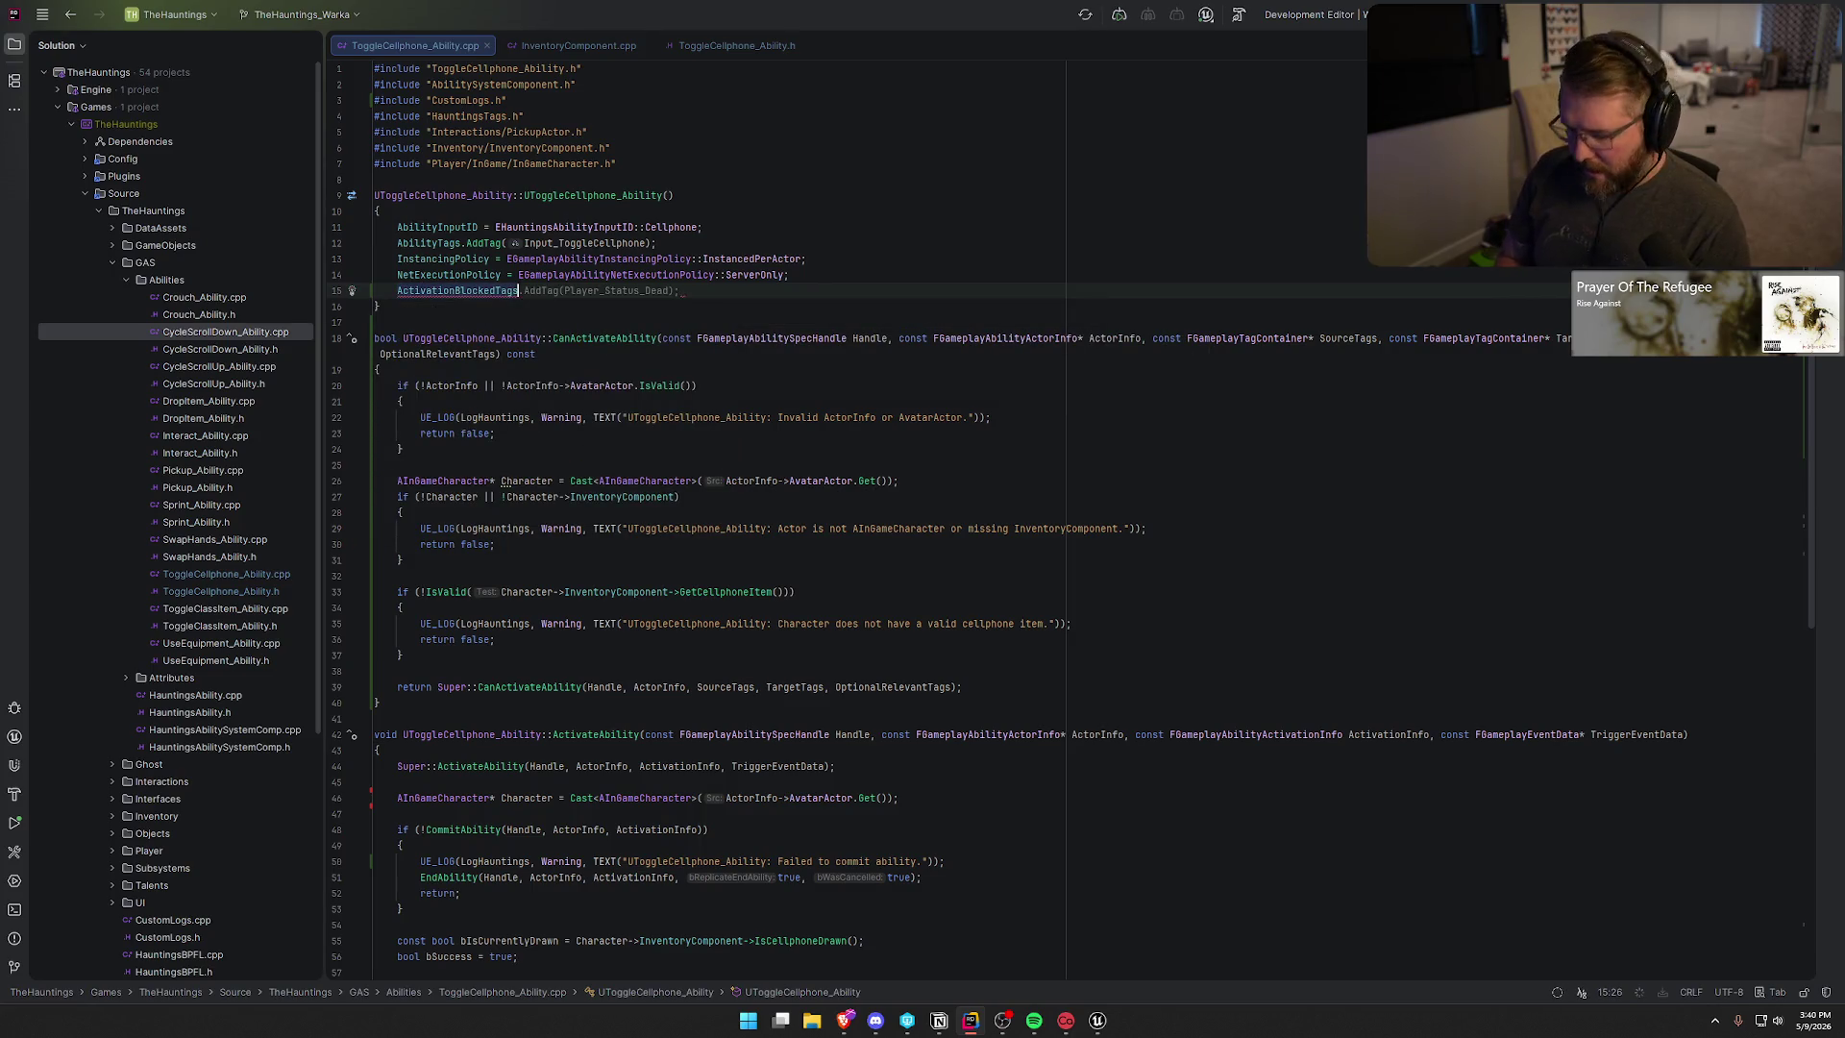
pyautogui.press('Return')
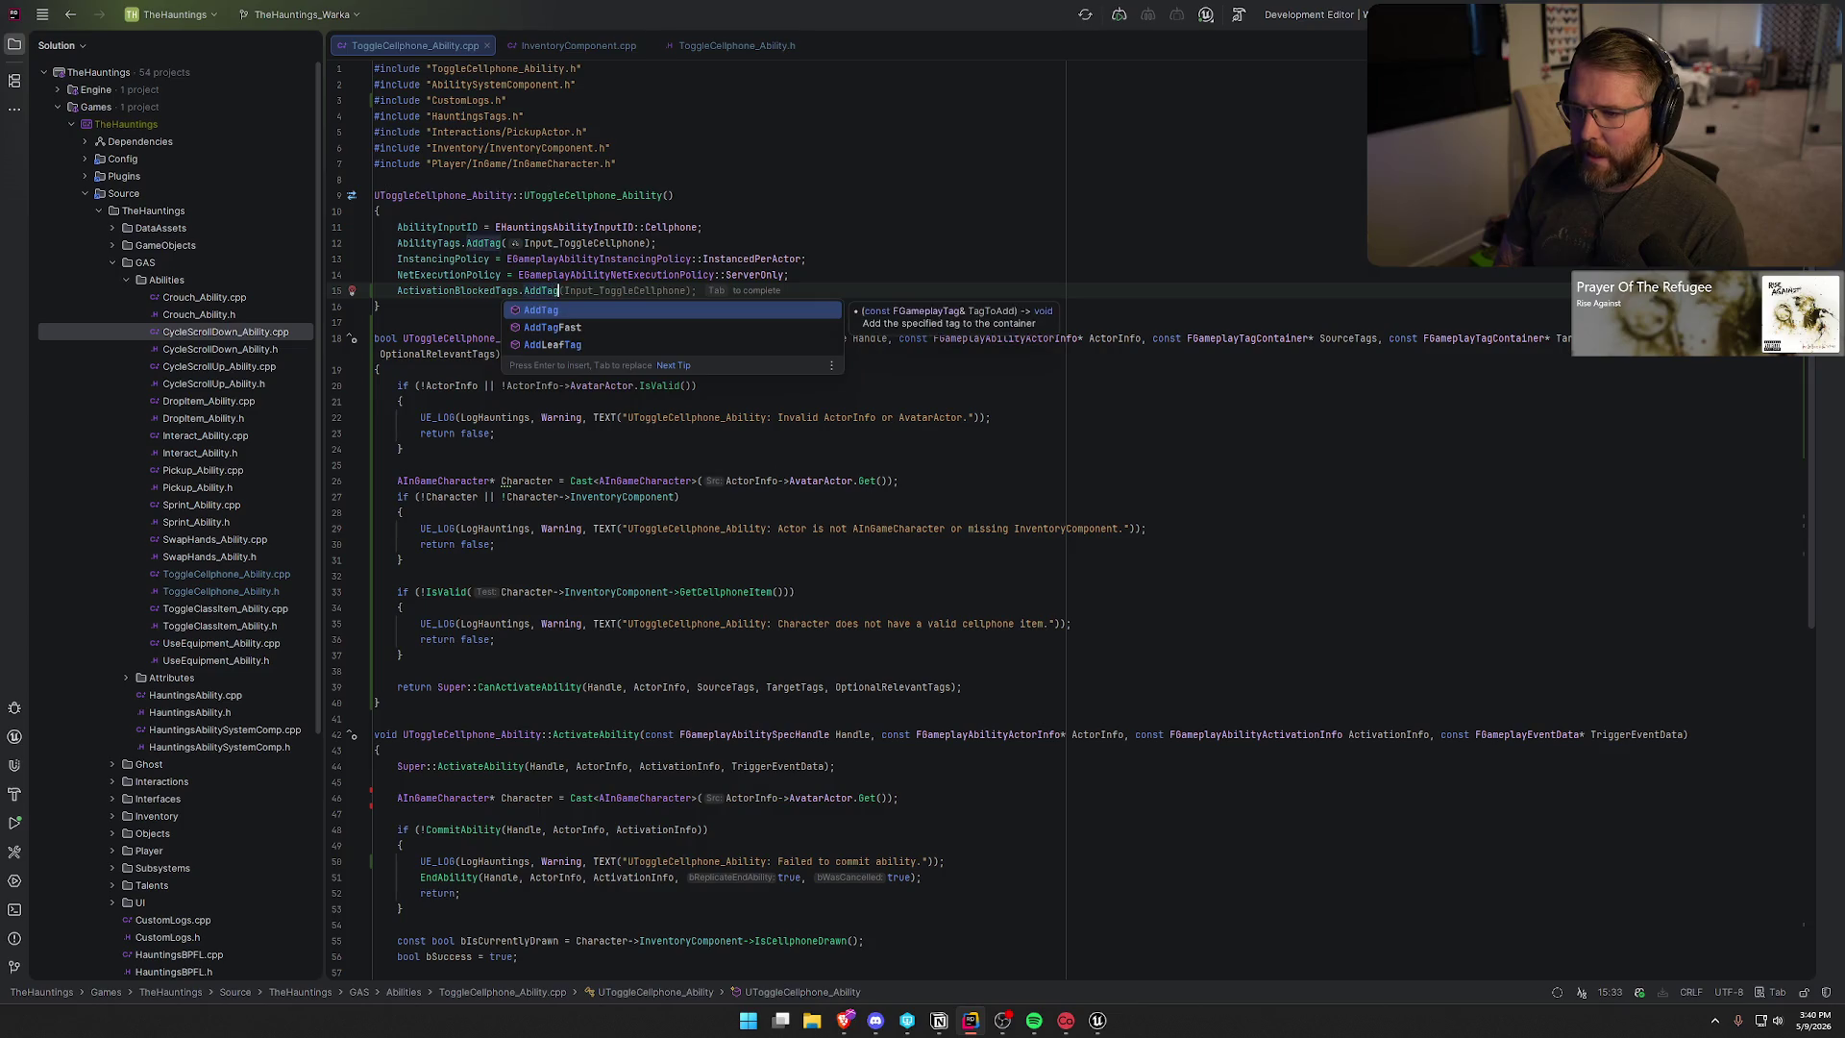
pyautogui.write('I')
pyautogui.press('BackSpace')
pyautogui.write('Player_Status_Holdi')
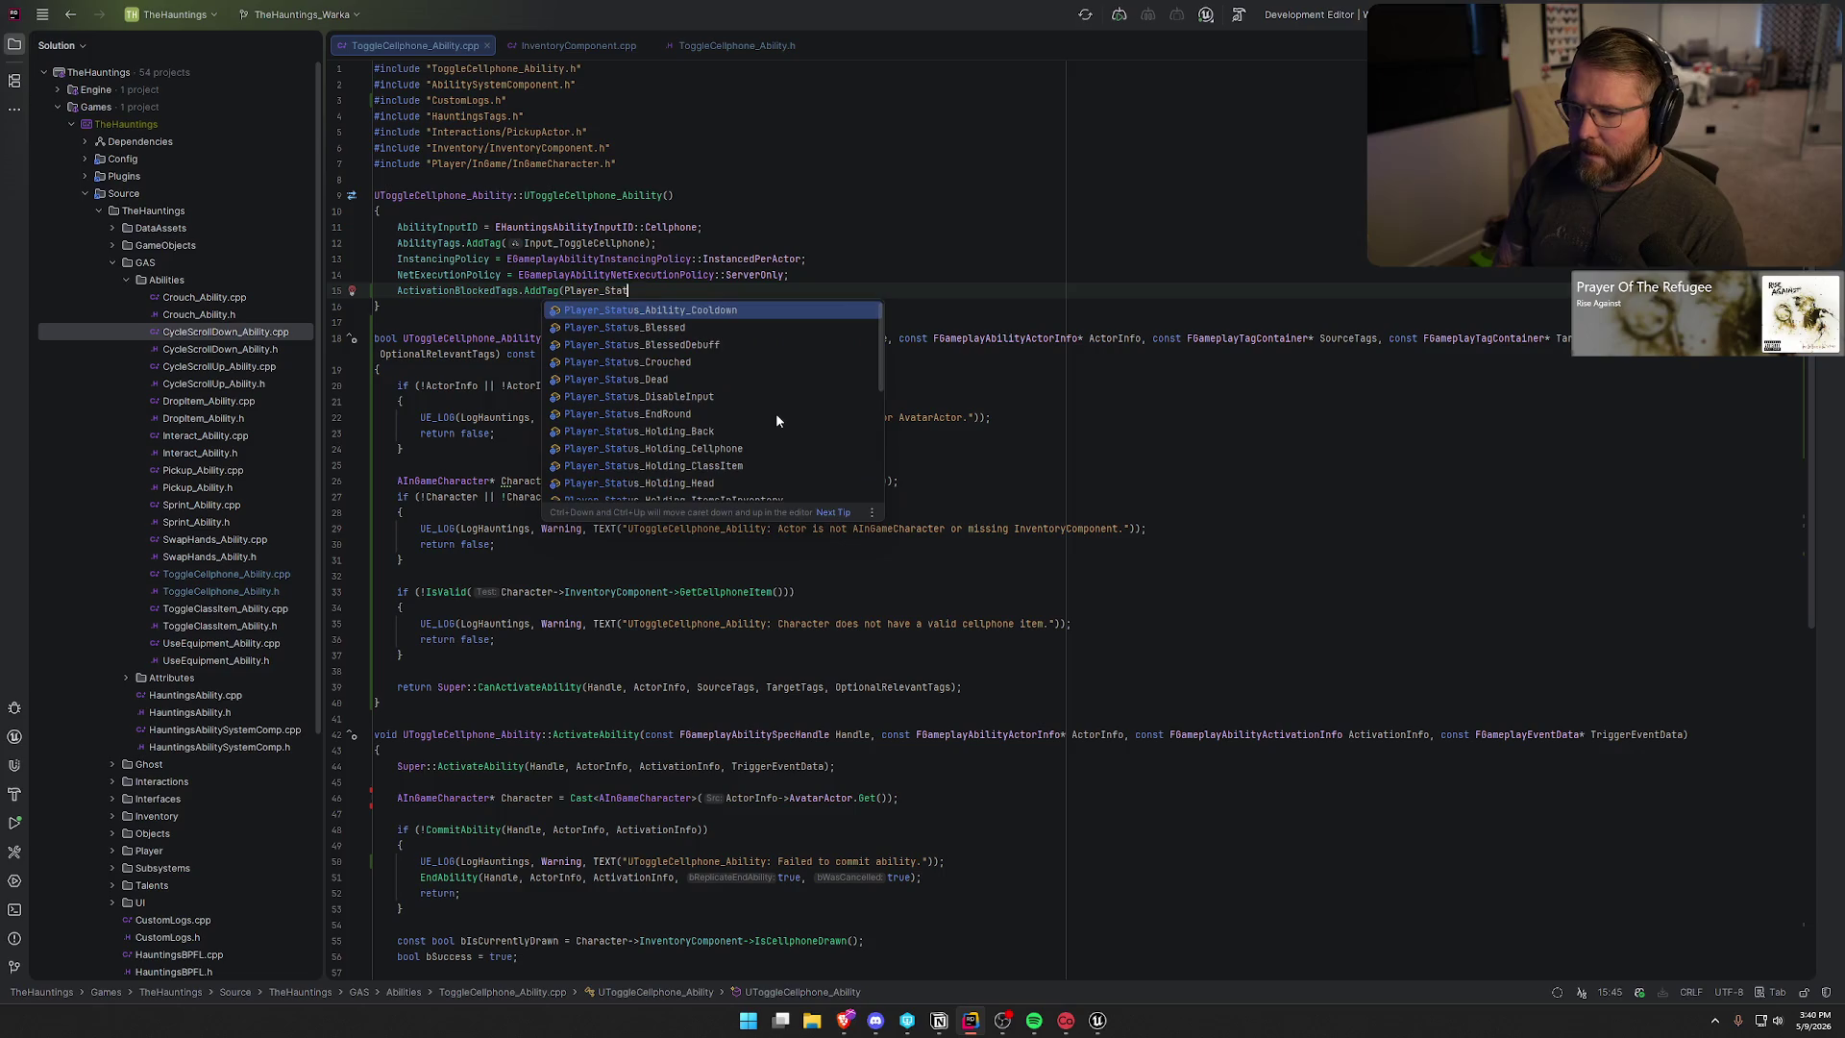
pyautogui.write('ng_Tw')
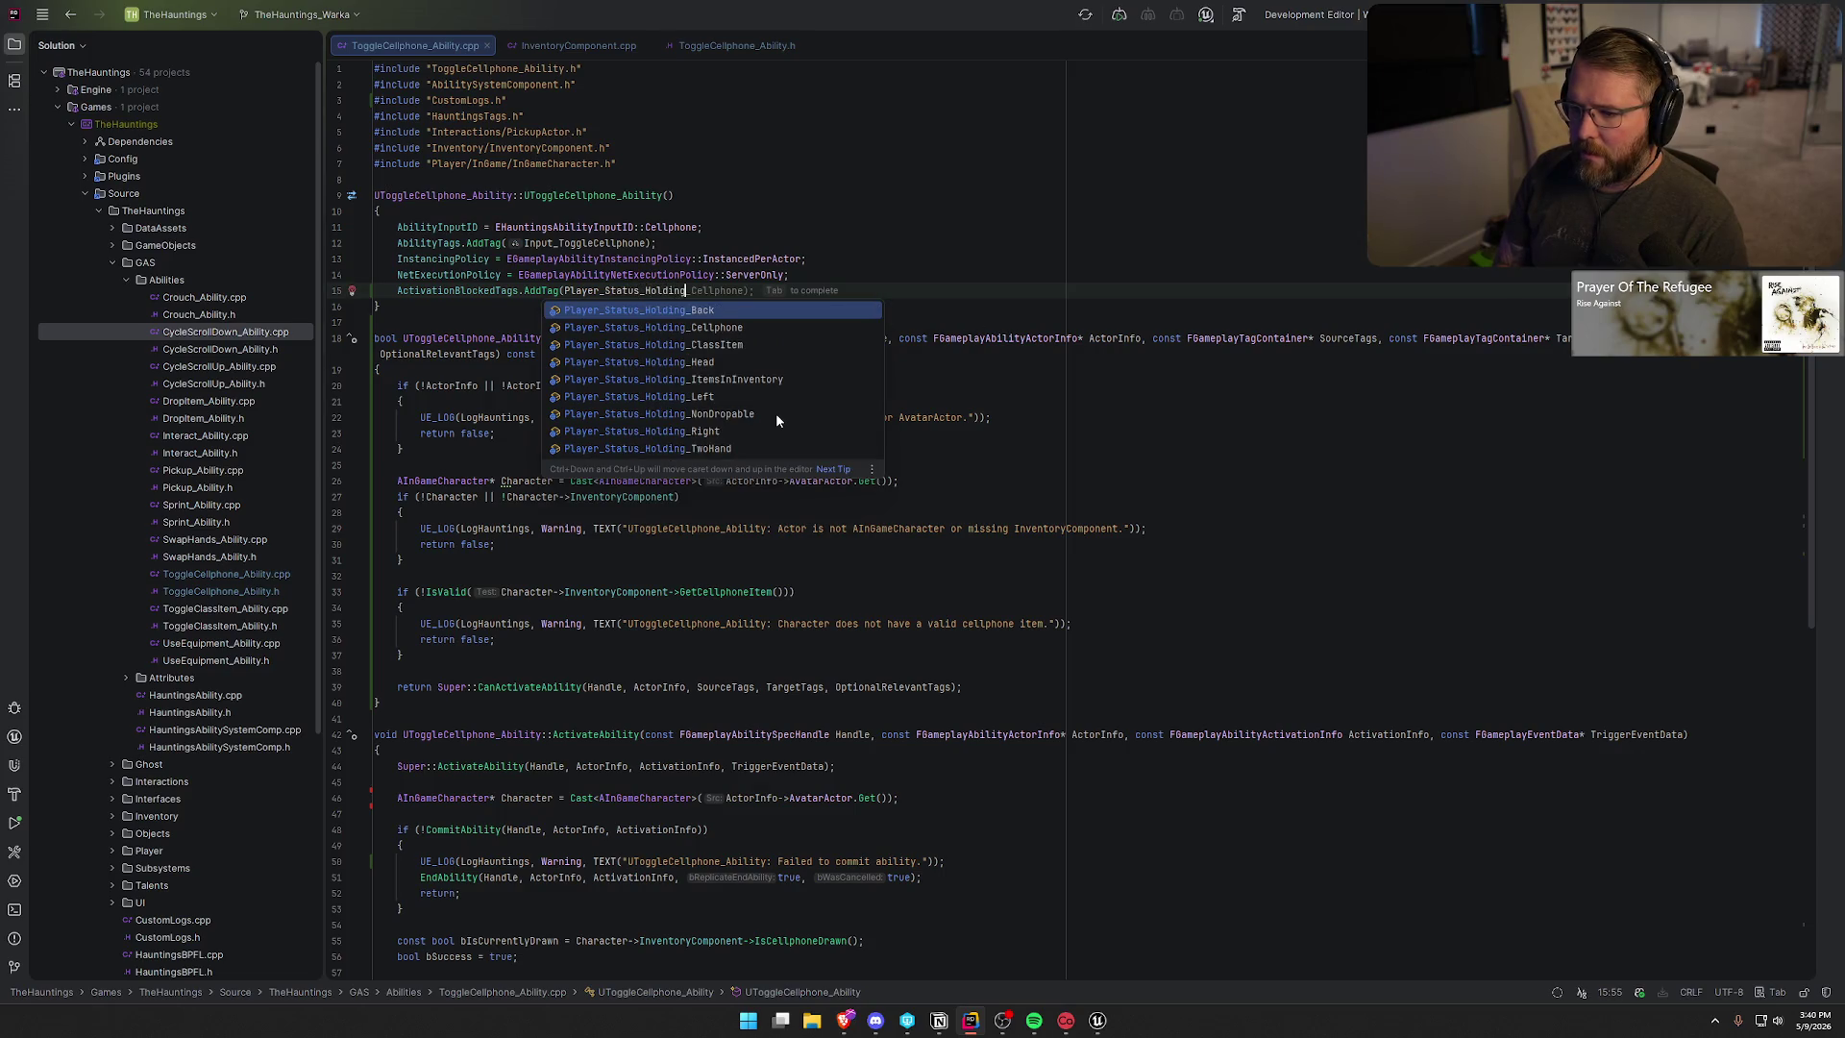
pyautogui.press('Return')
pyautogui.write(')')
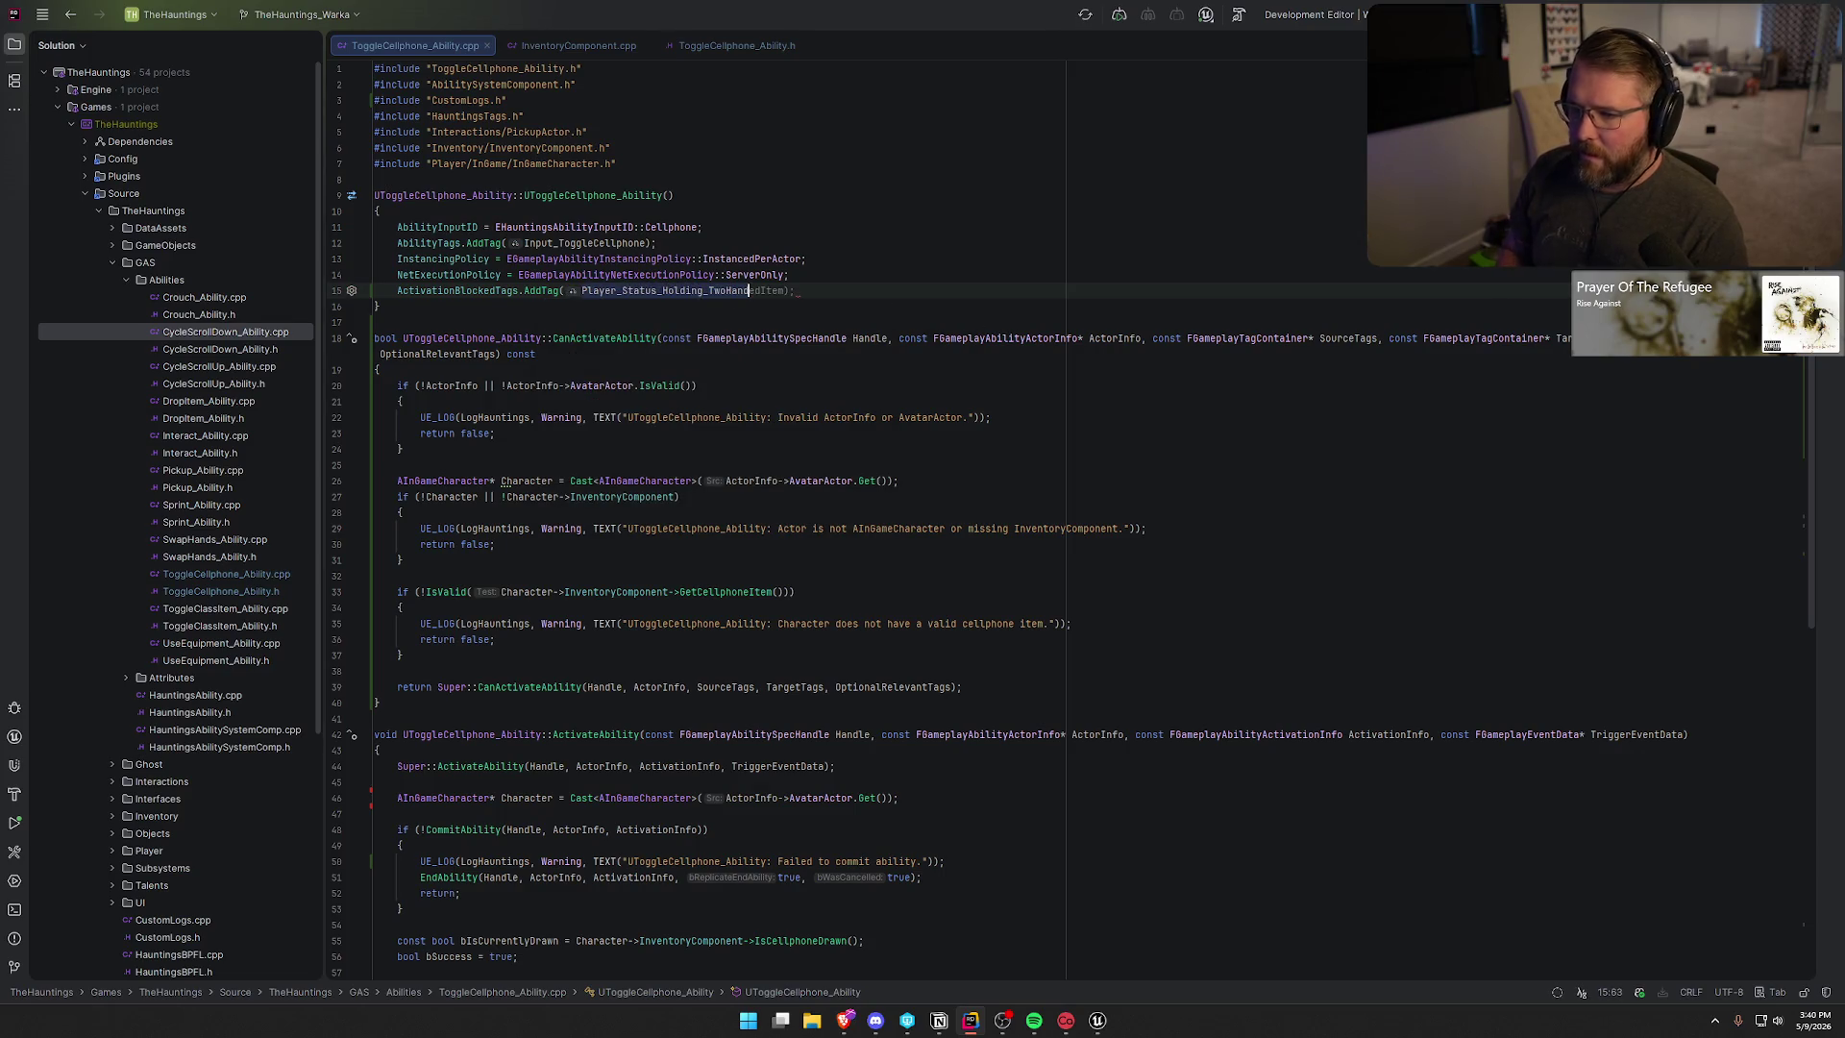
pyautogui.write(';')
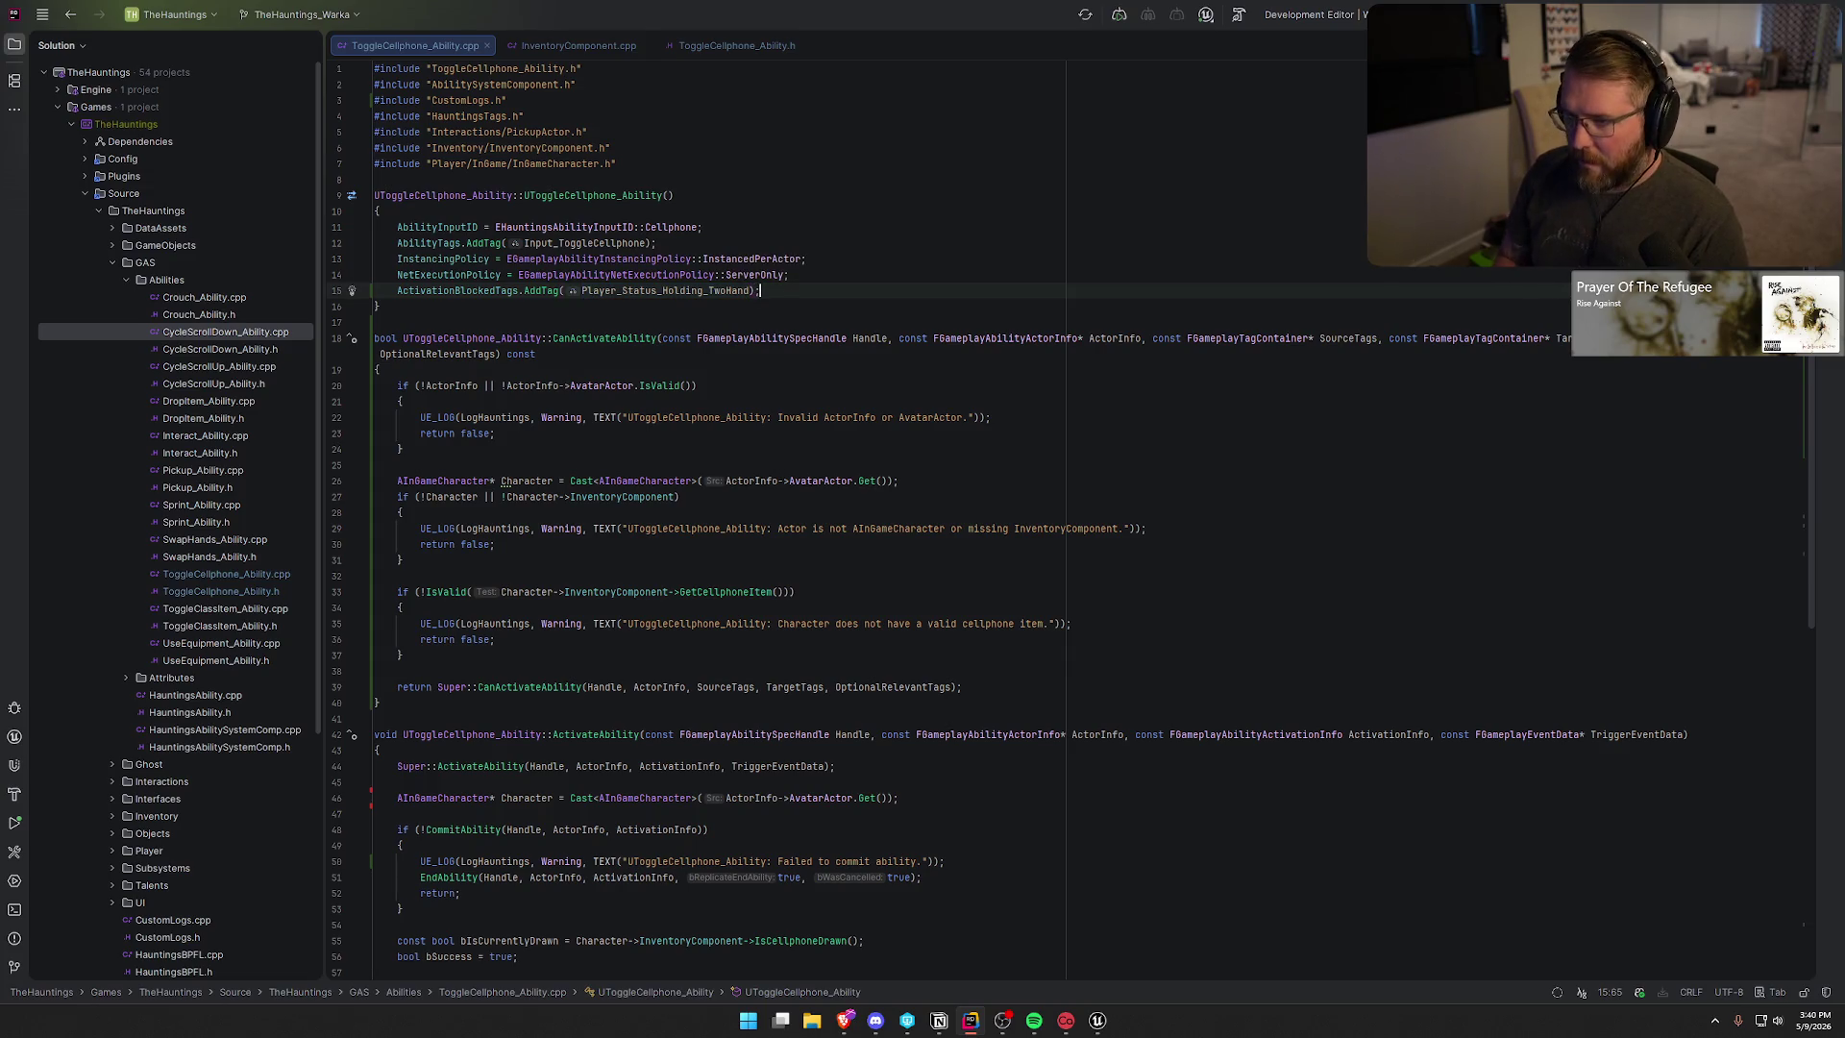
pyautogui.click(1095, 1021)
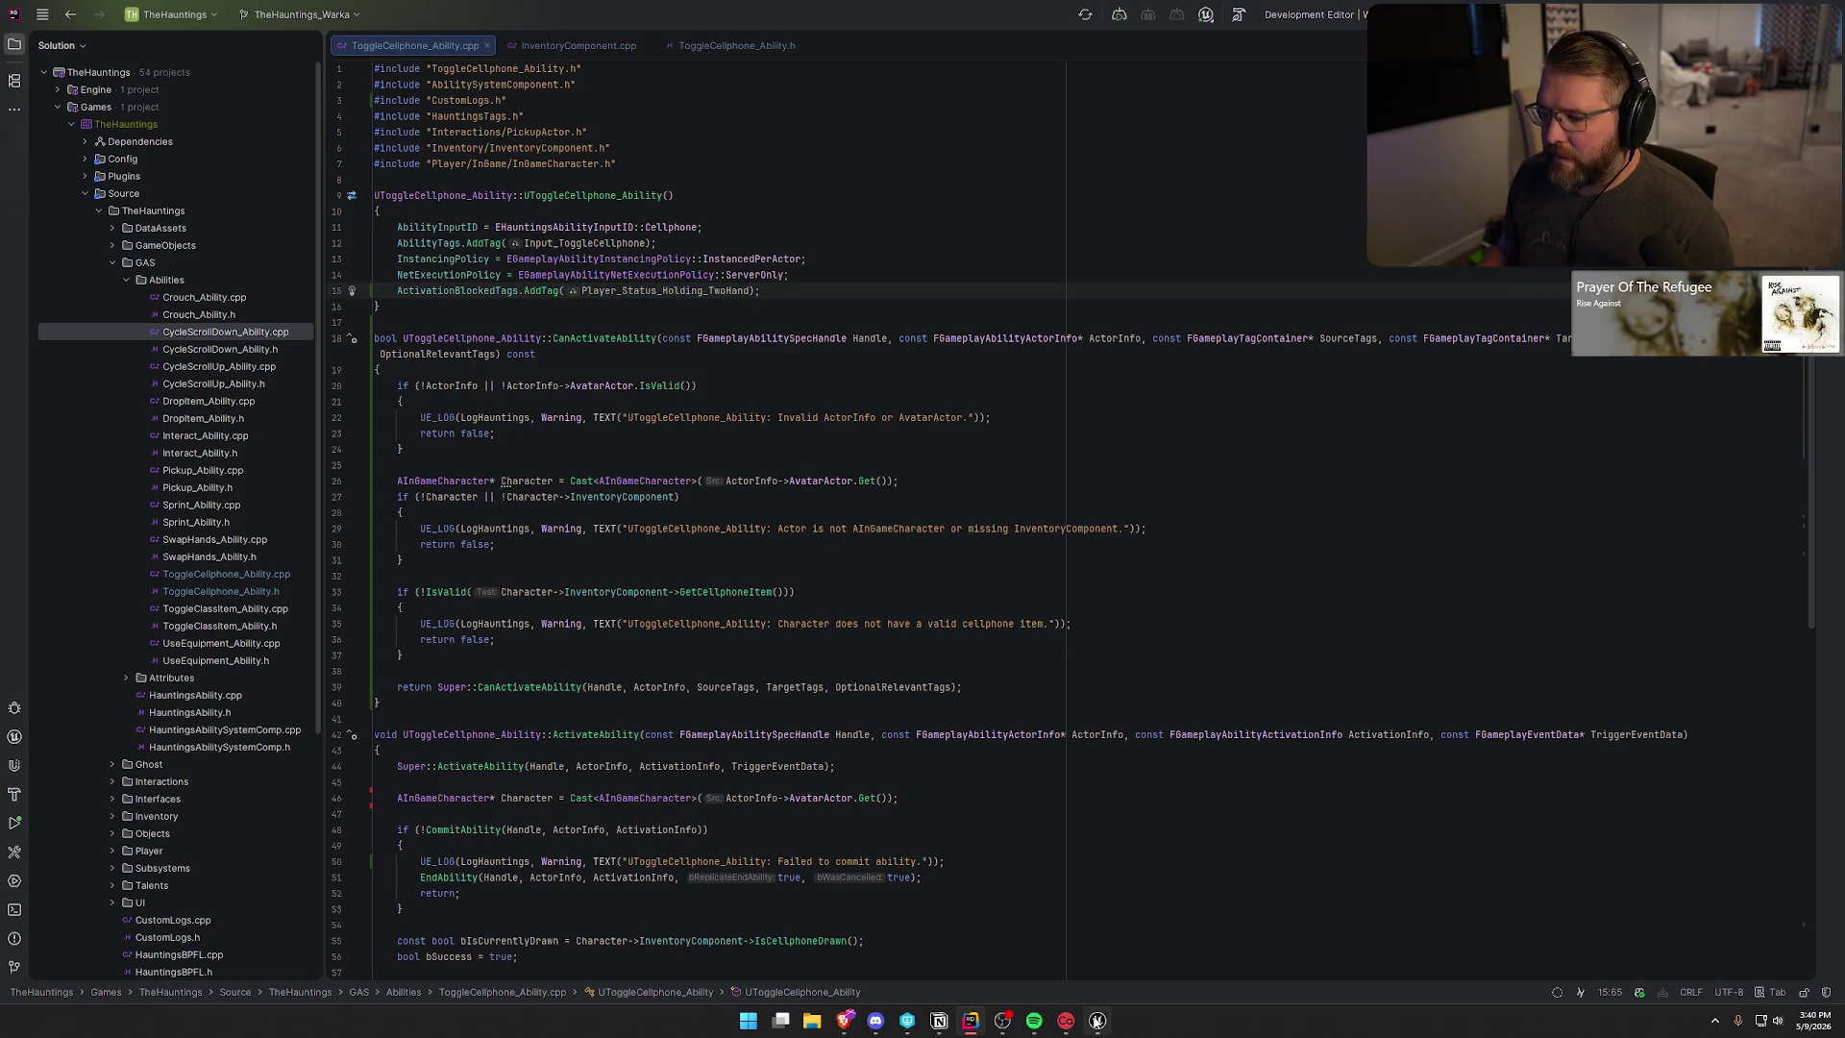
pyautogui.click(515, 29)
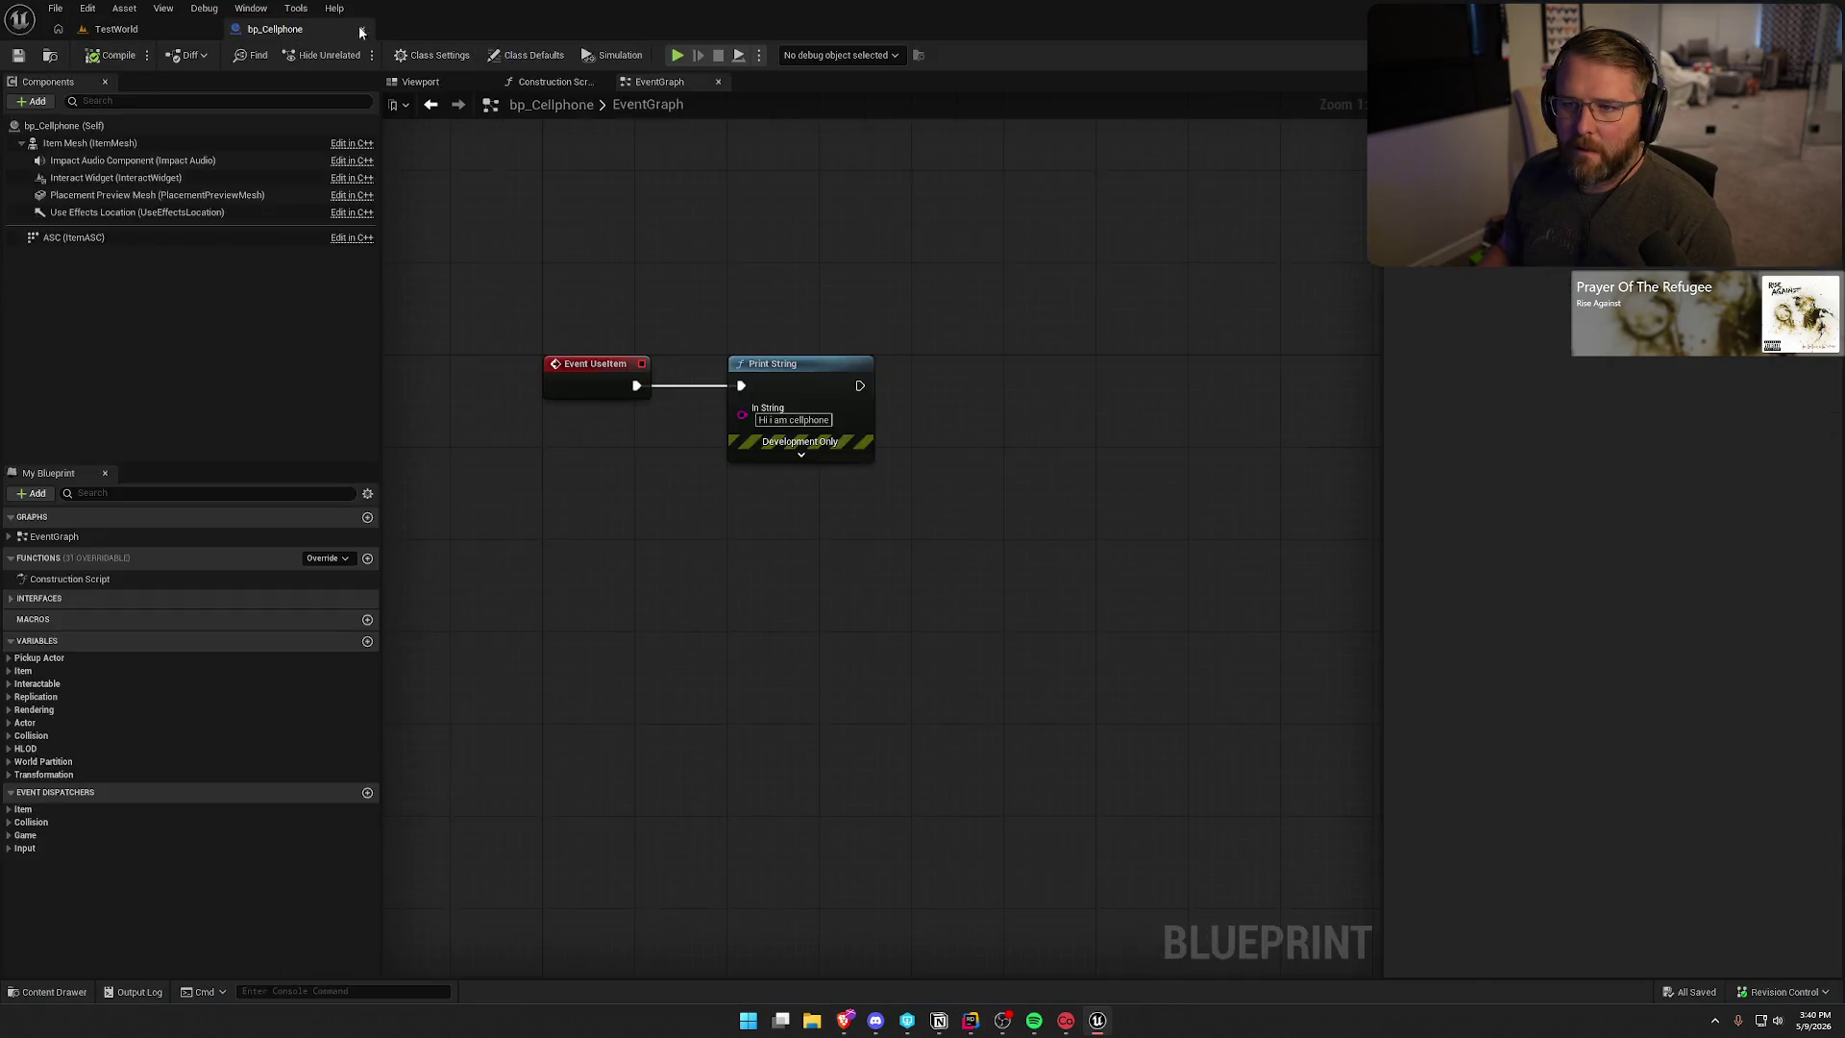
# - Recompile with Live Coding, then start a TestWorld play session with the gameplay debugger shown
pyautogui.click(116, 29)
pyautogui.click(1625, 991)
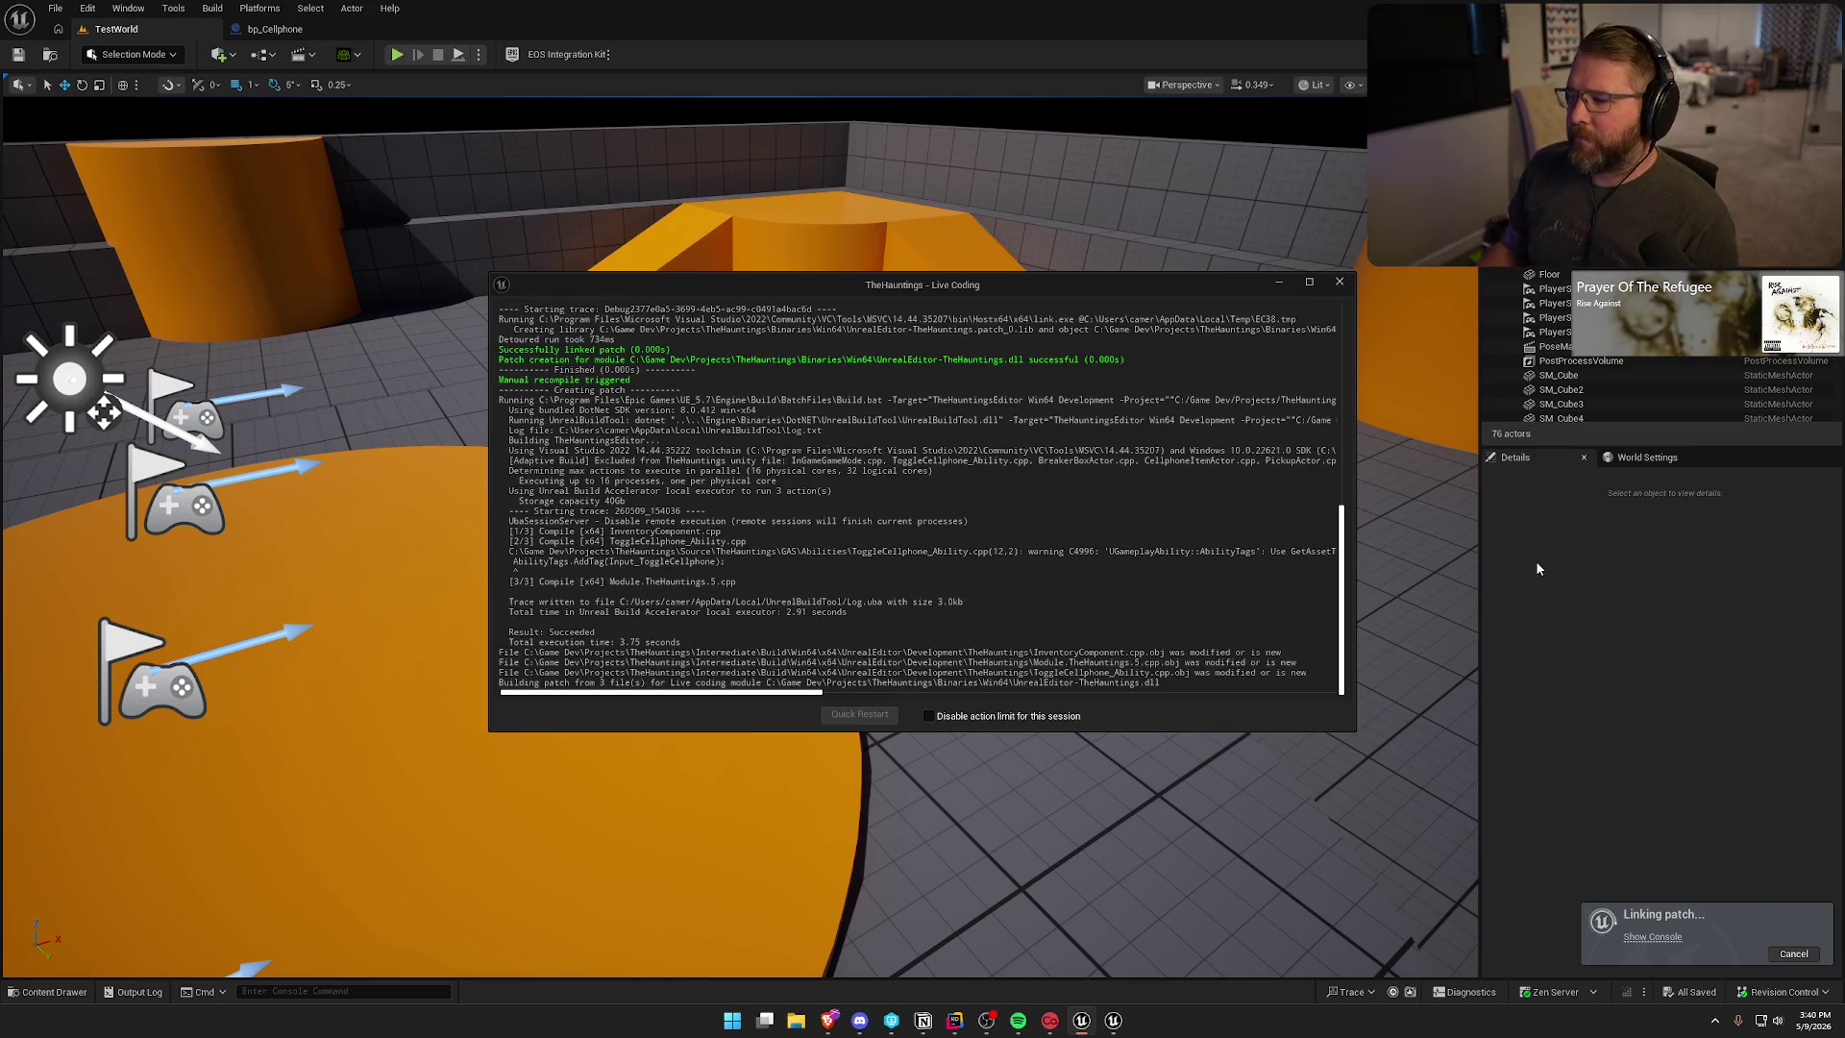
pyautogui.click(1340, 281)
pyautogui.click(397, 54)
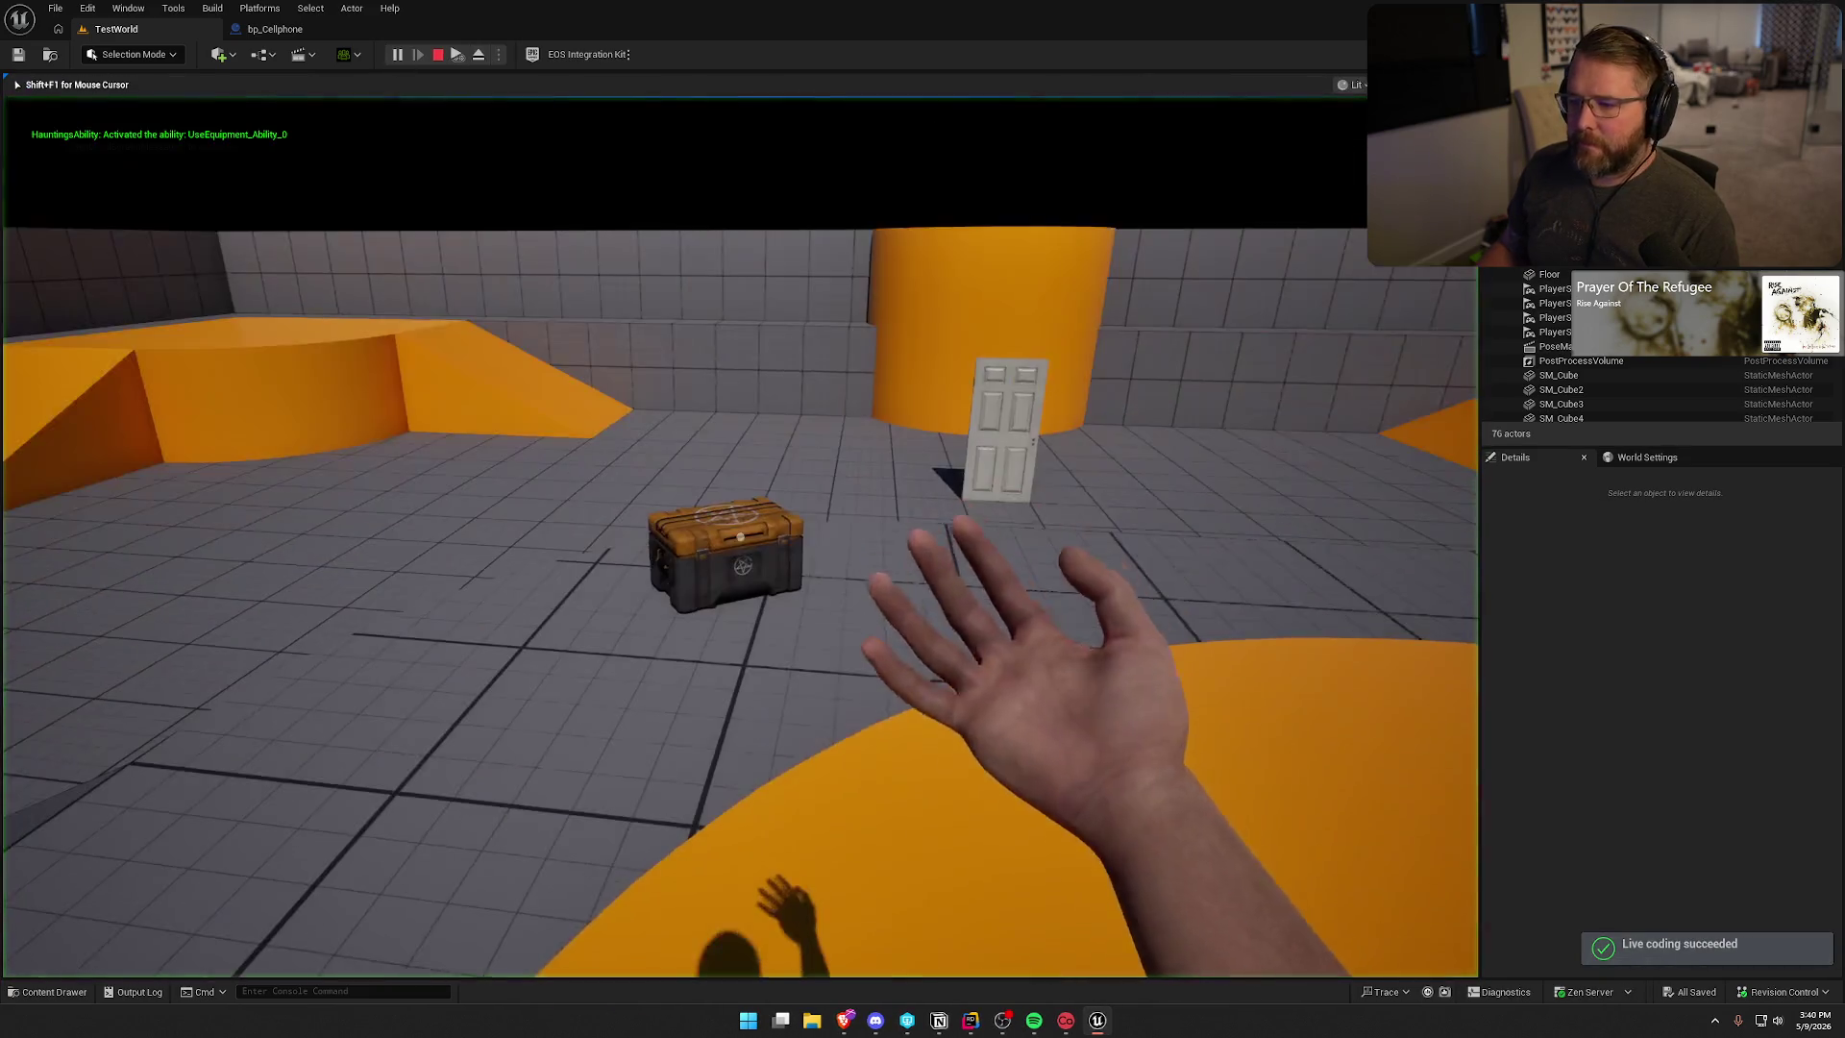
pyautogui.press("'")
# - Walk to the chest, pick it up, carry it around, and drop it
pyautogui.press('w')
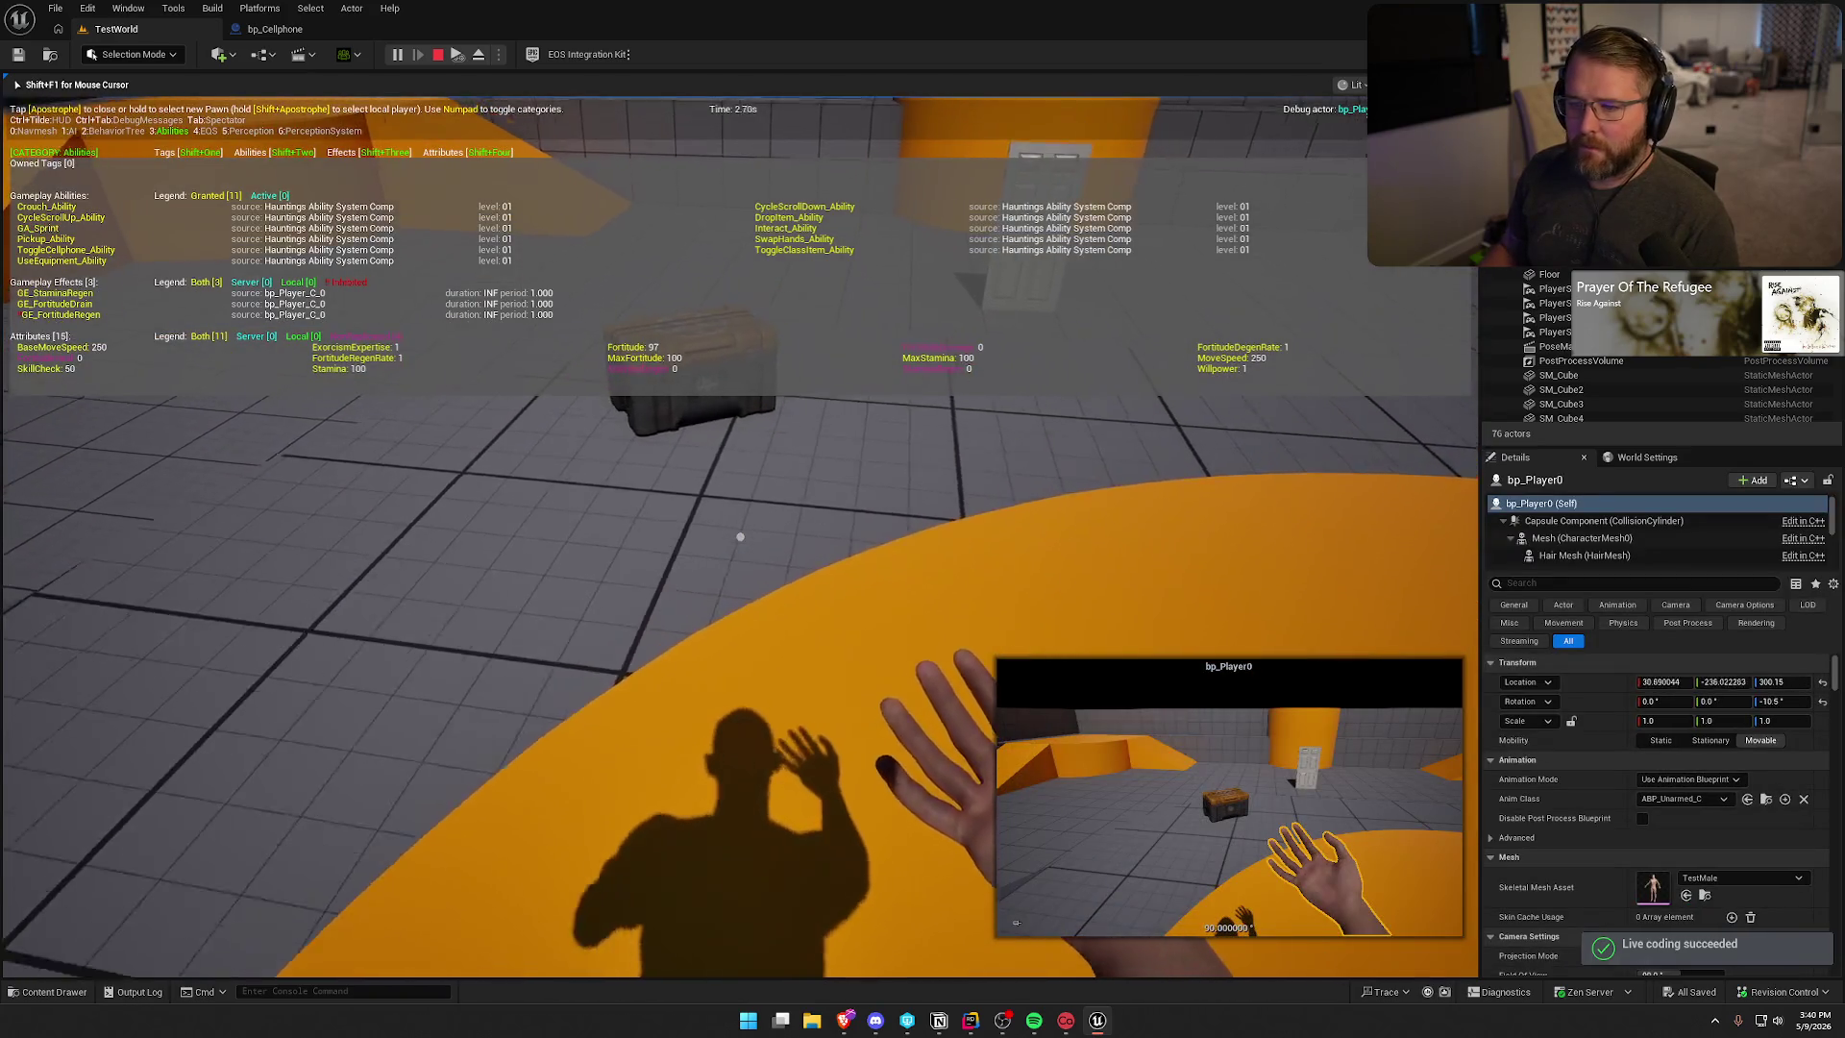
pyautogui.press('w')
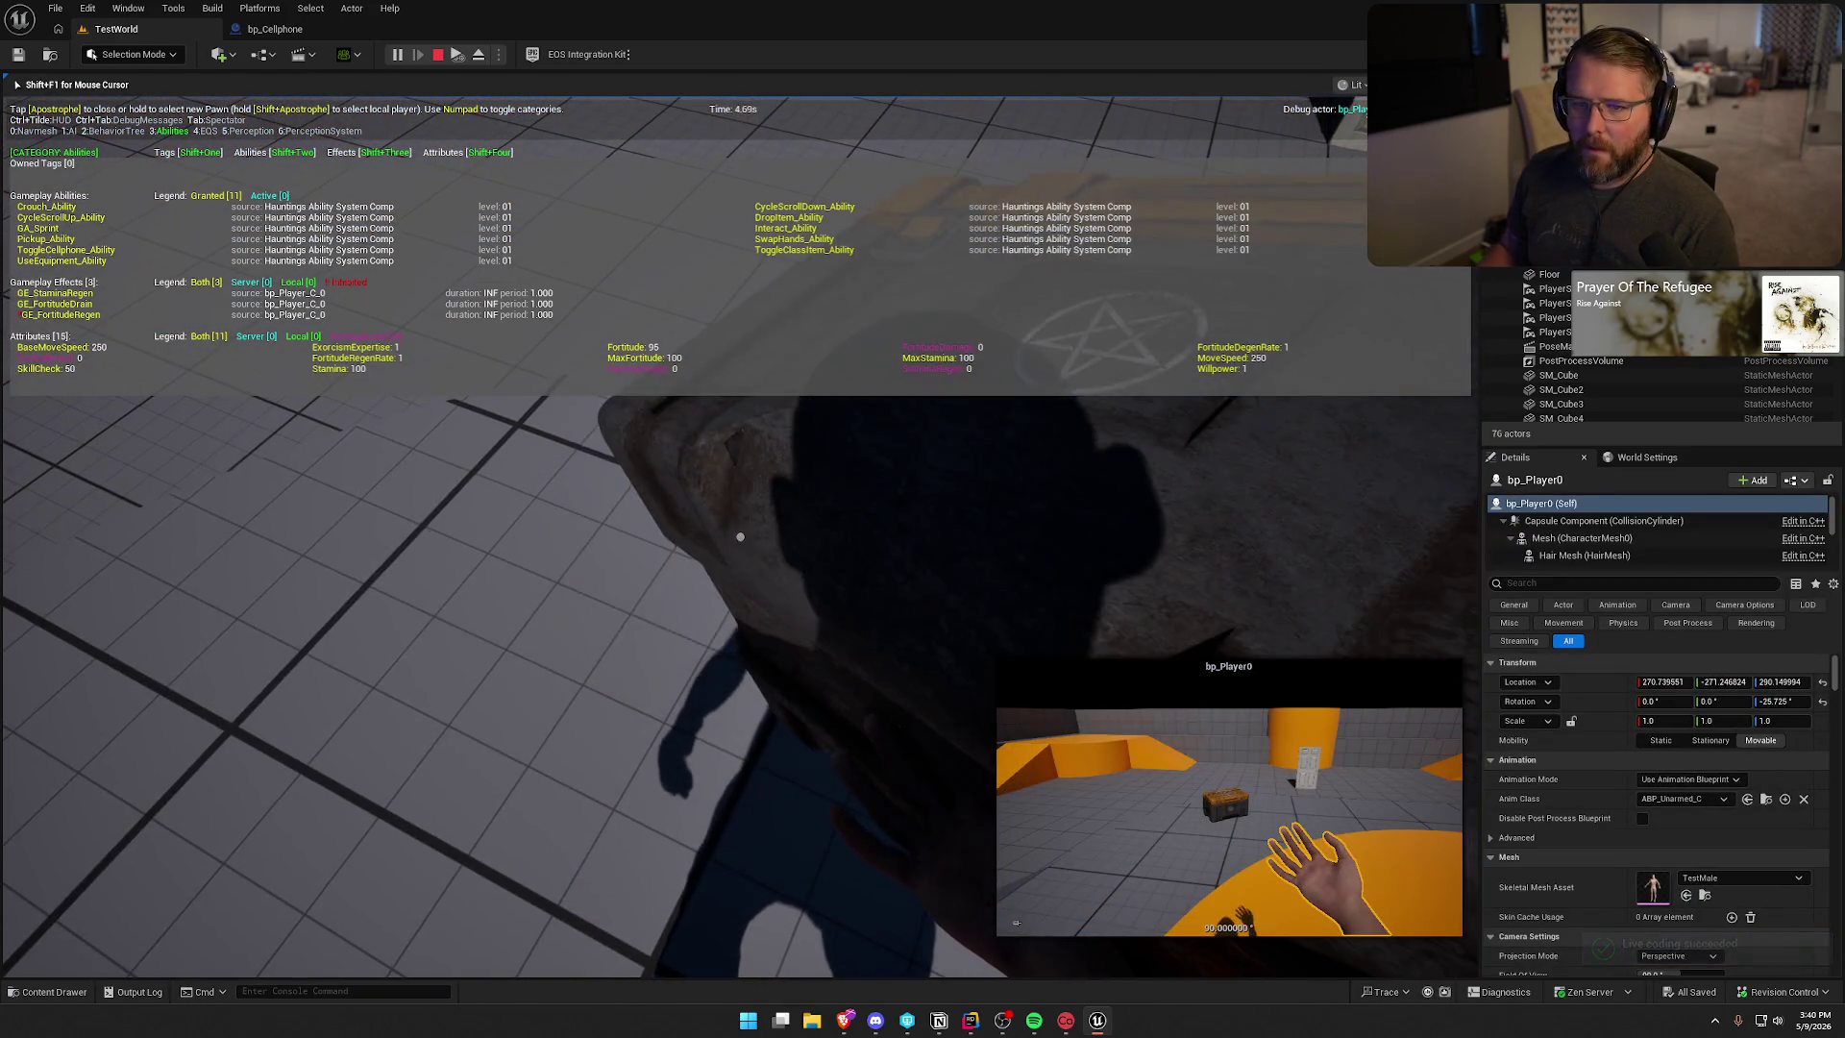
pyautogui.press('e')
pyautogui.press('s')
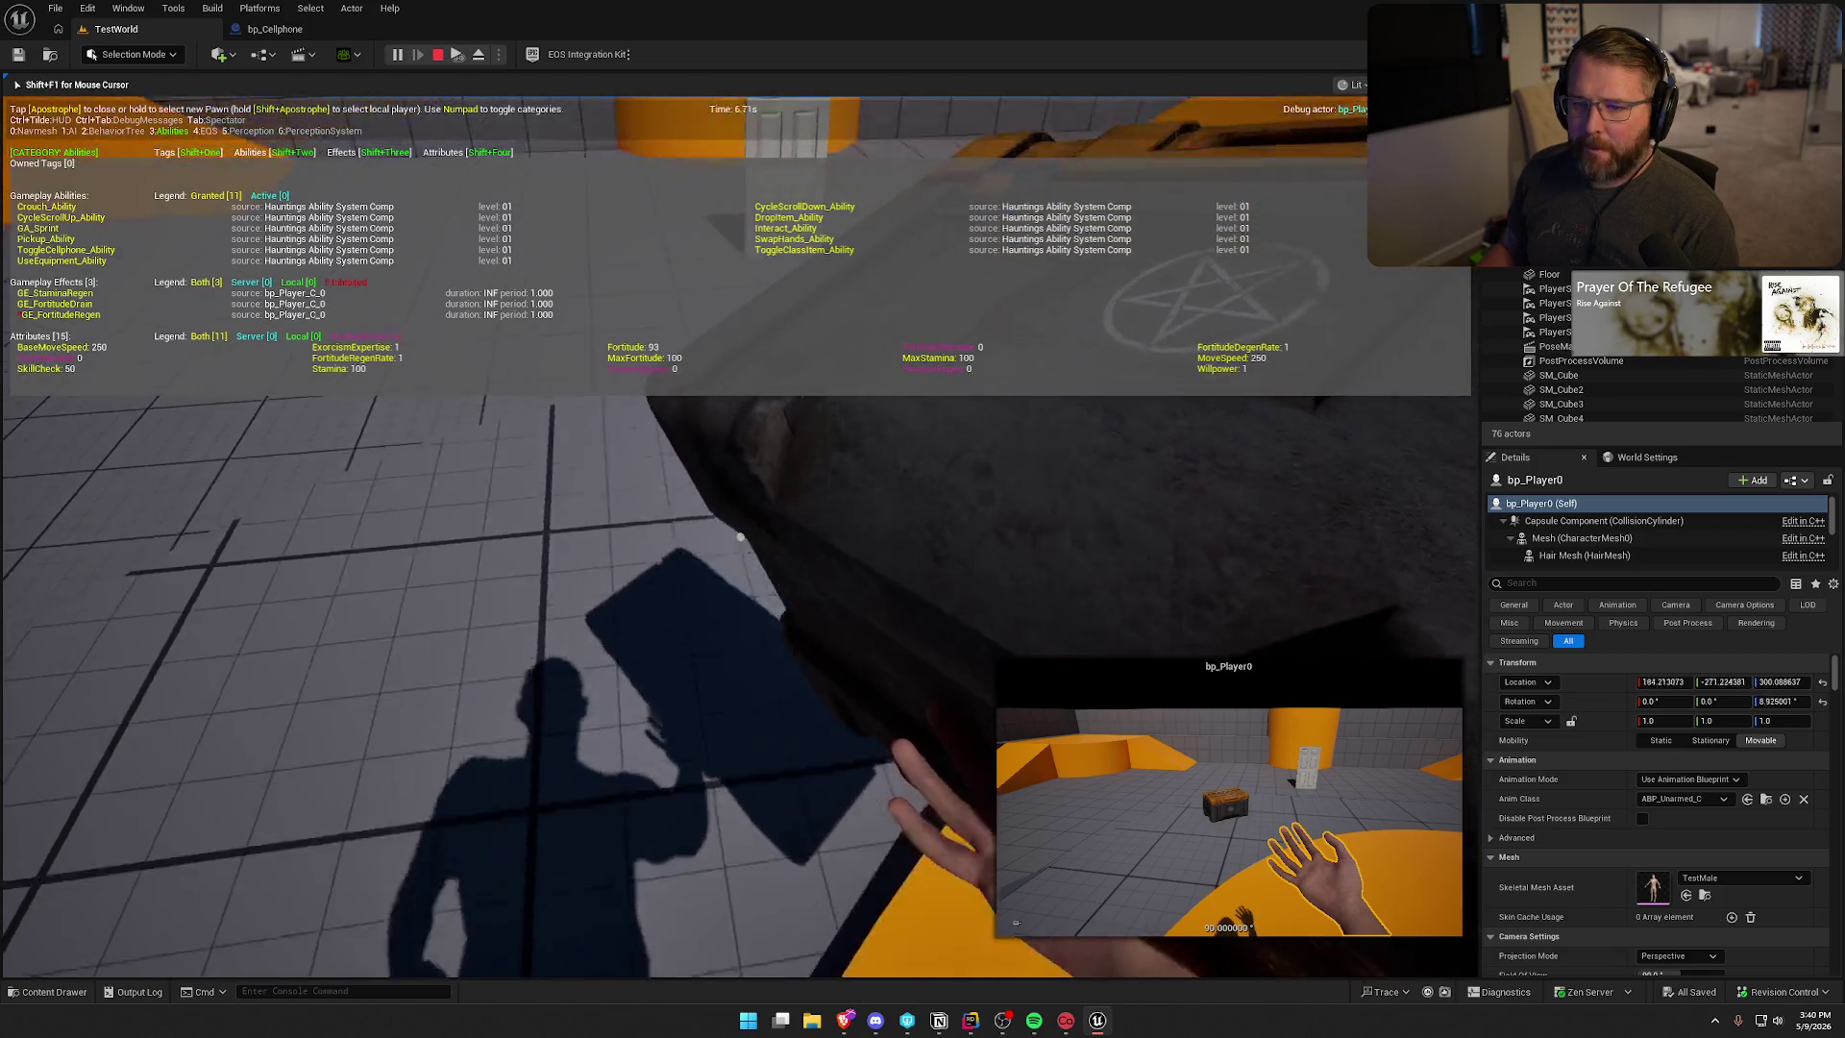
pyautogui.press('w')
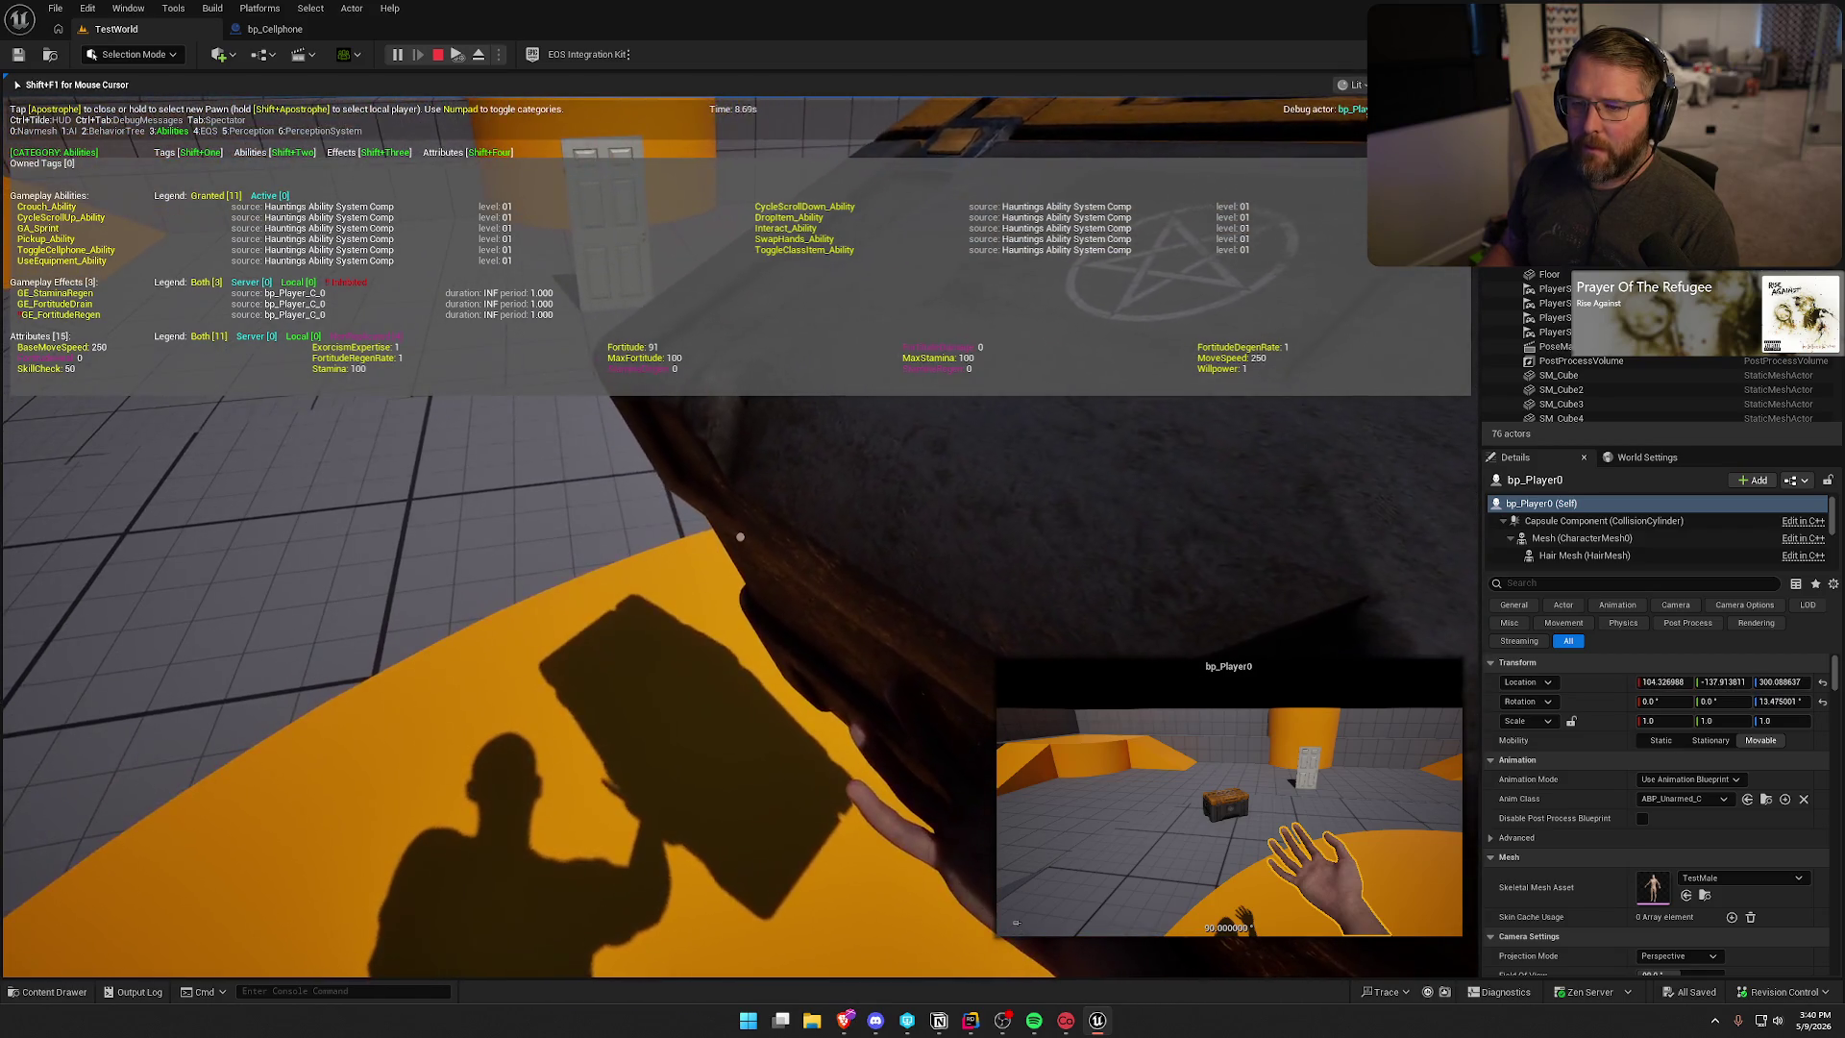
pyautogui.press('q')
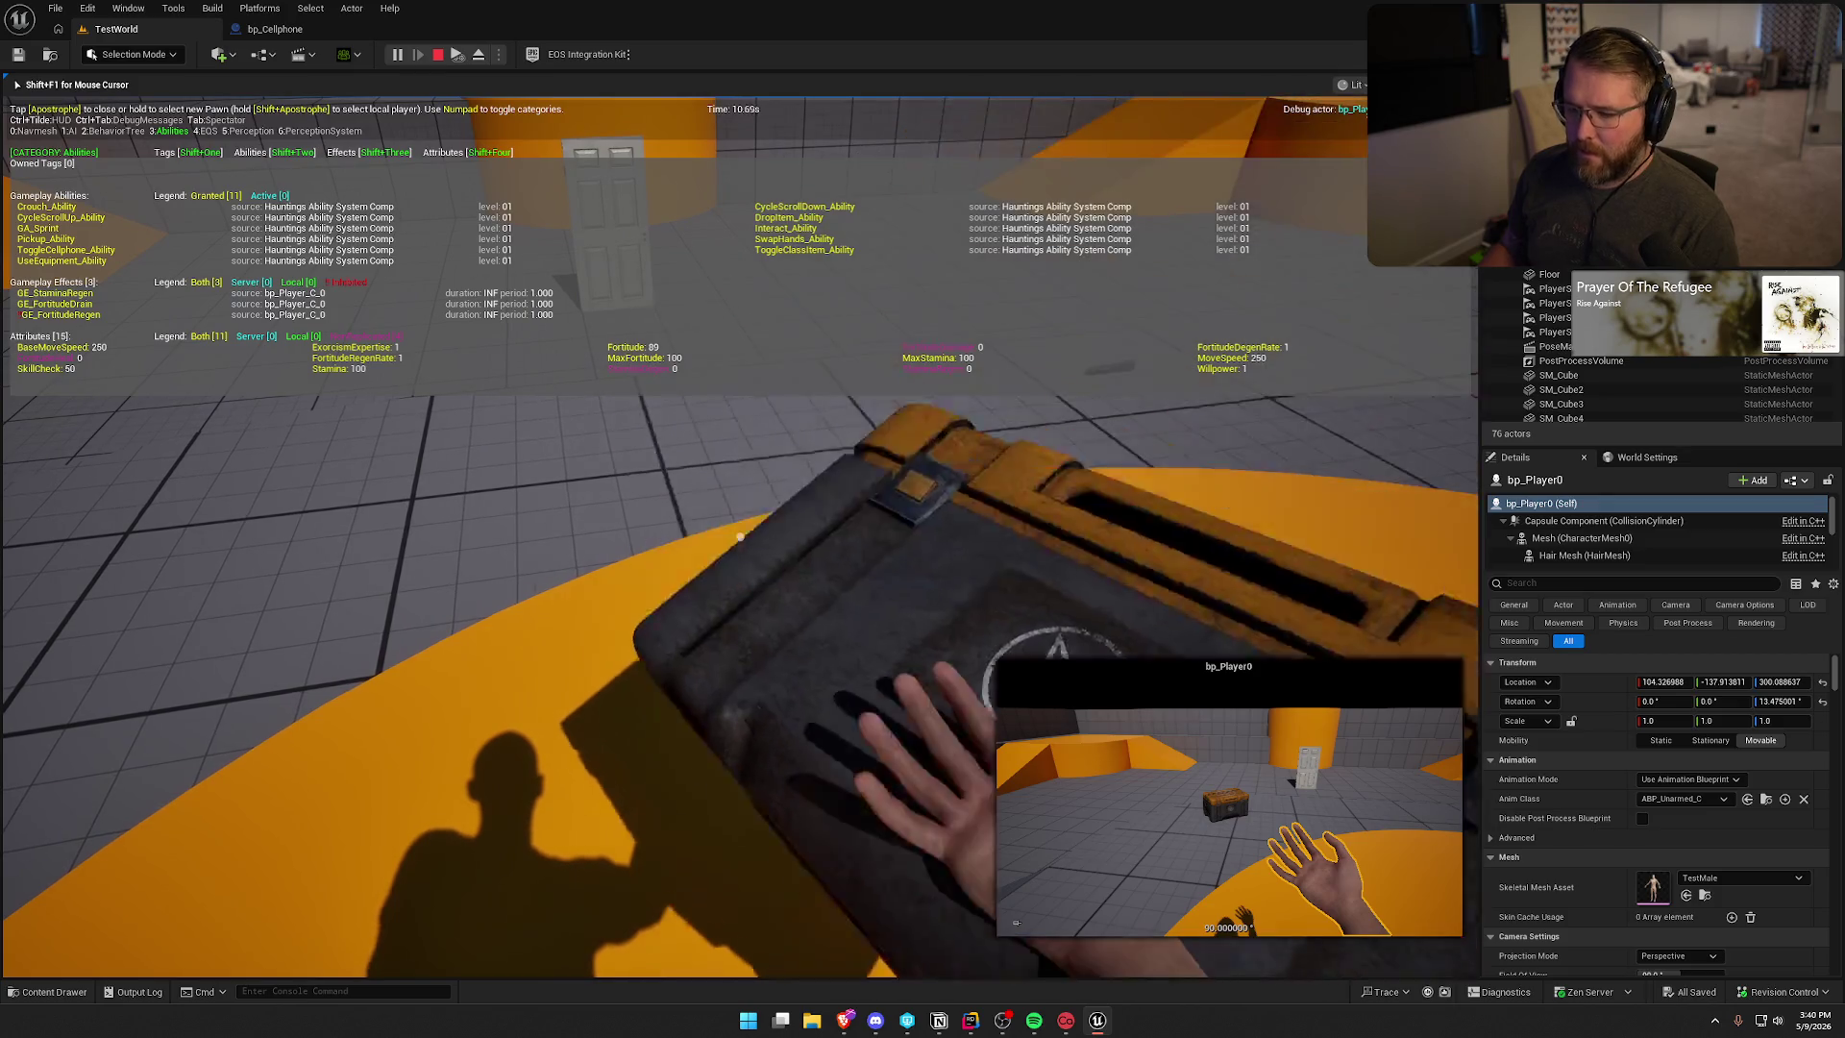
pyautogui.press('w')
# - Re-grab the chest, end the playtest, and reopen the bp_Cellphone blueprint
pyautogui.scroll(-1, 740, 536)
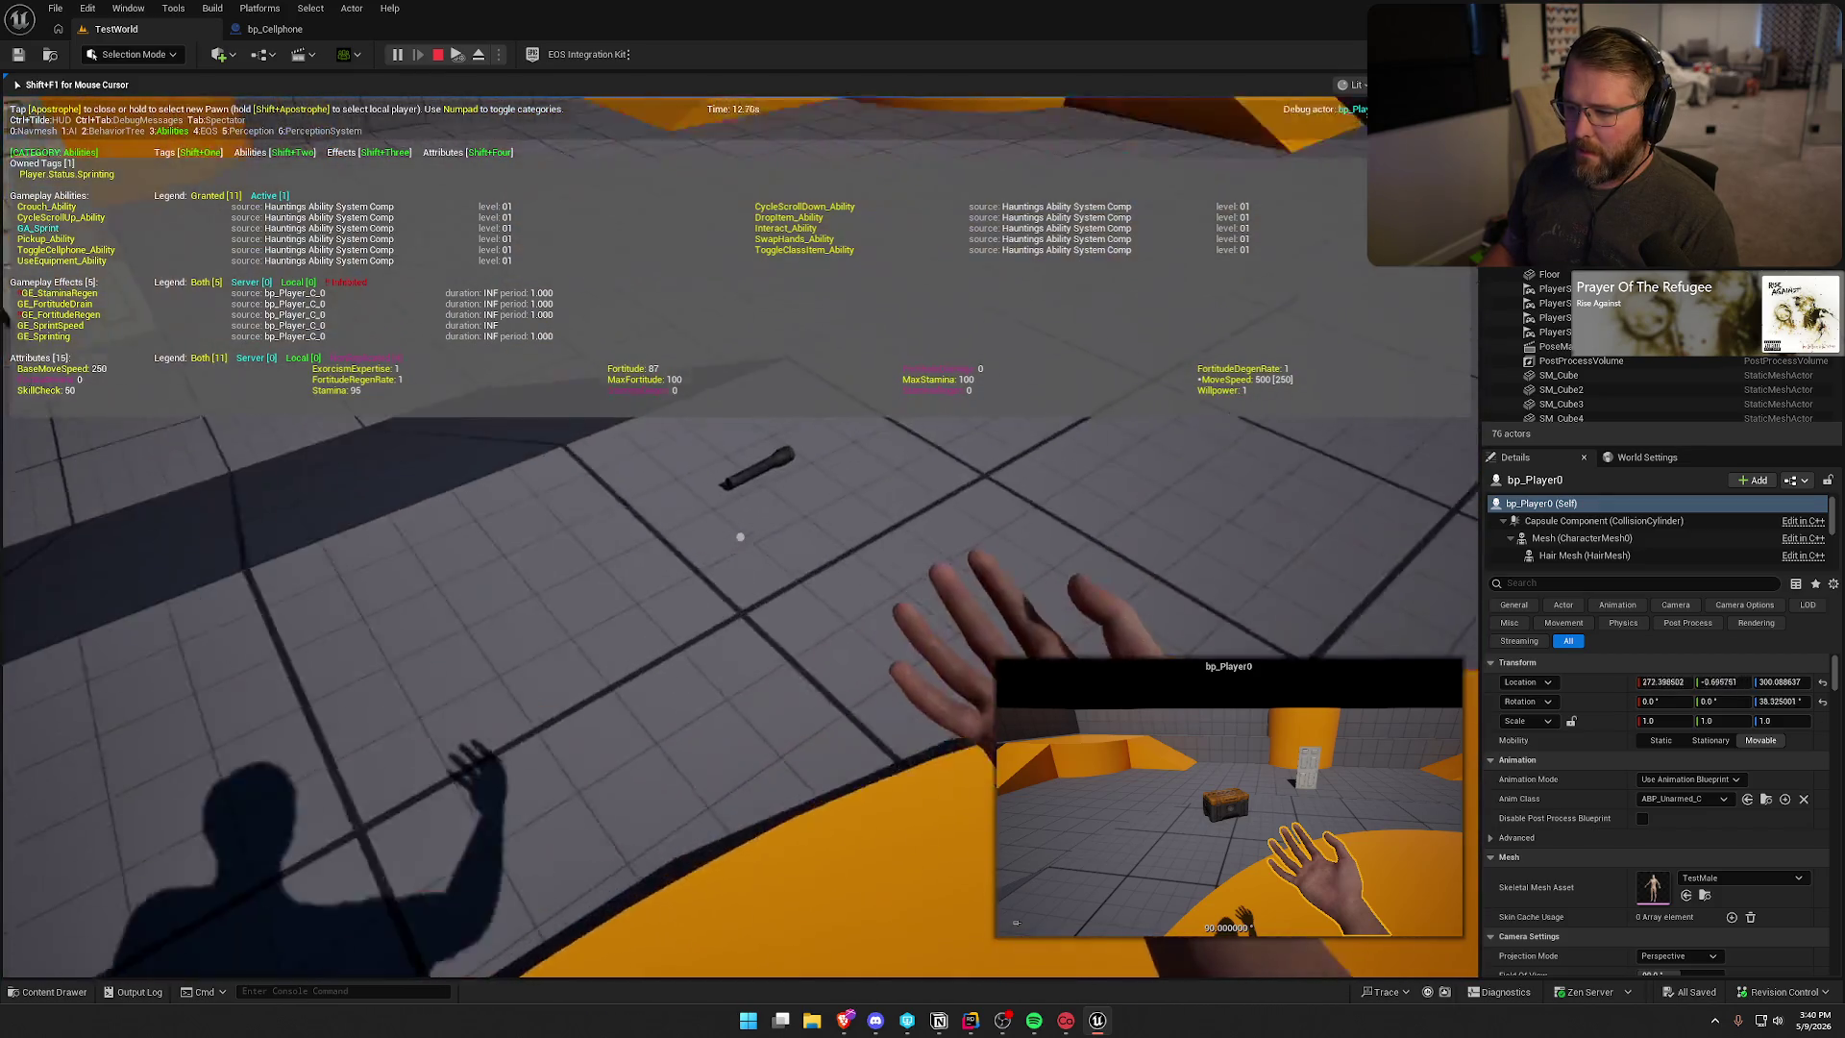
pyautogui.press('w')
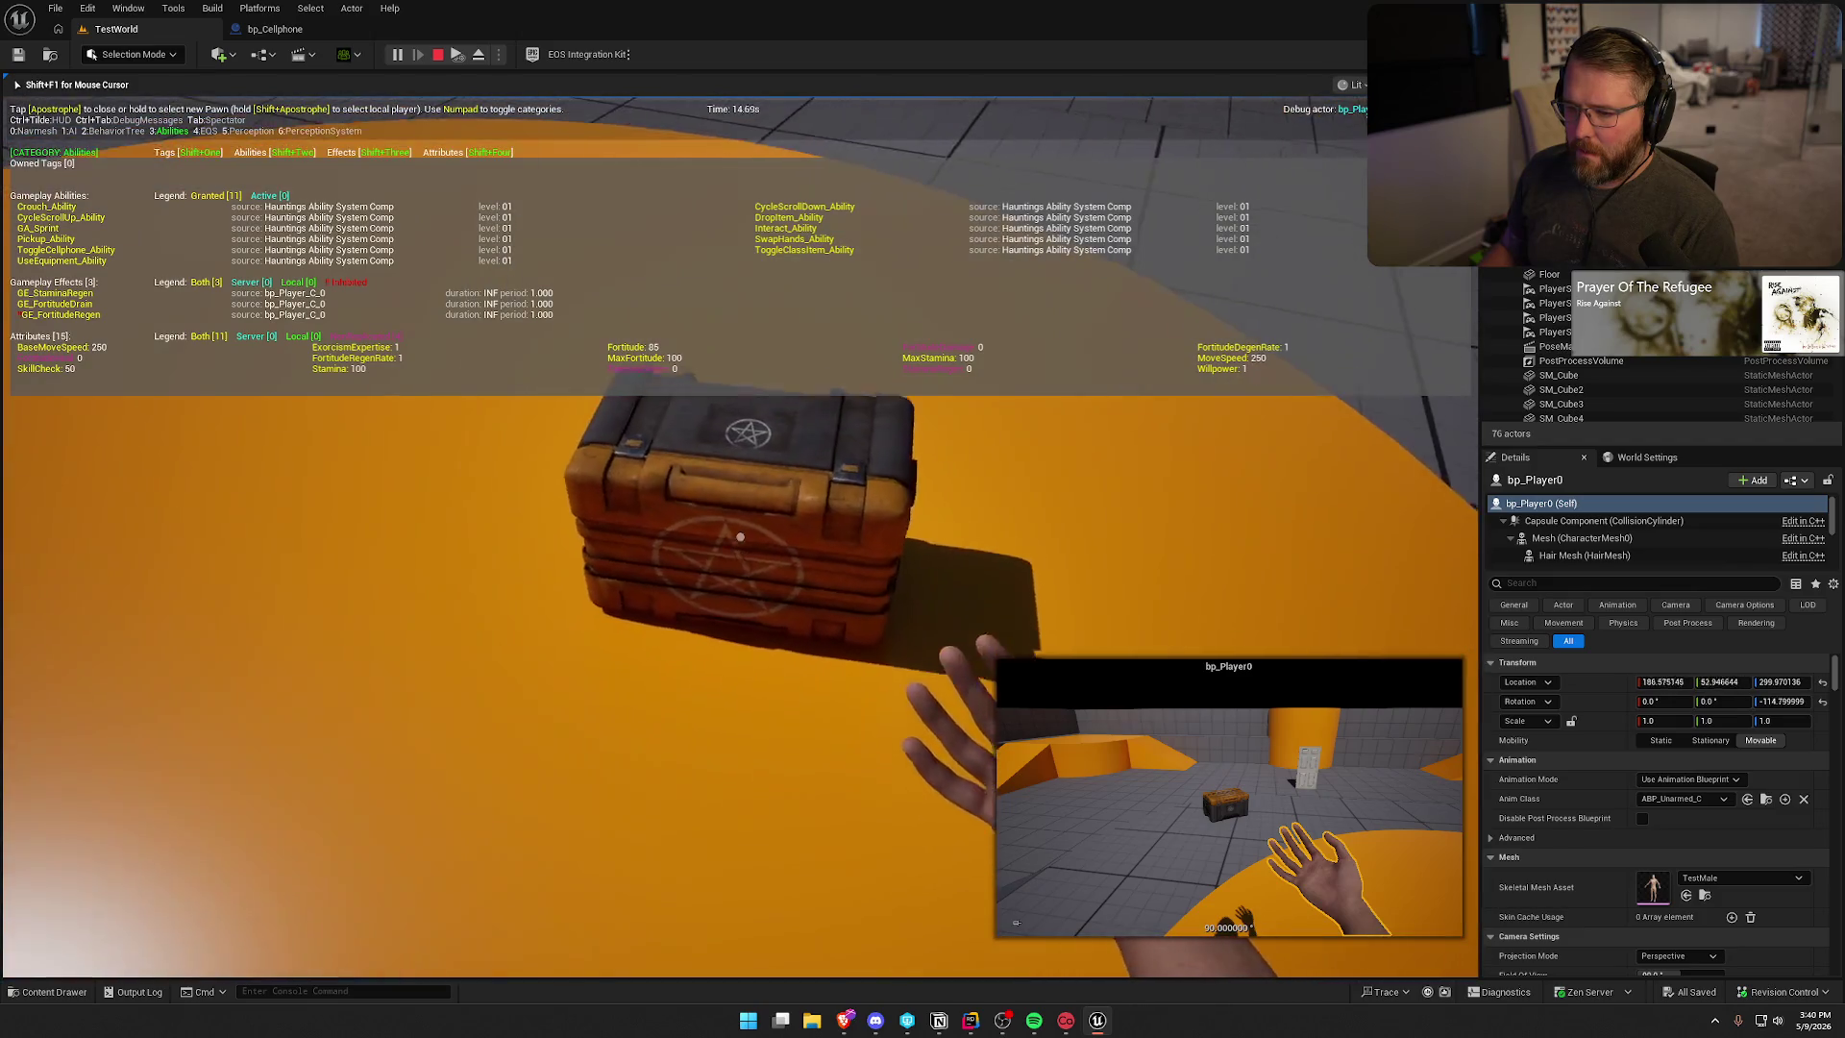
pyautogui.hotkey('shift', 'F1')
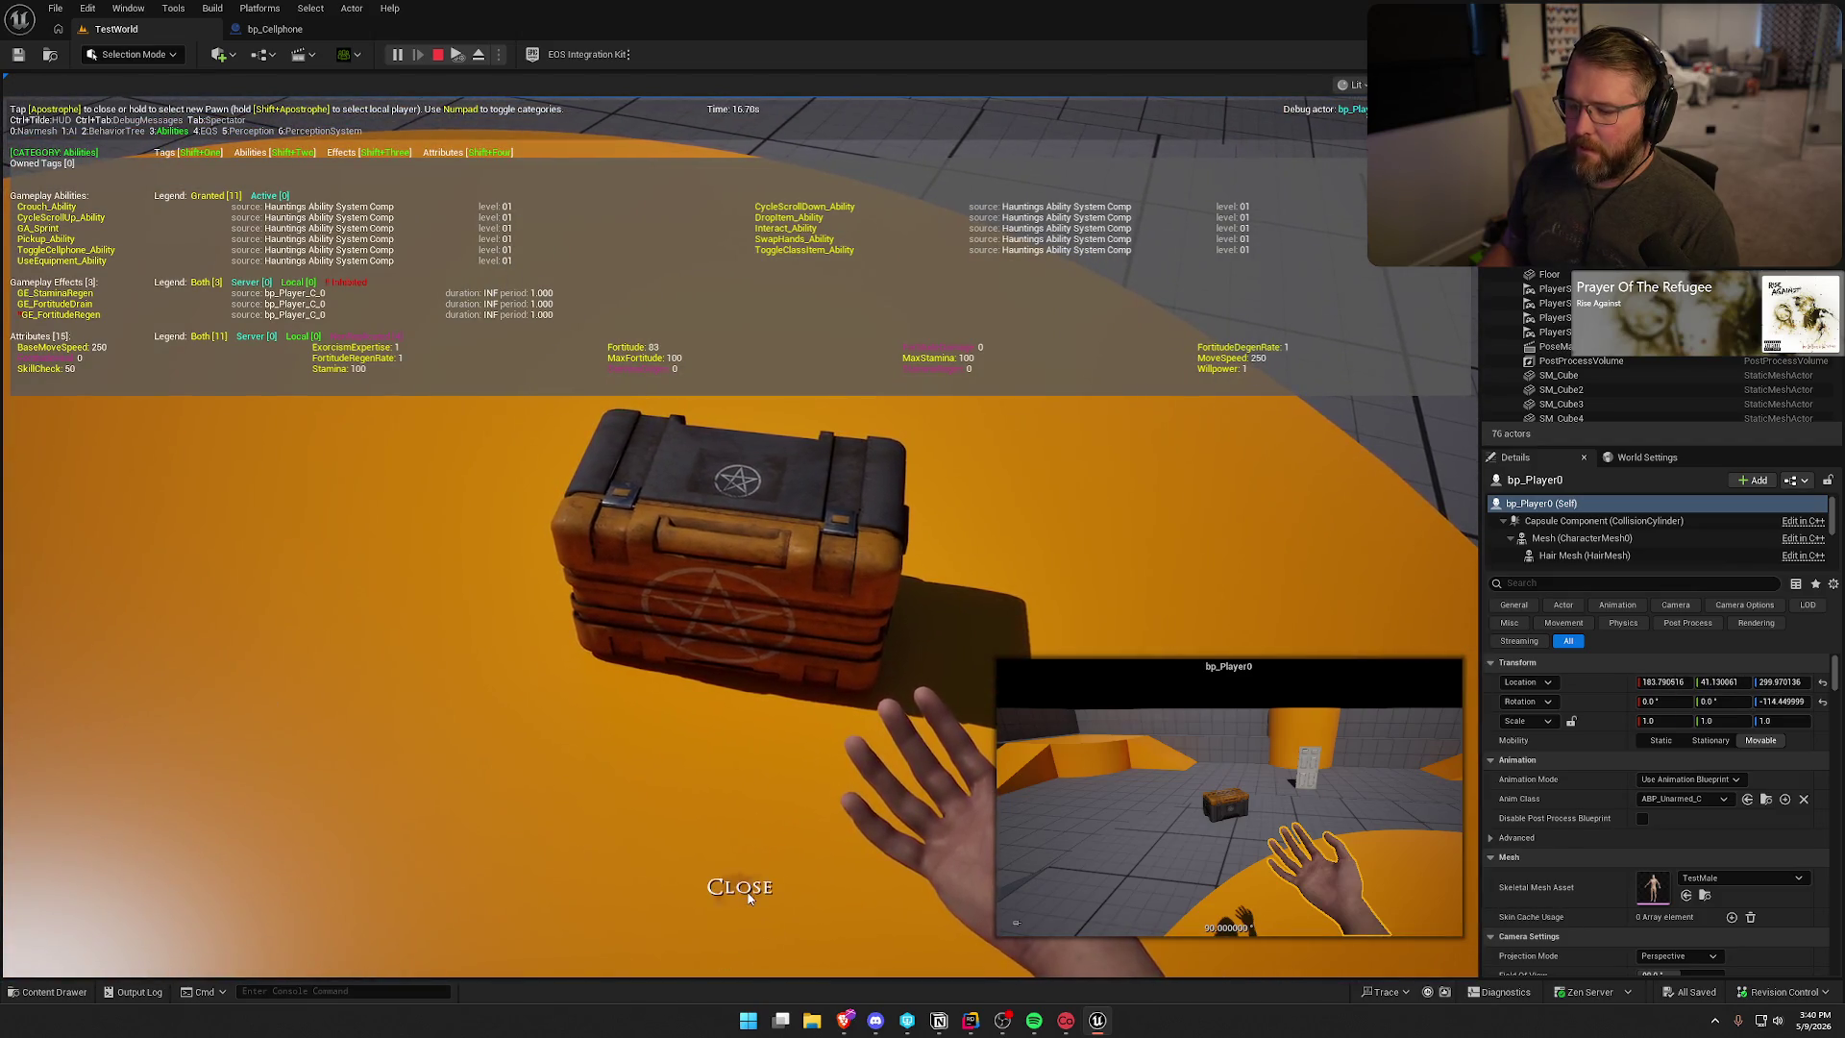
pyautogui.click(132, 358)
pyautogui.press('a')
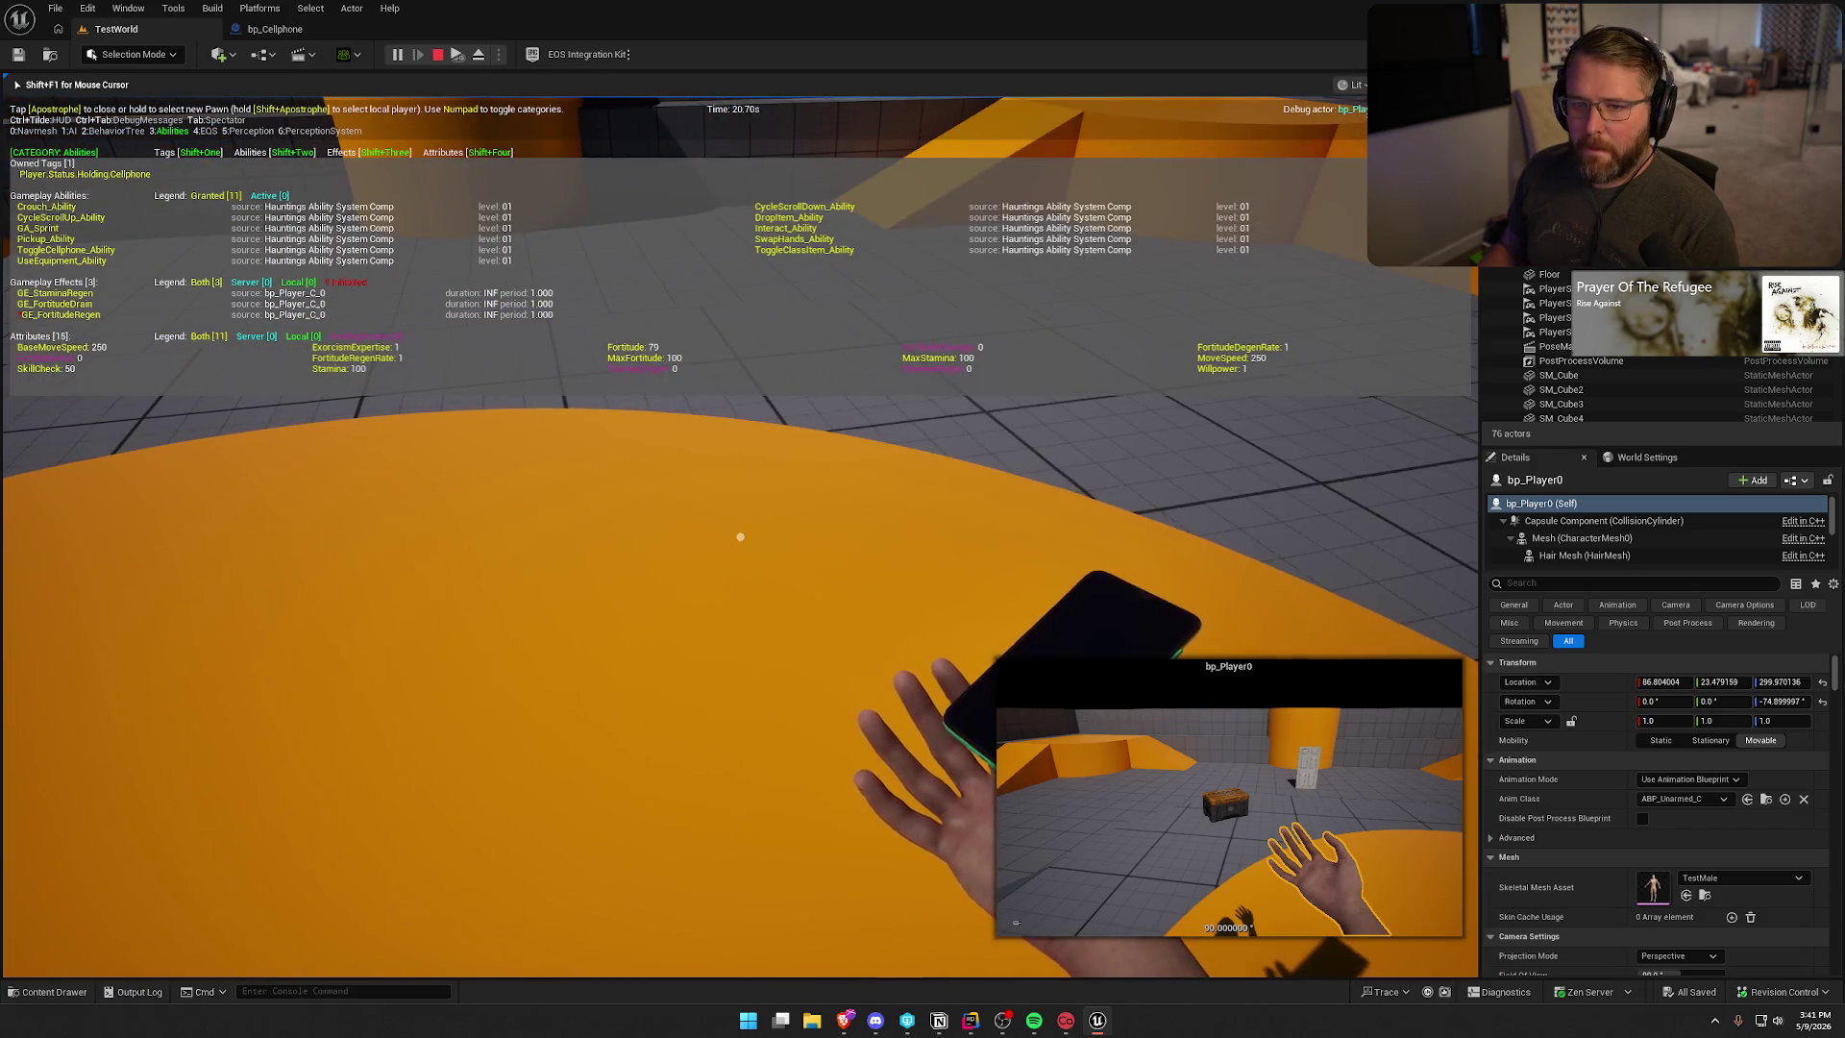
pyautogui.press('Escape')
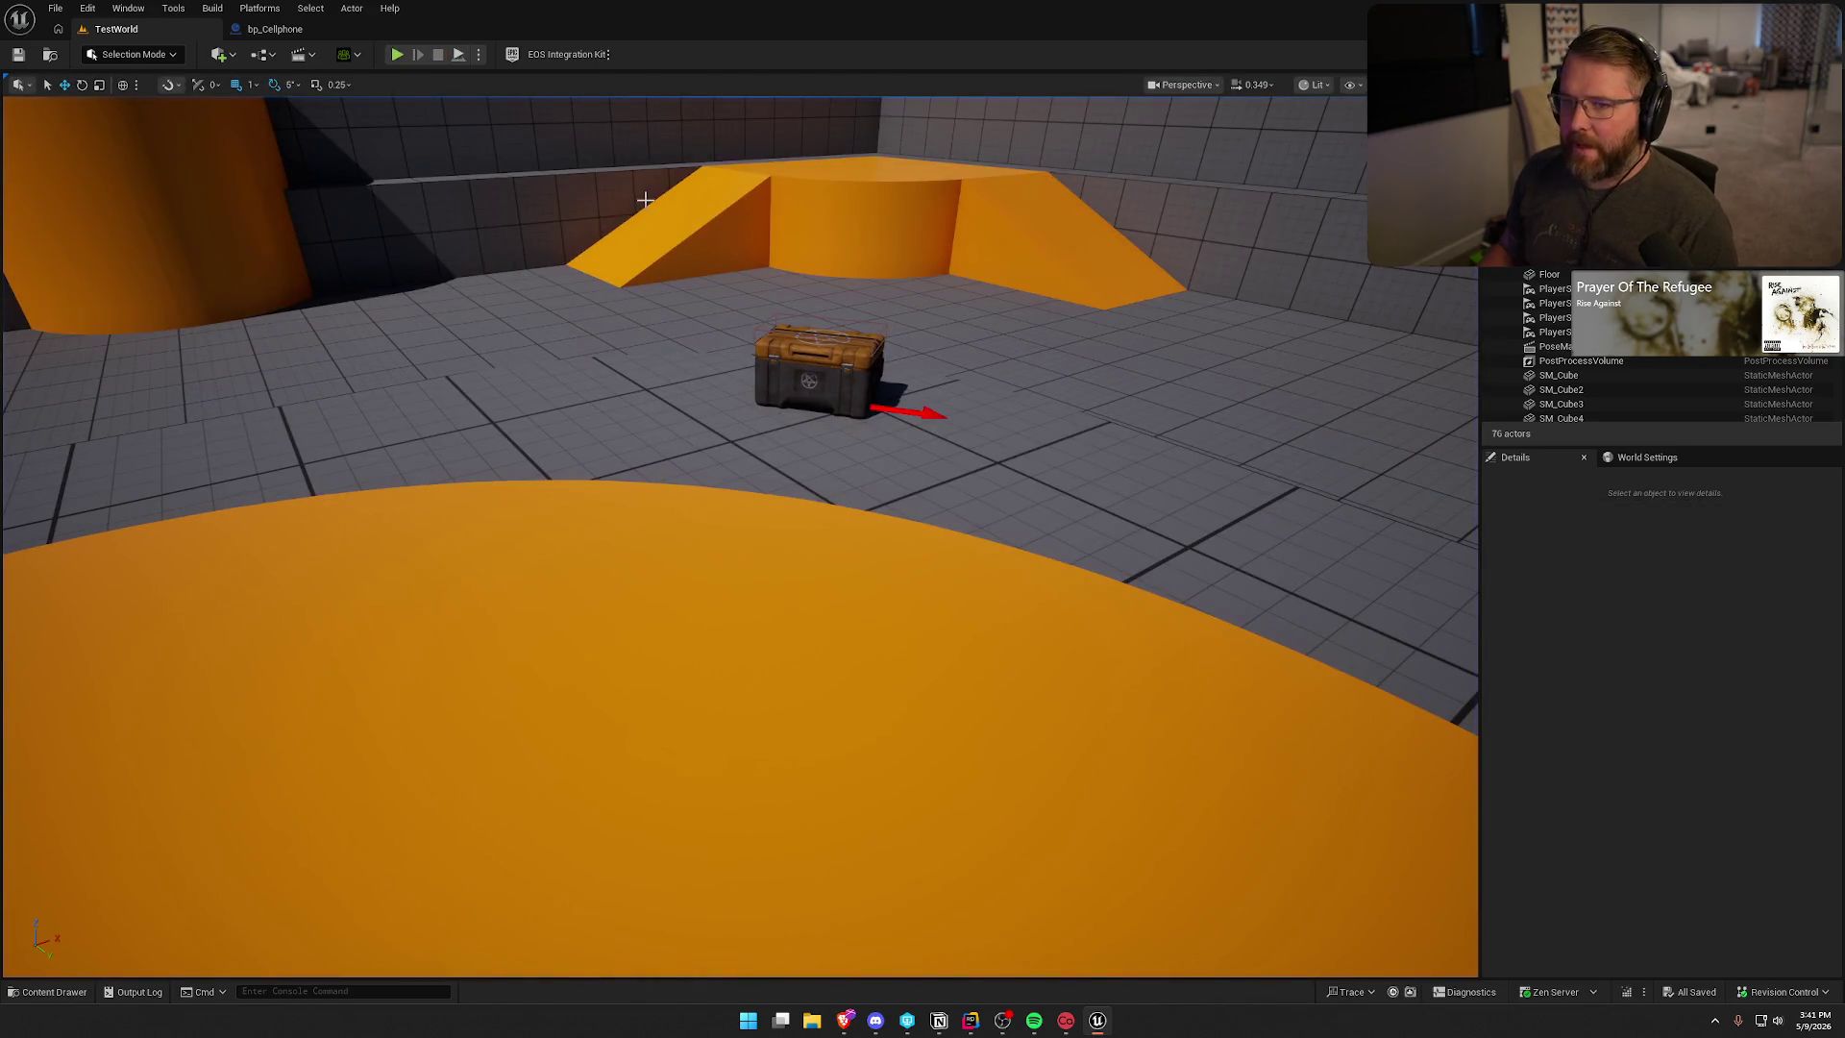
pyautogui.click(275, 29)
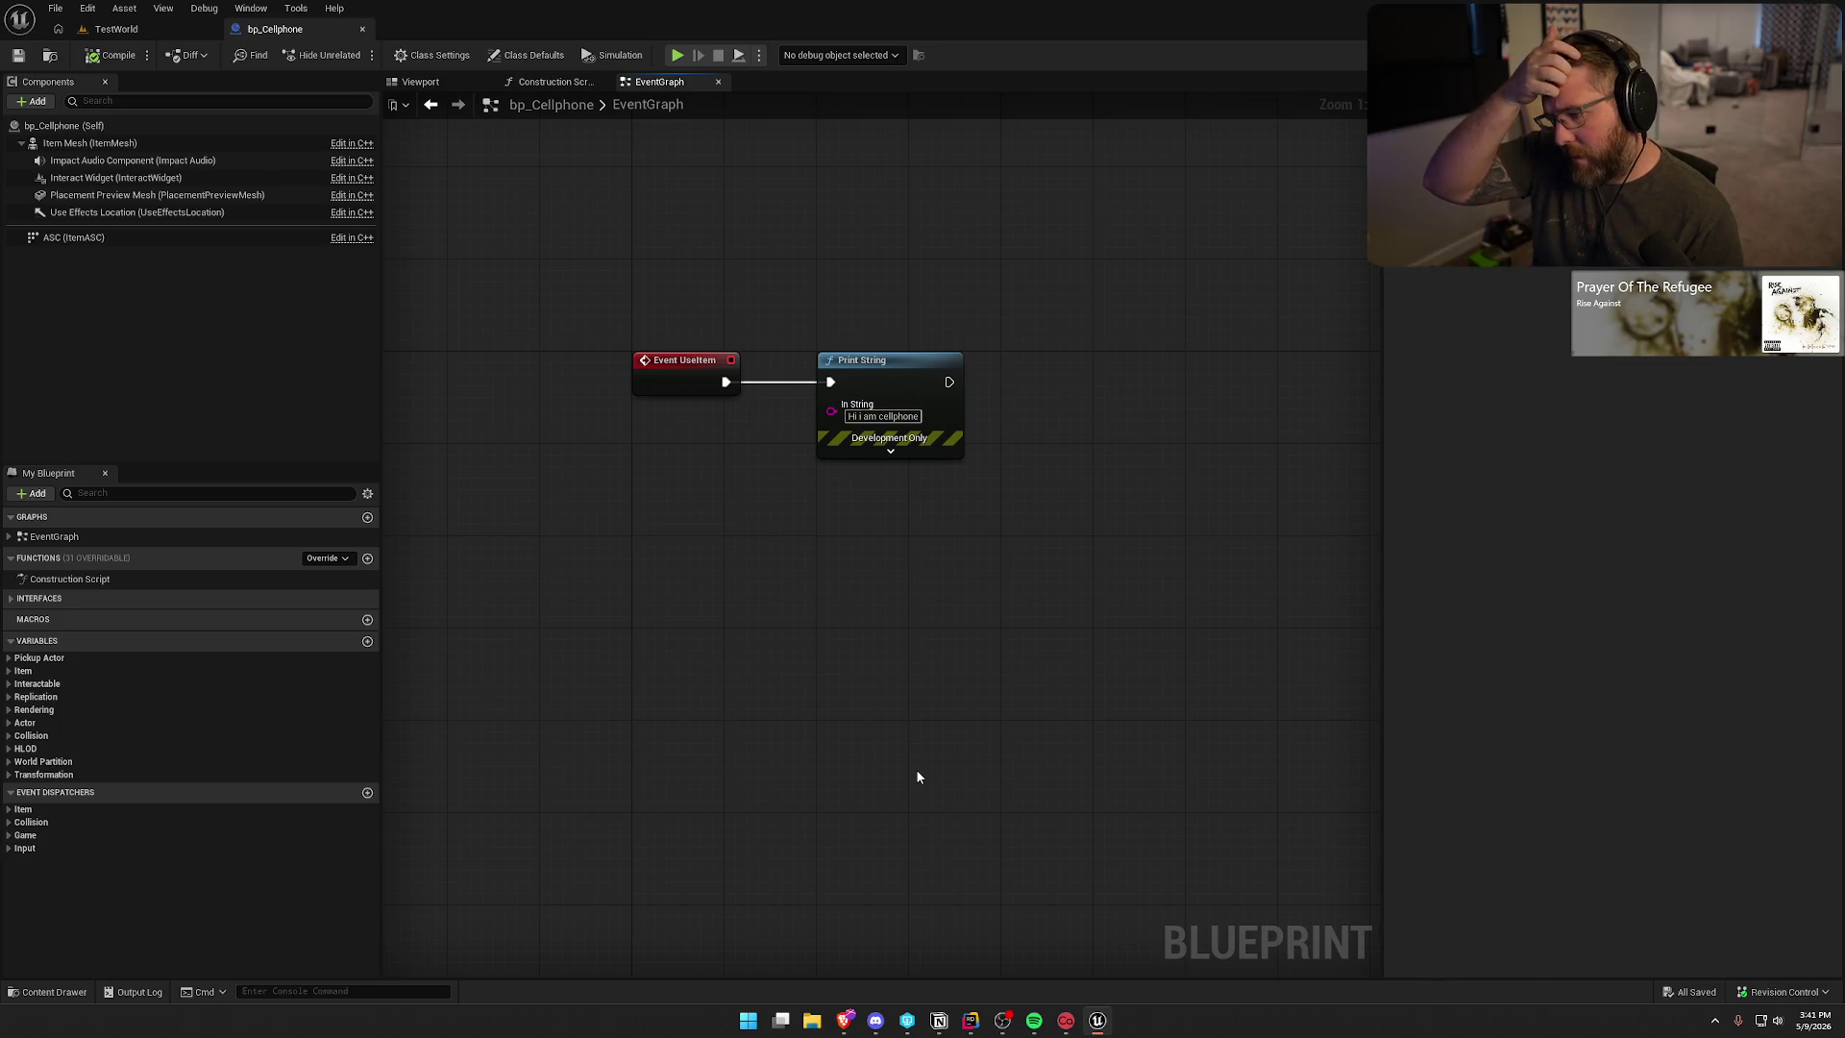
pyautogui.hotkey('alt', 'Tab')
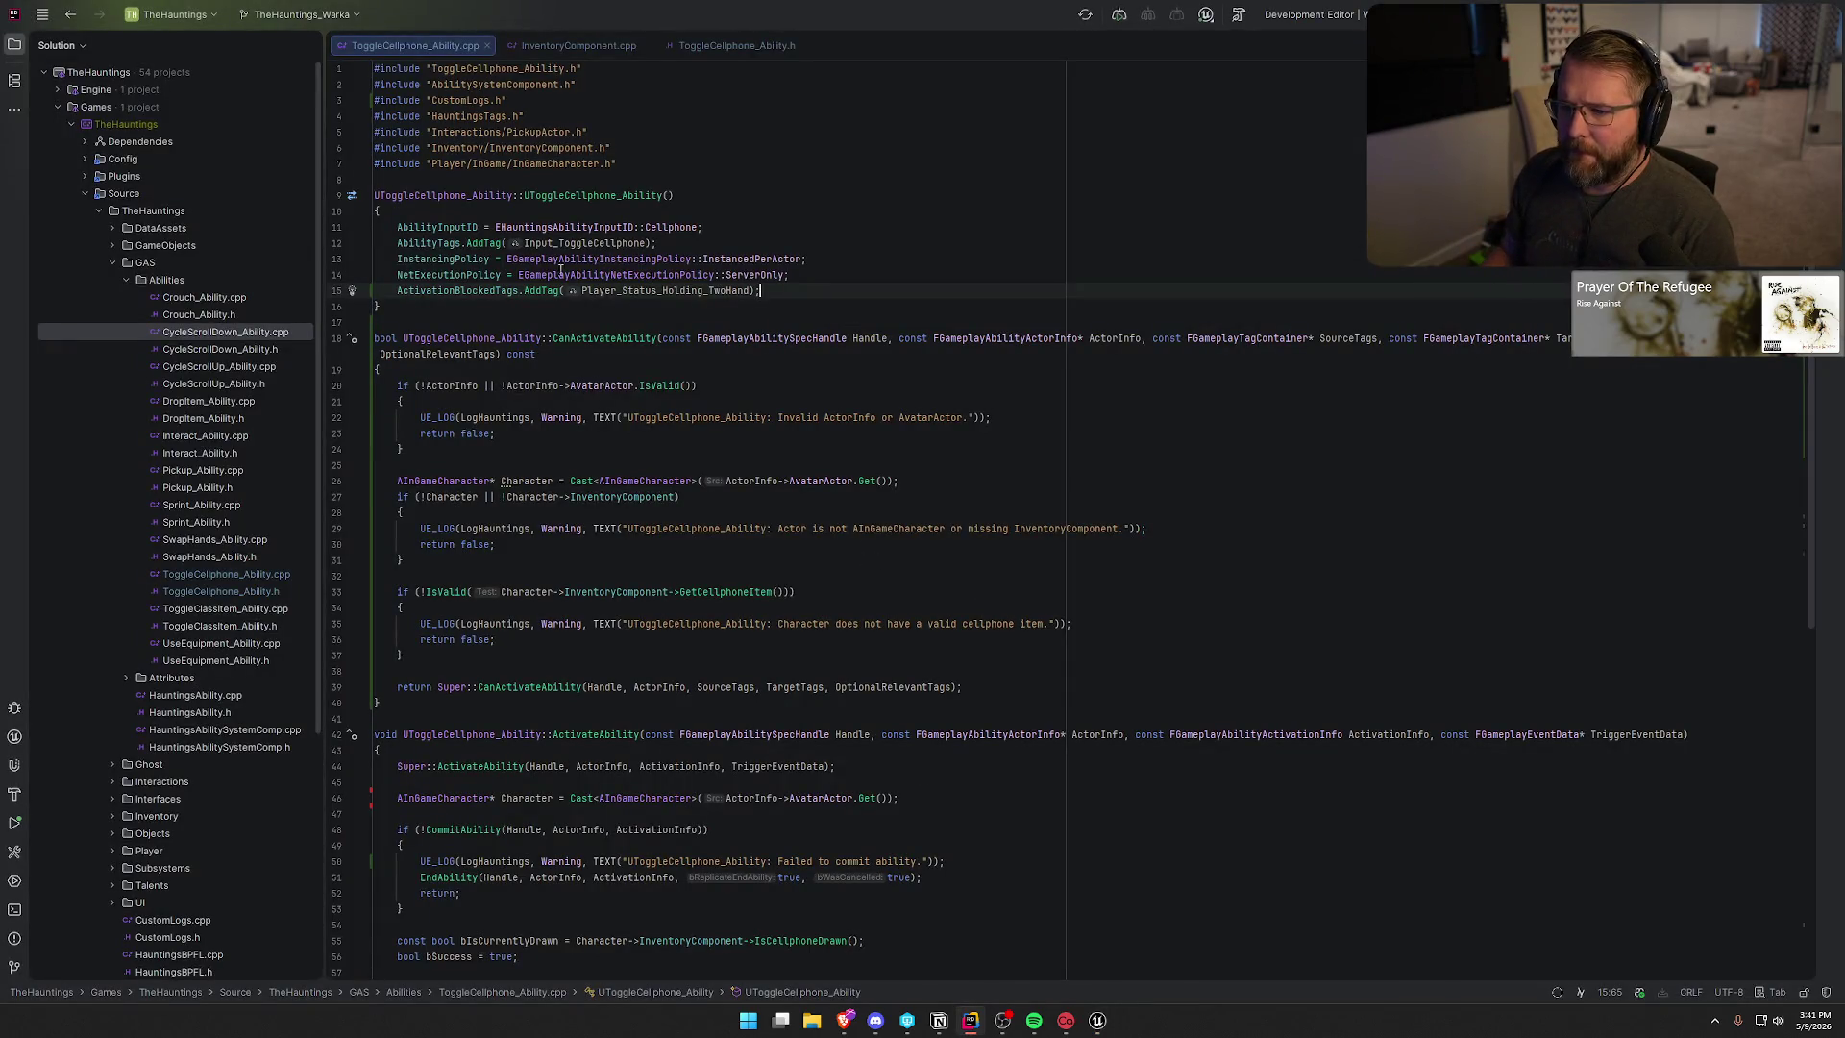
# - Open Pickup_Ability.cpp and review ActivateAbility's CanInteract check and the ClassItem activation-blocked tag line
pyautogui.doubleClick(219, 471)
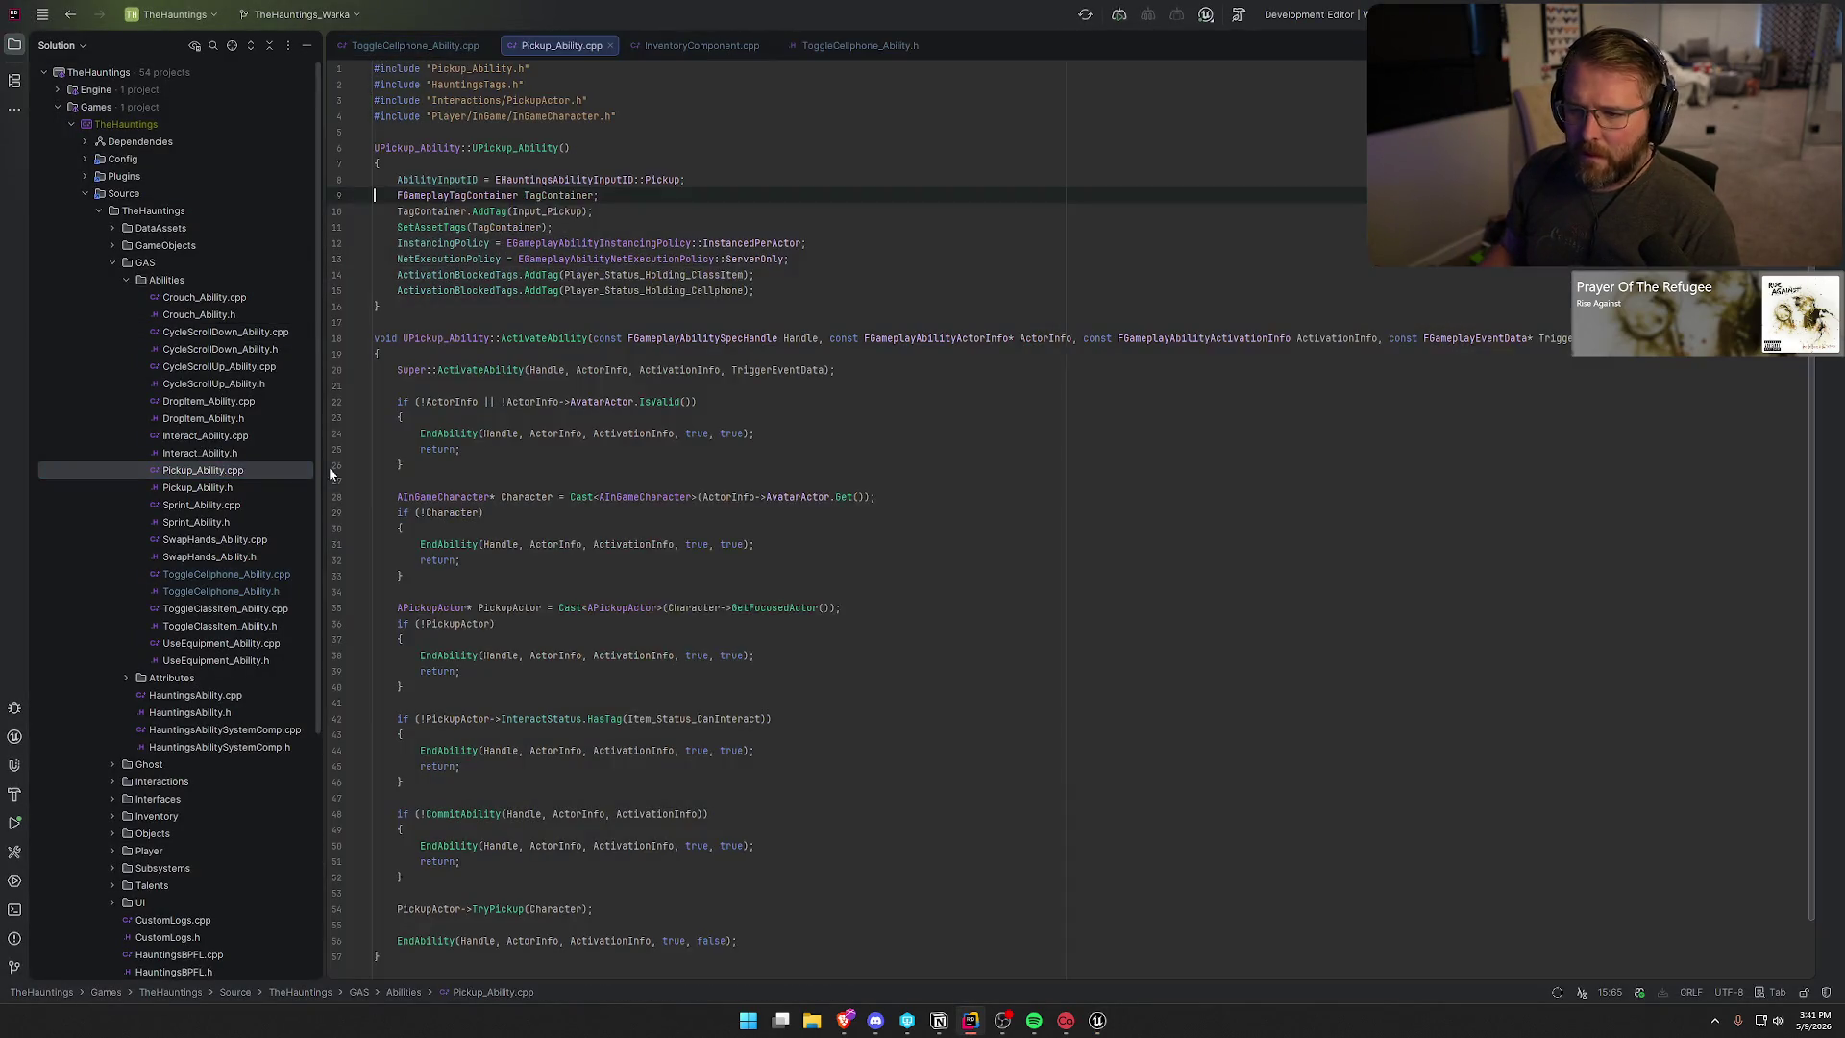
pyautogui.scroll(-1, 1014, 542)
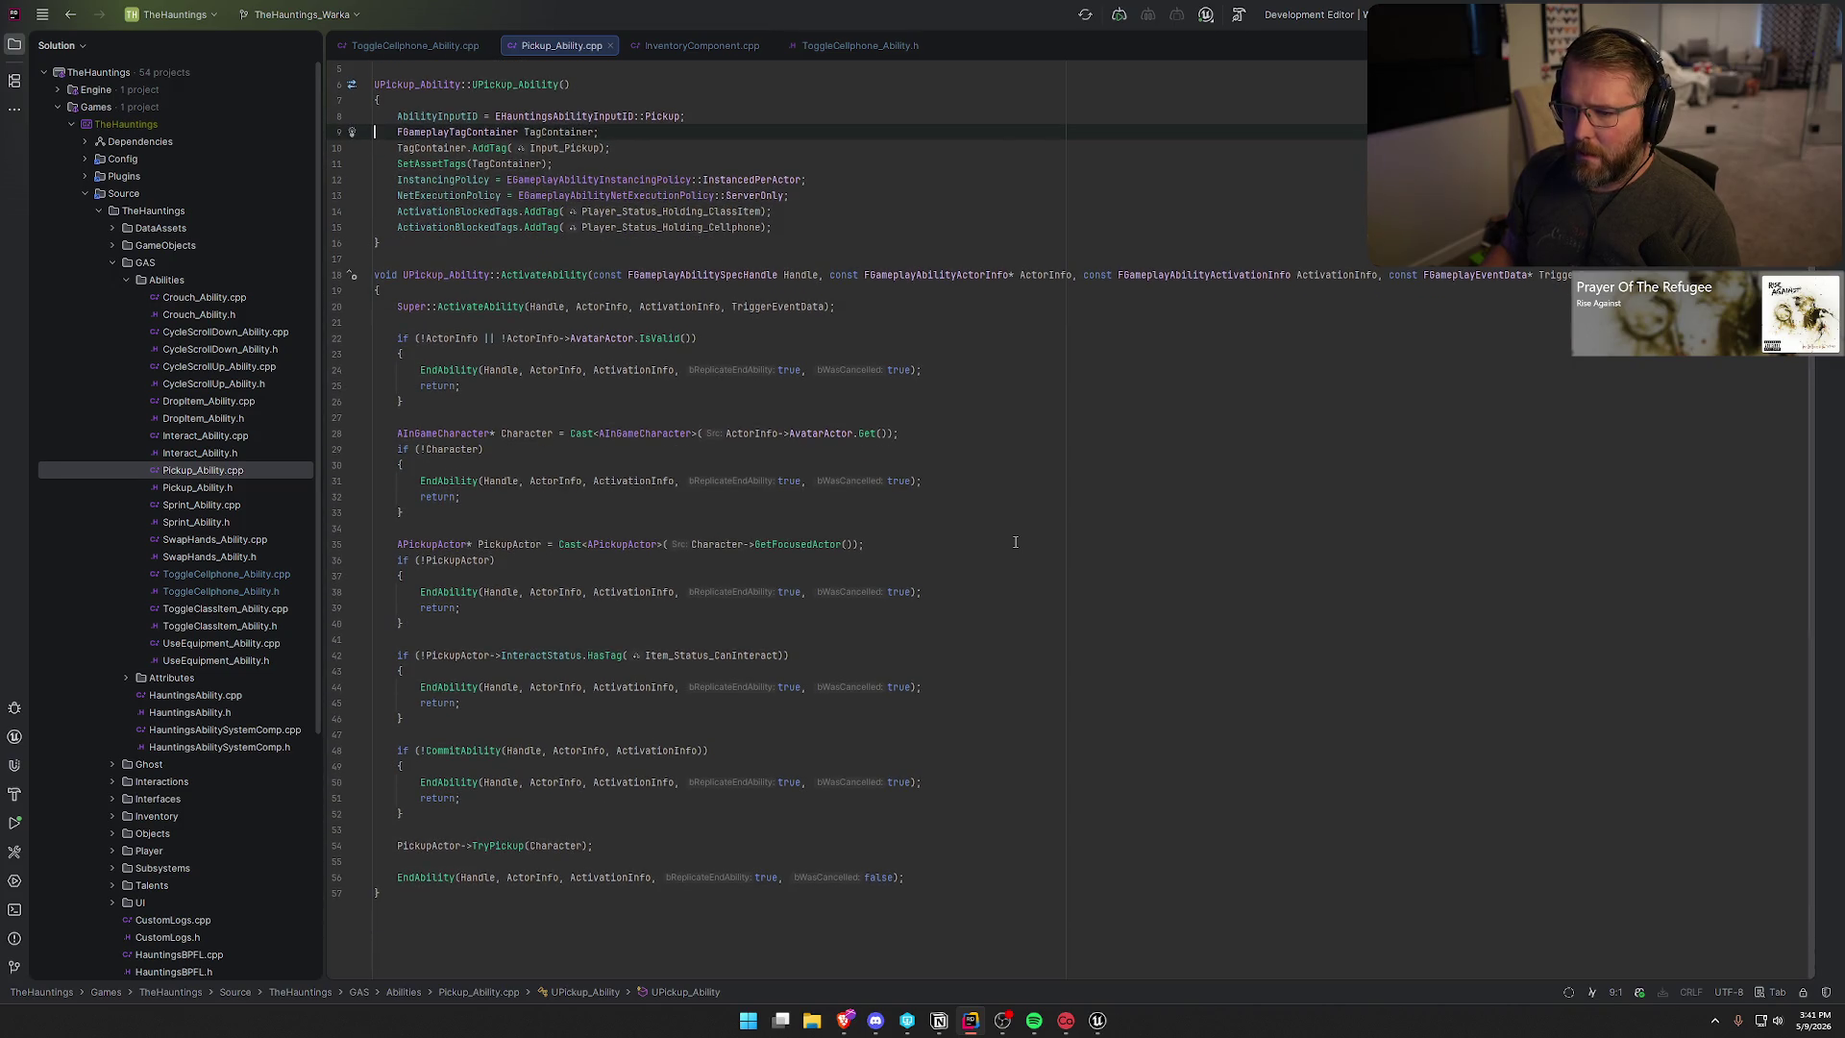
pyautogui.click(417, 707)
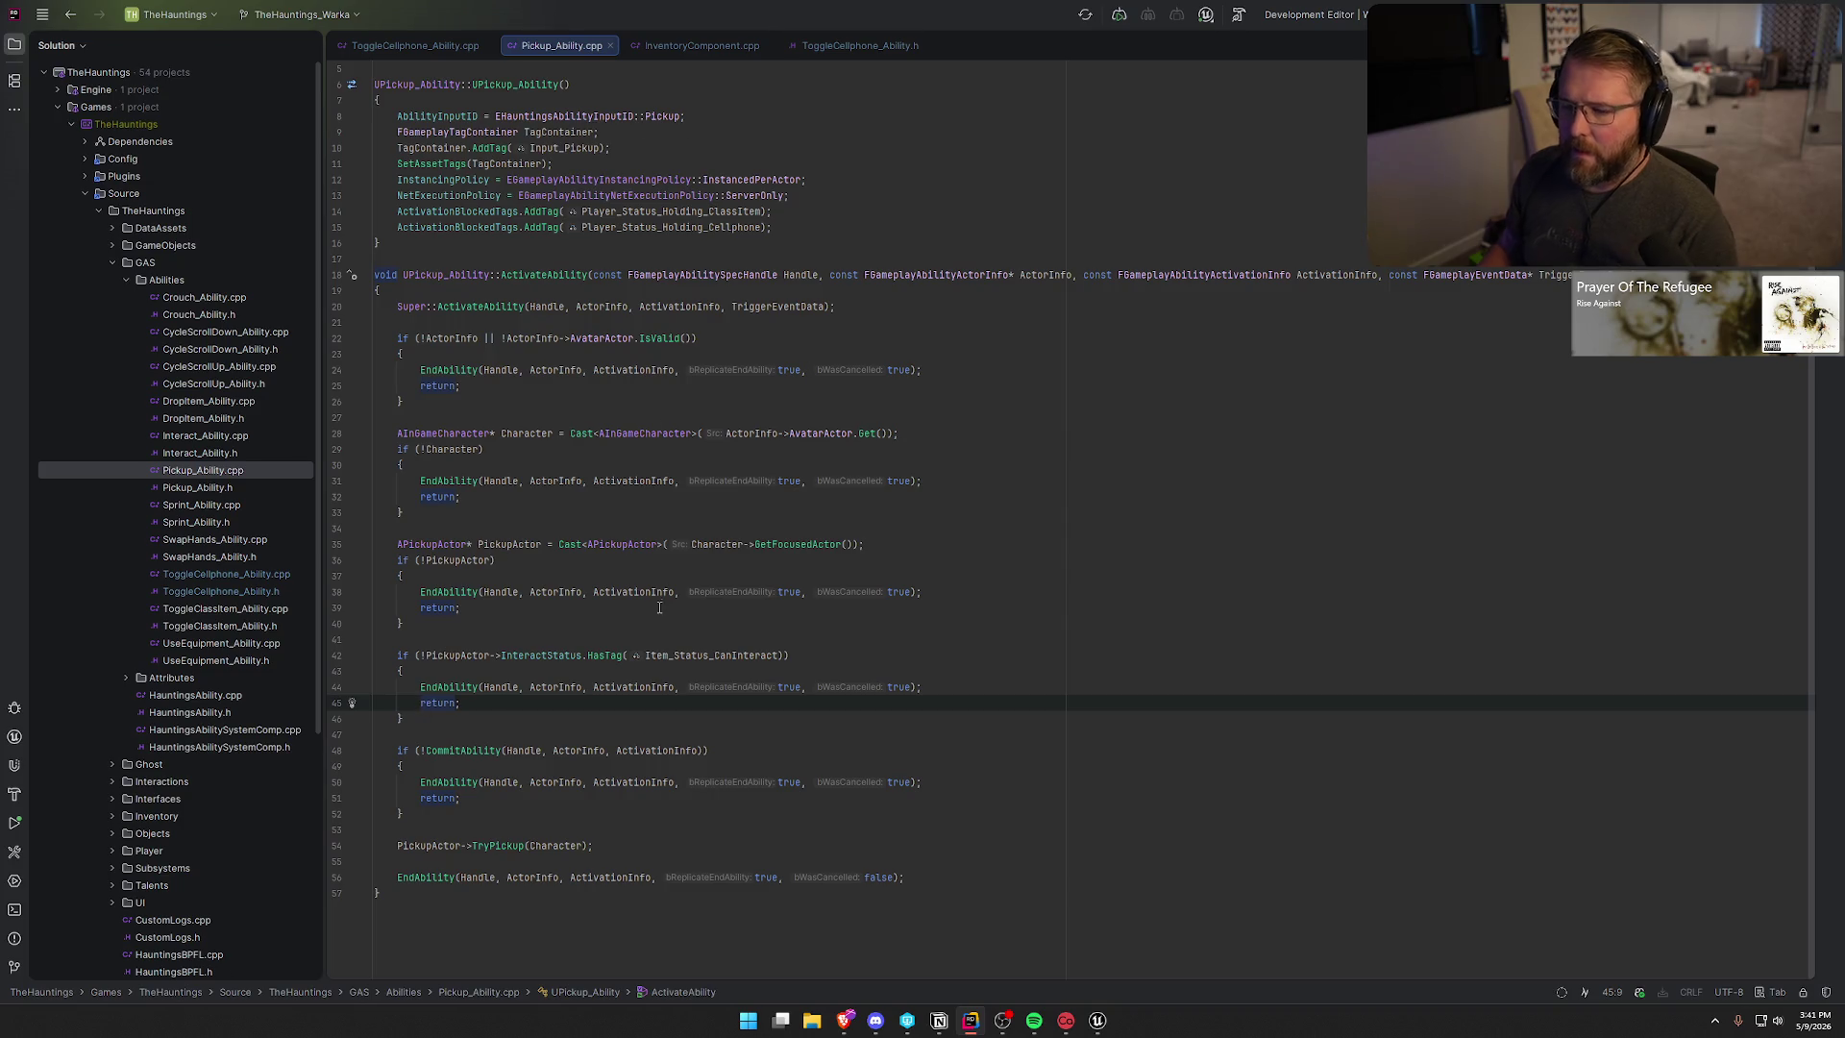
pyautogui.scroll(1, 631, 747)
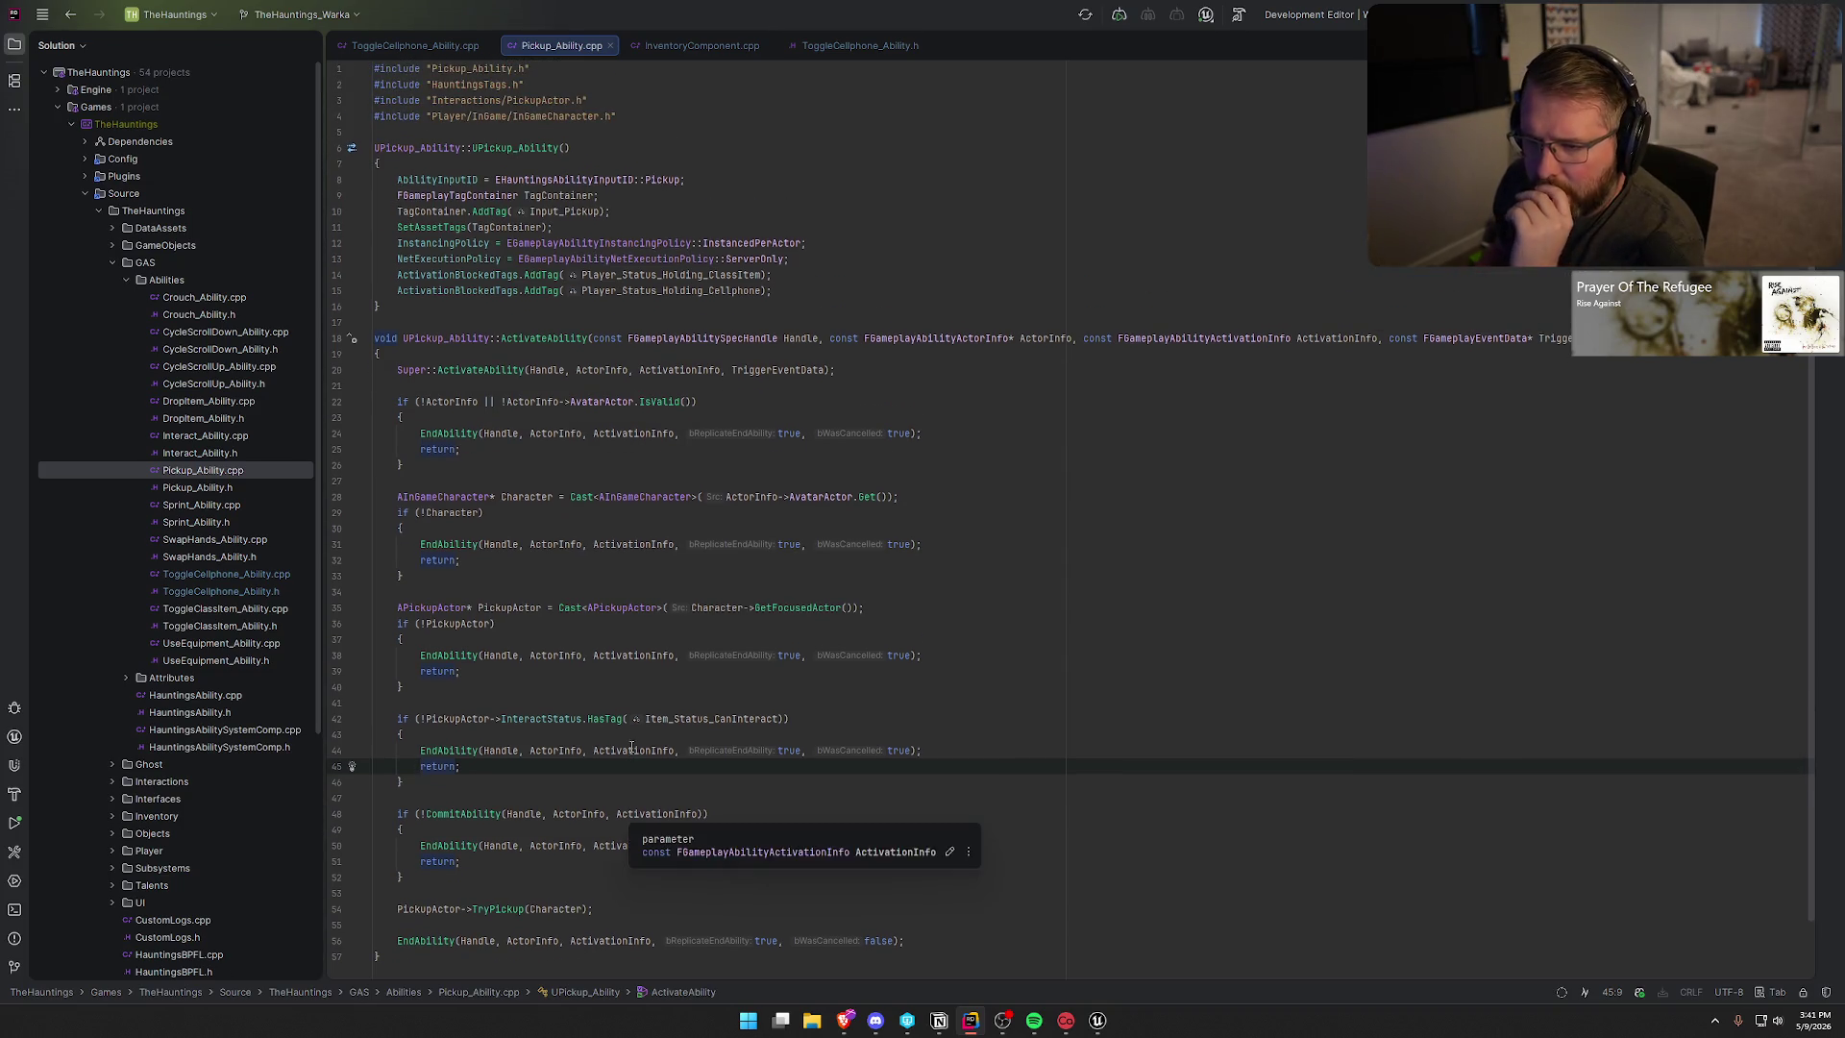
pyautogui.click(780, 275)
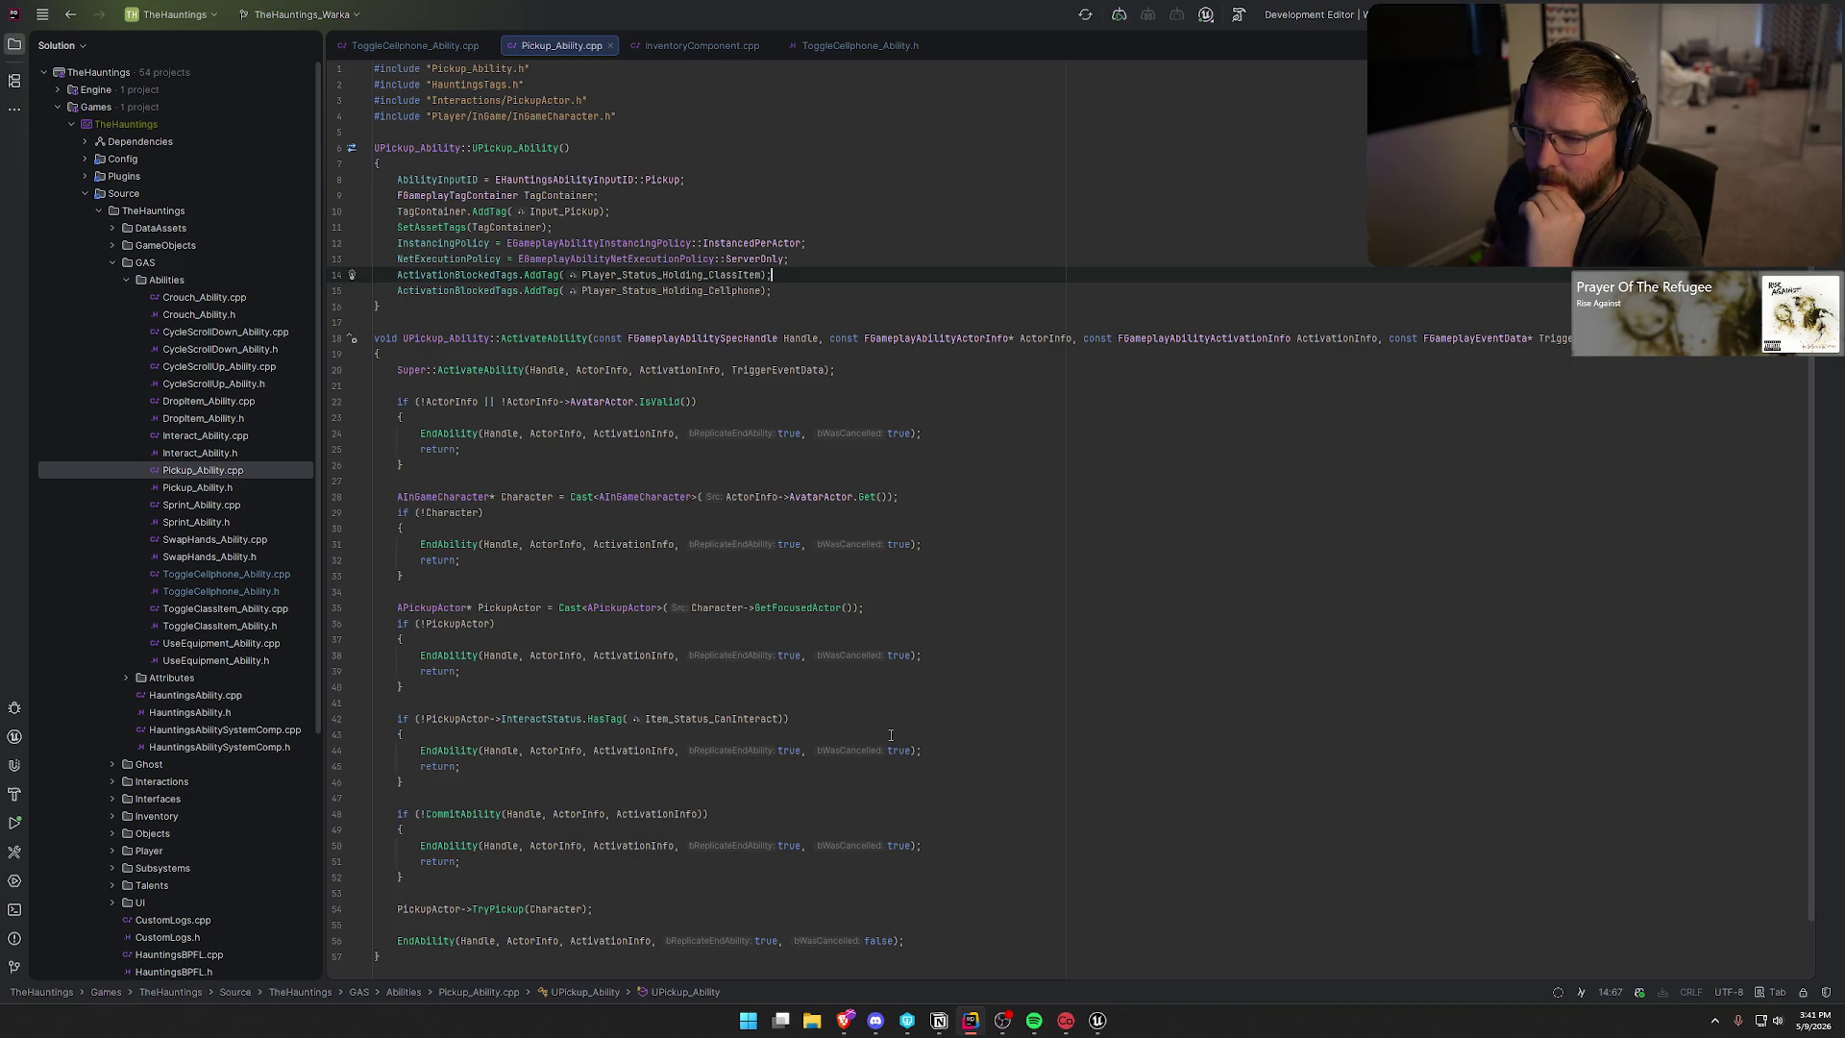
pyautogui.scroll(-2, 890, 735)
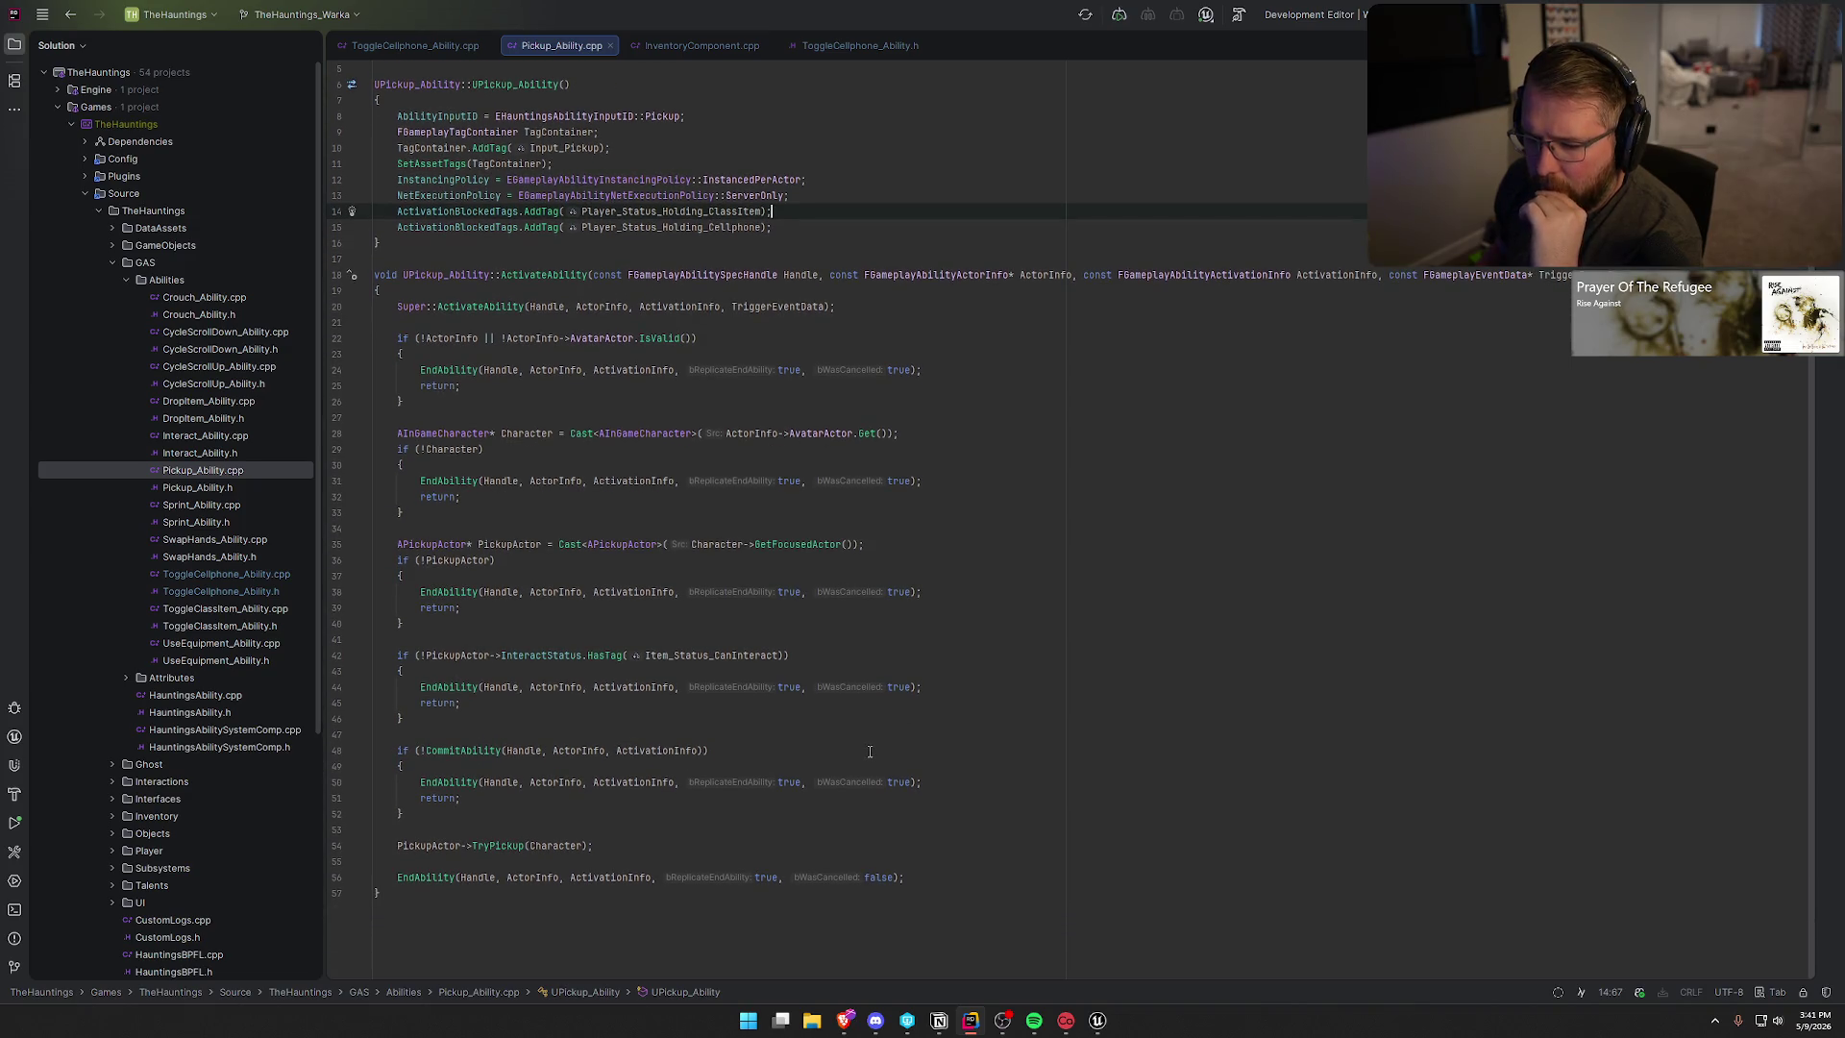
# - Jump from the TryPickup call to its definition in PickupActor.cpp
pyautogui.click(487, 845)
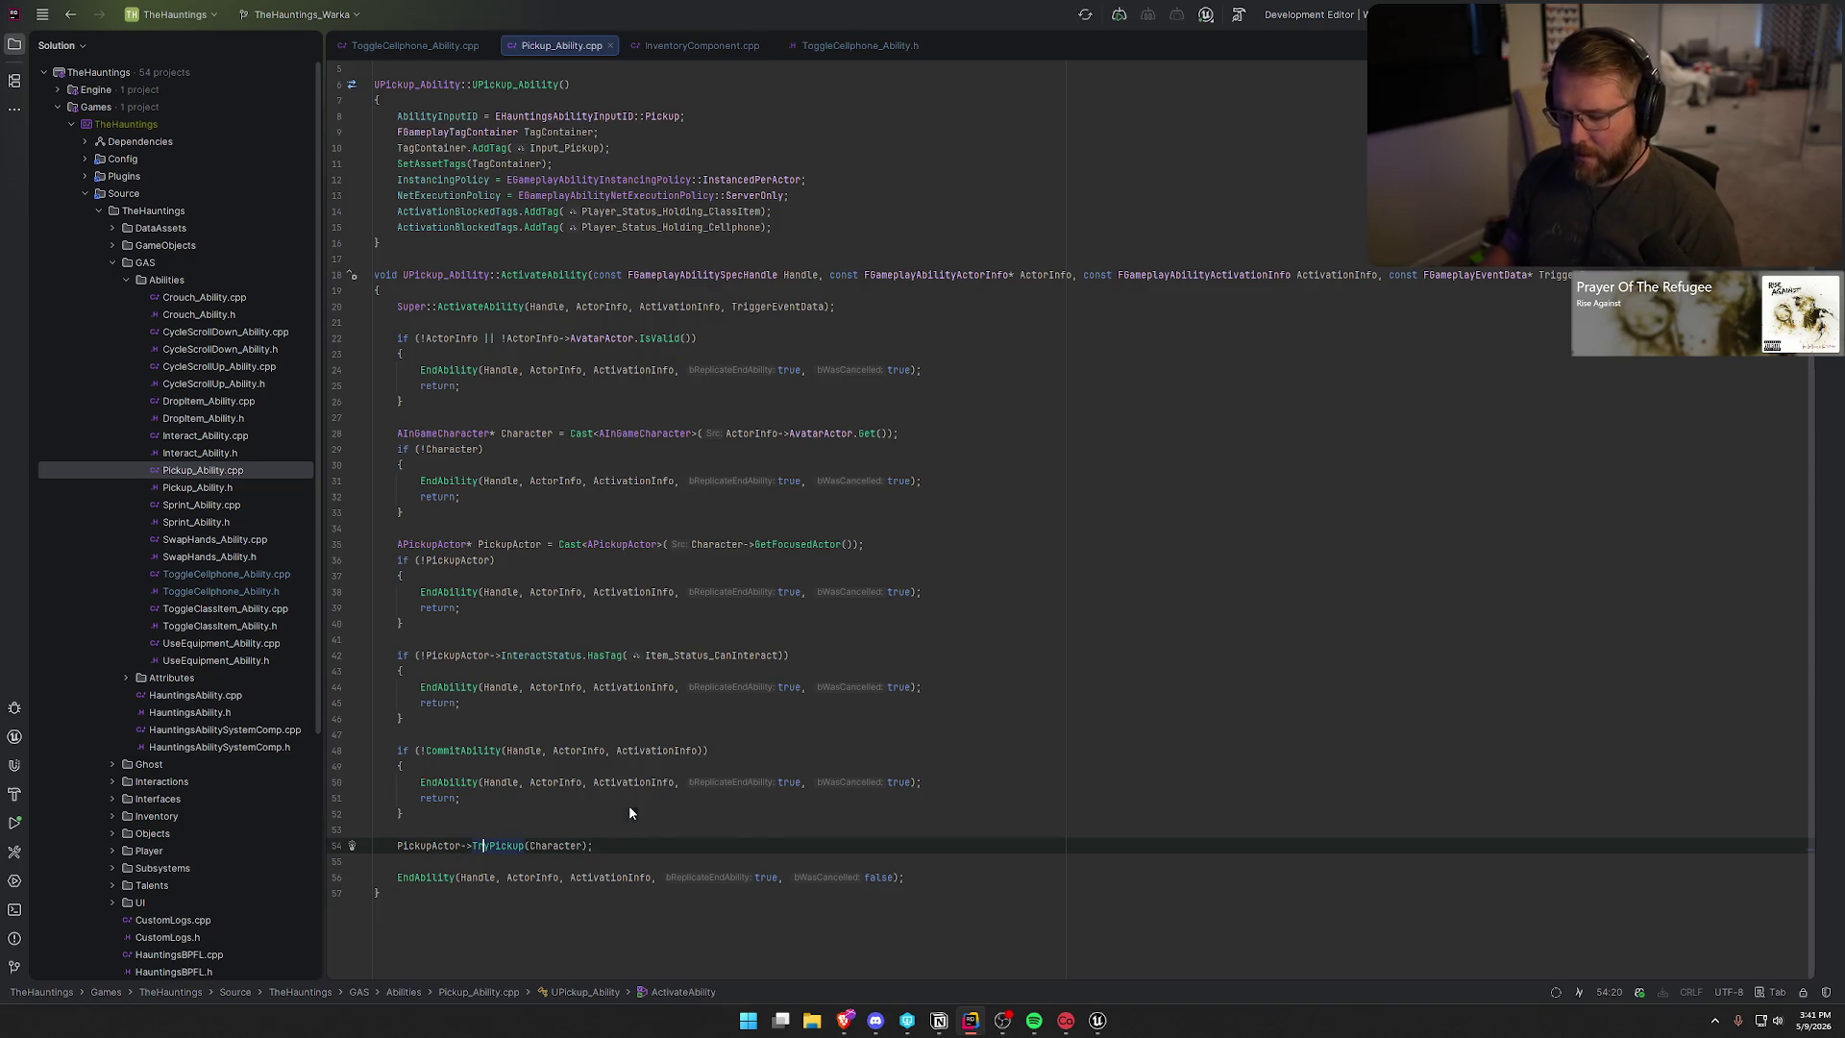
pyautogui.press('F12')
pyautogui.scroll(-5, 723, 284)
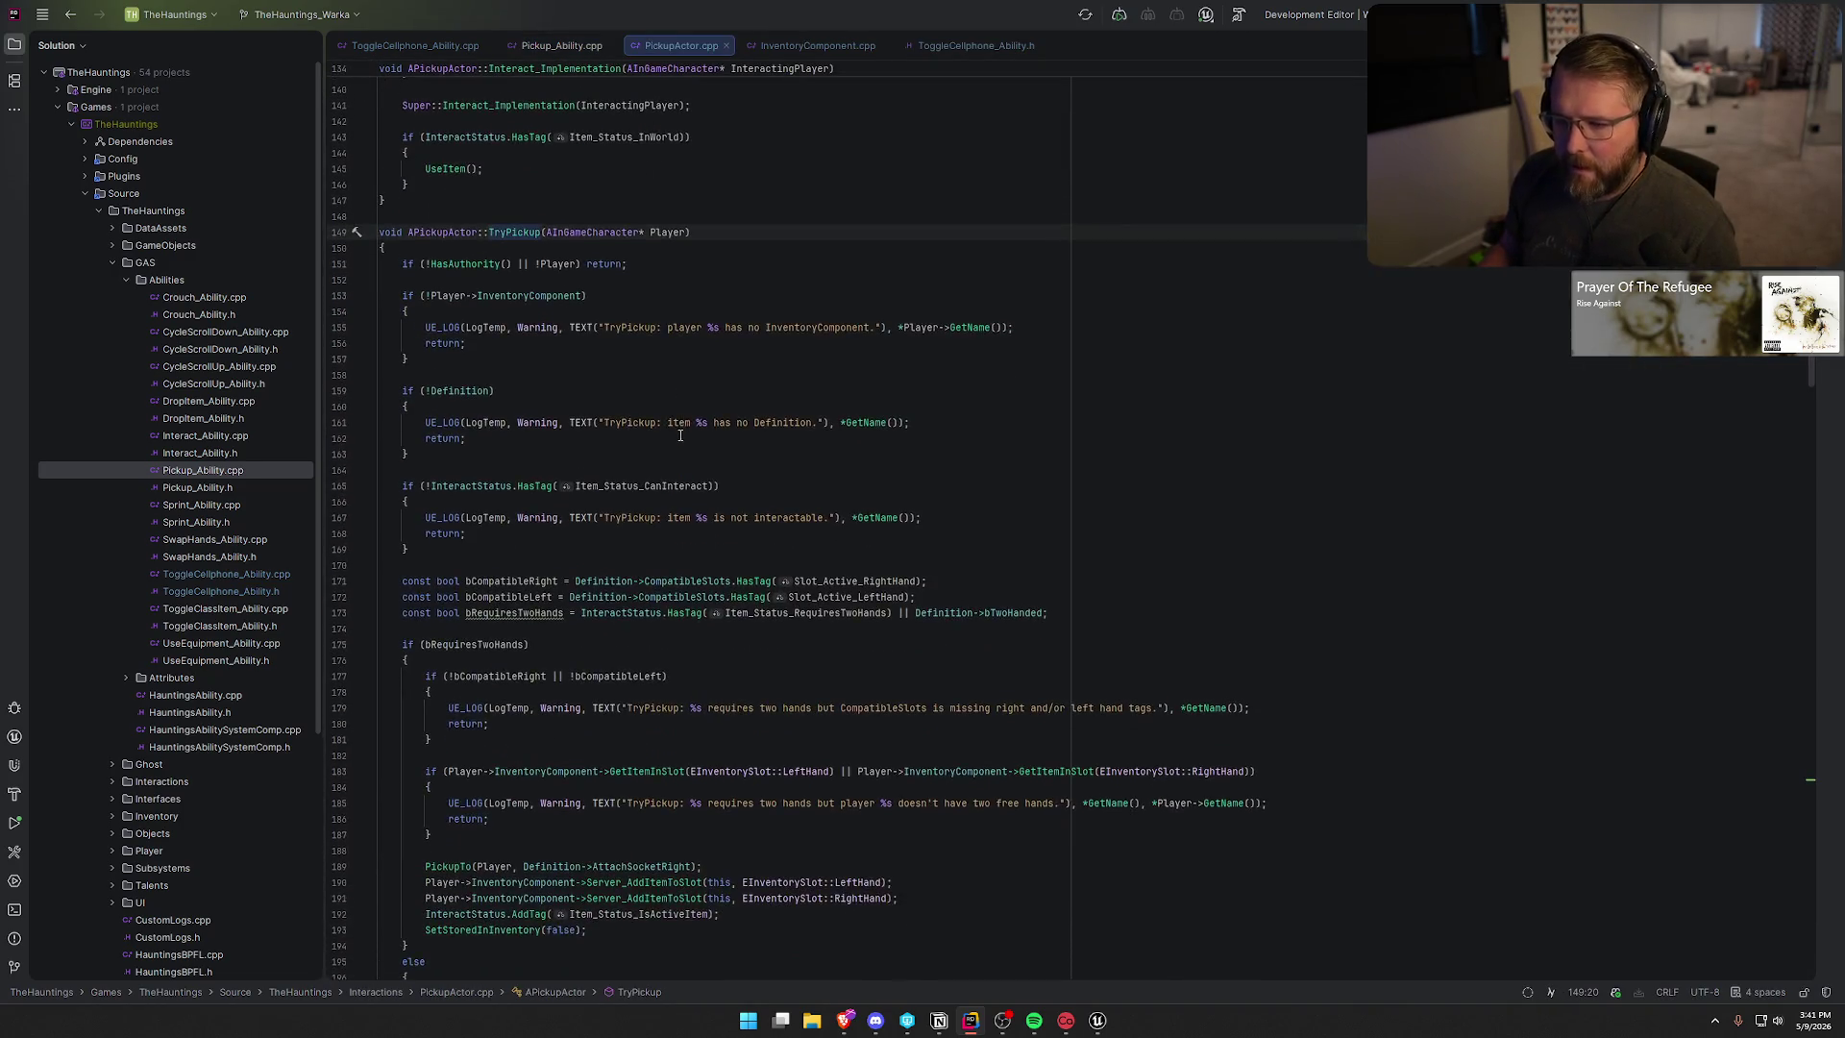
pyautogui.scroll(-3, 733, 501)
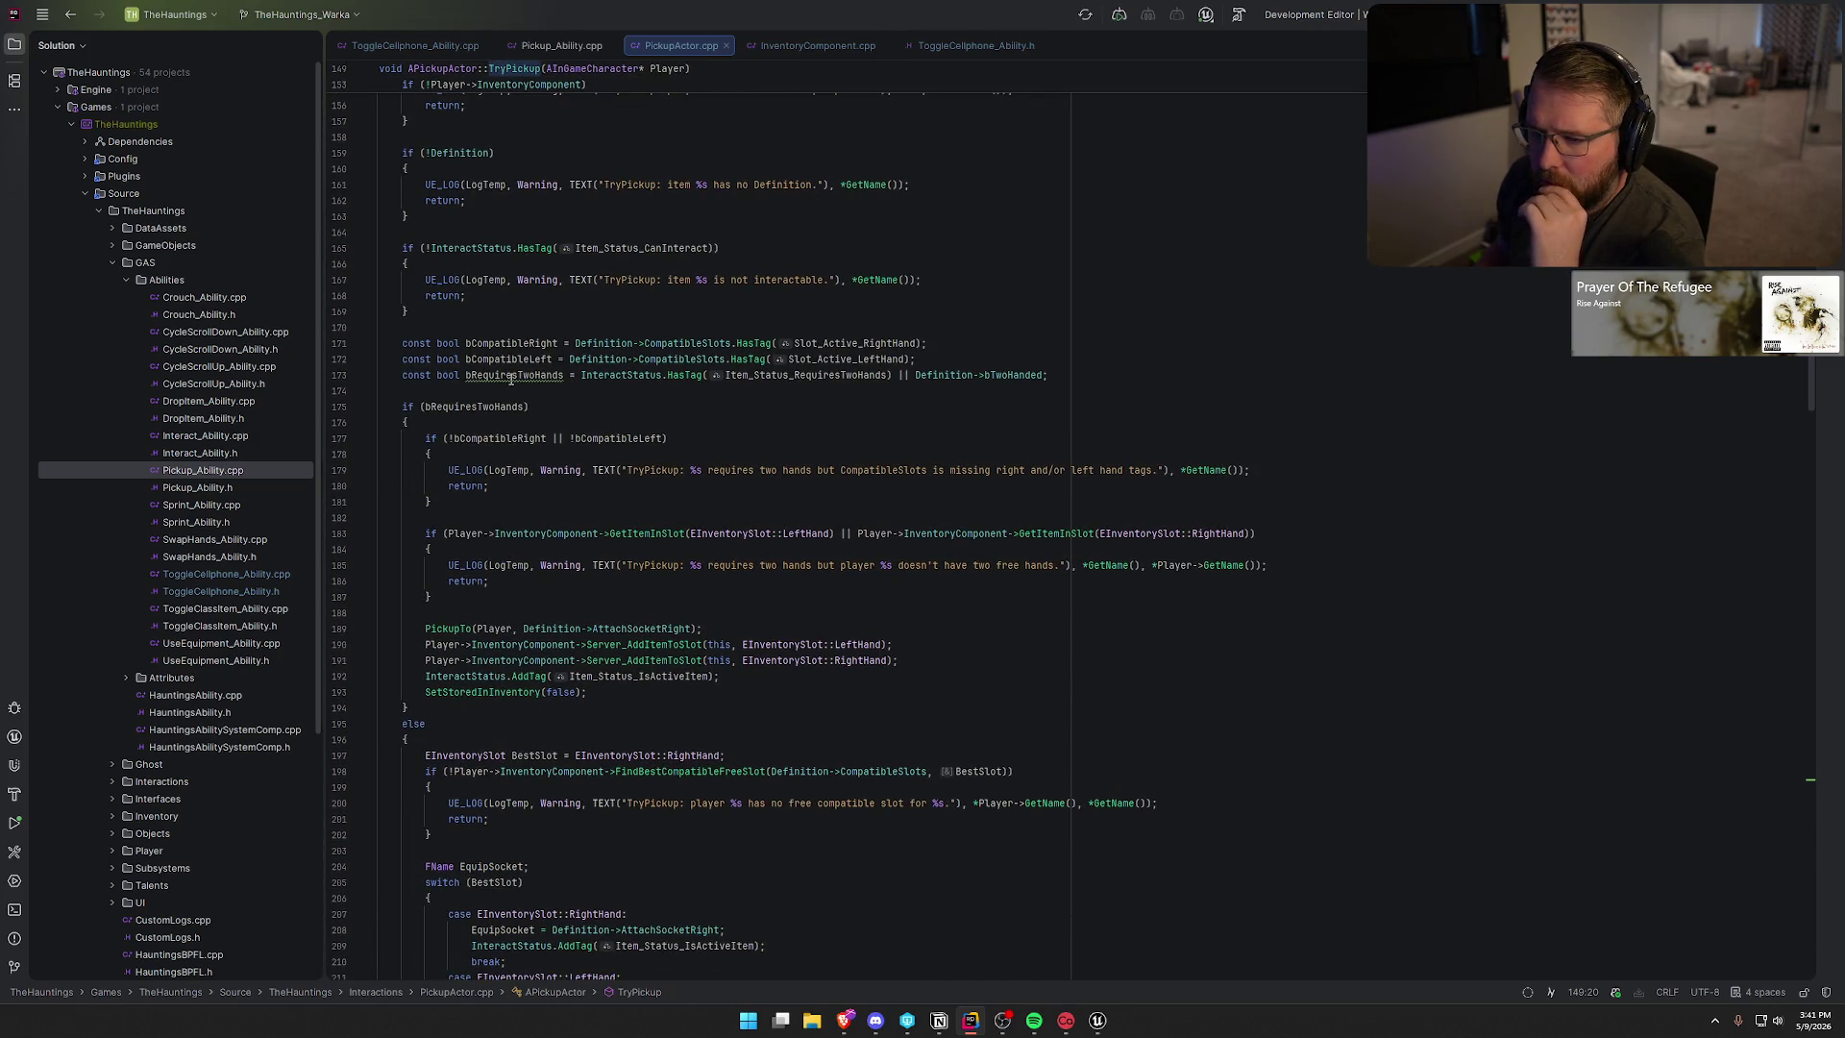
pyautogui.moveTo(510, 377)
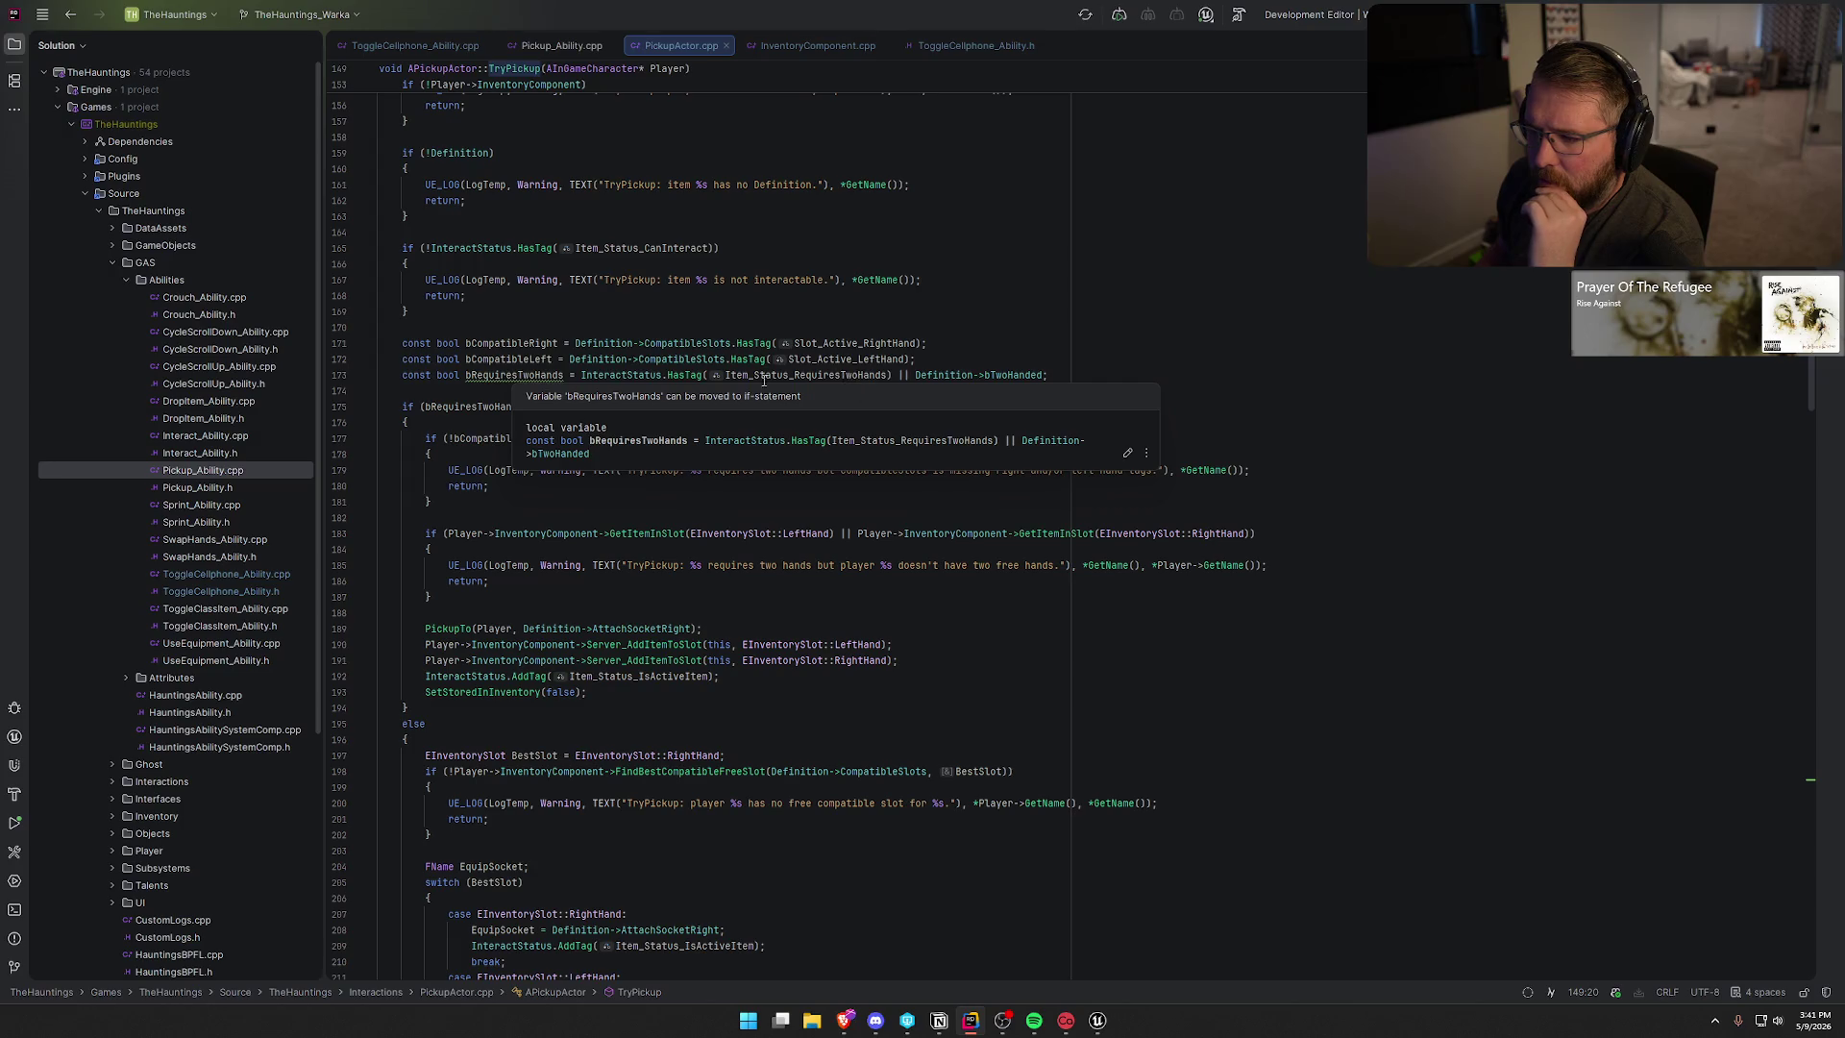
pyautogui.click(519, 375)
pyautogui.scroll(-2, 611, 451)
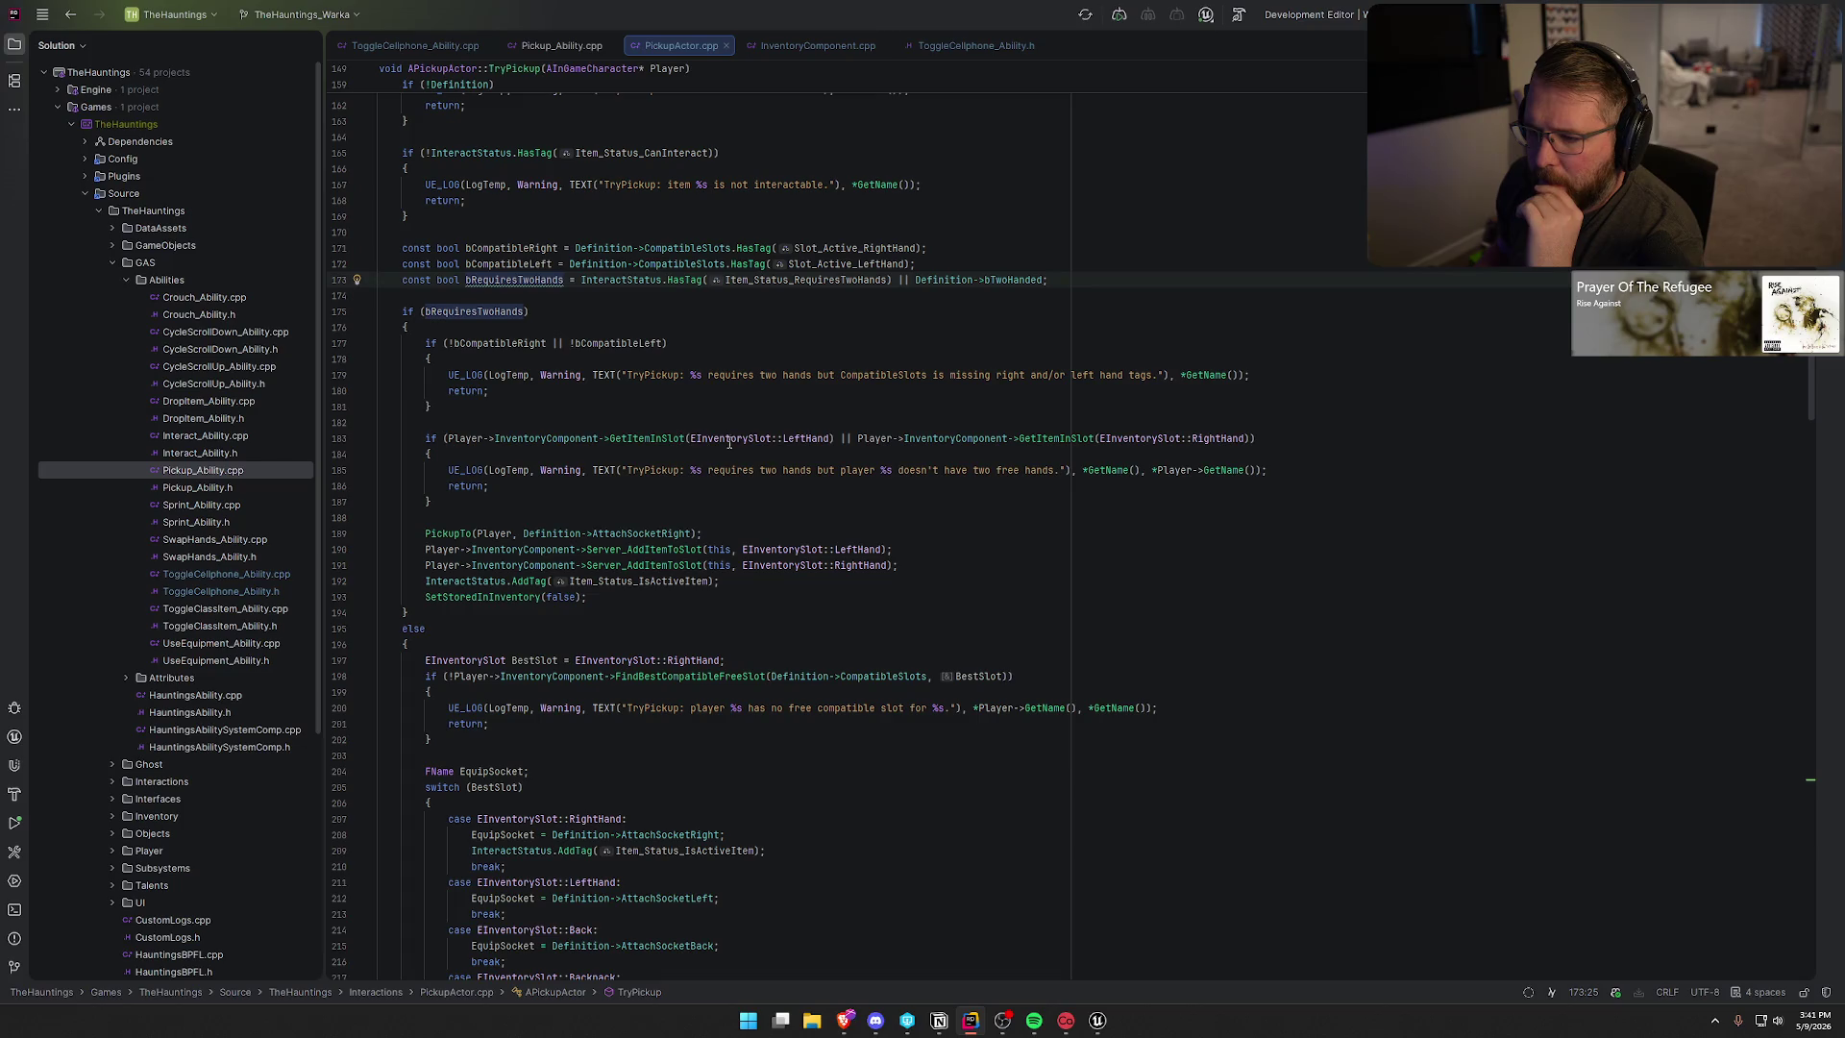
pyautogui.click(432, 533)
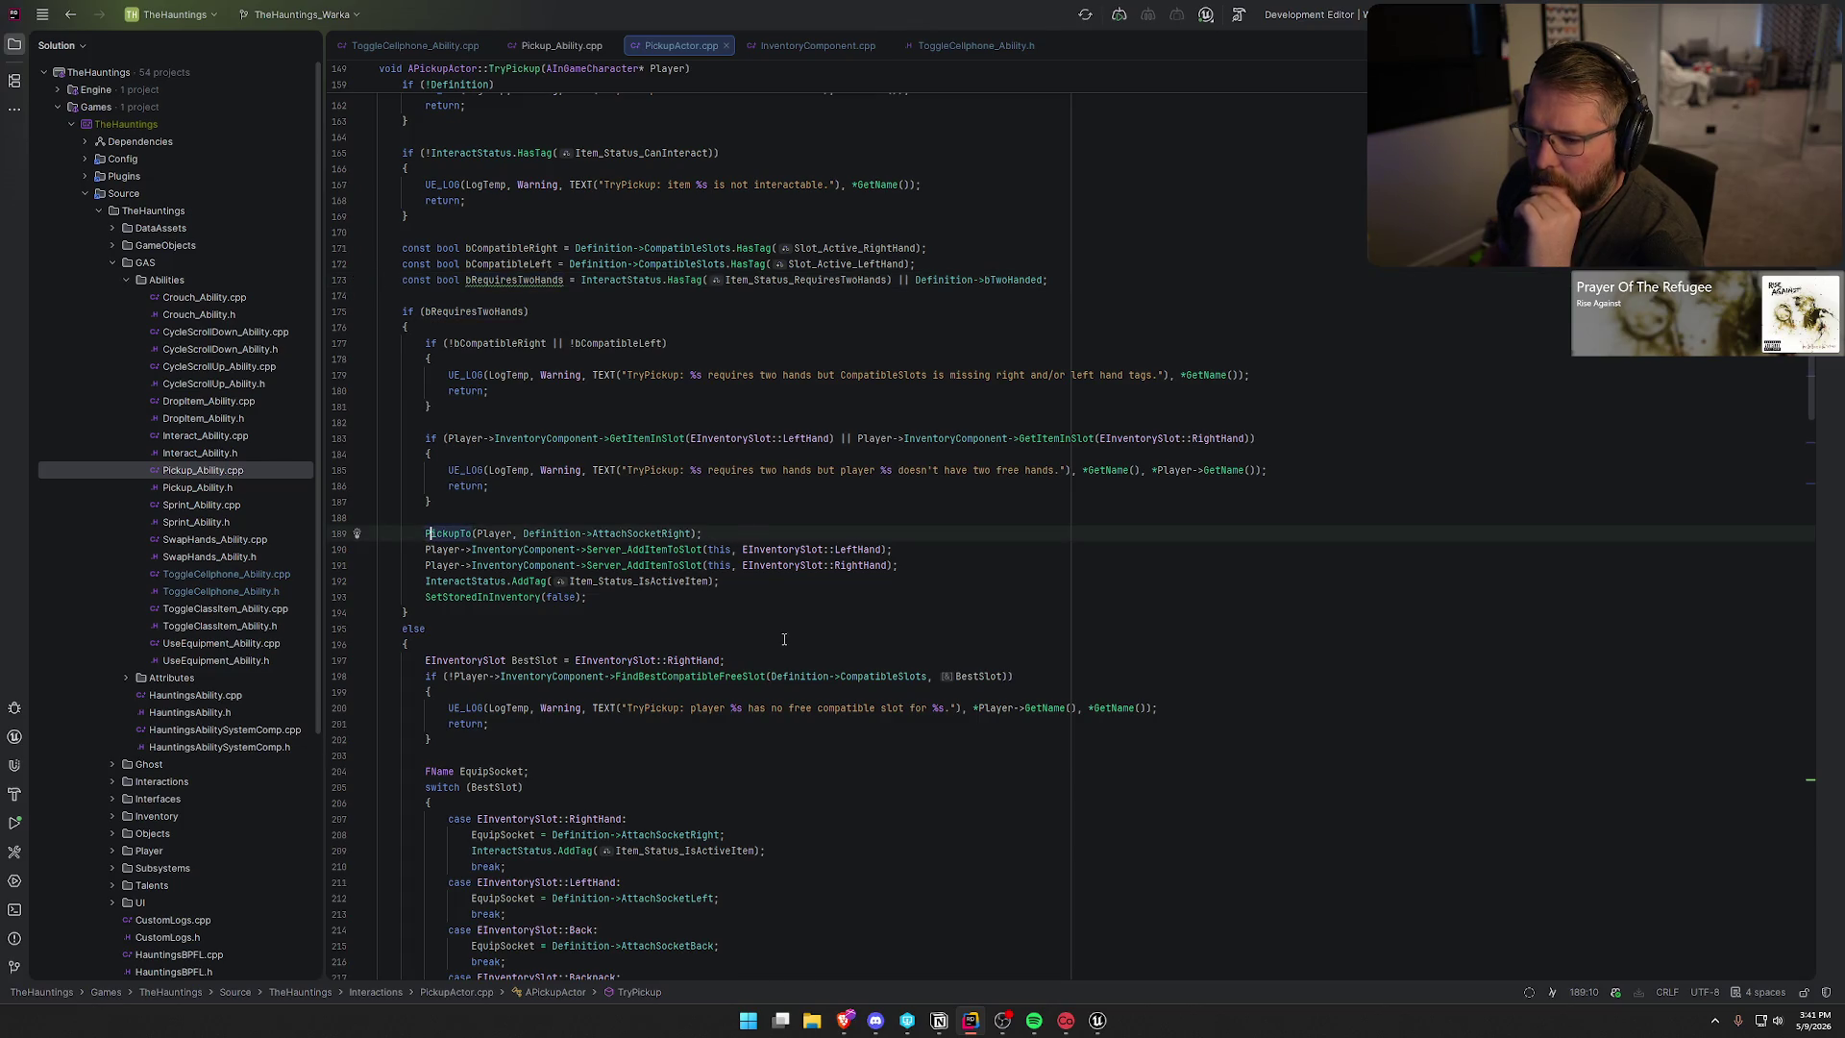
pyautogui.scroll(-1, 778, 619)
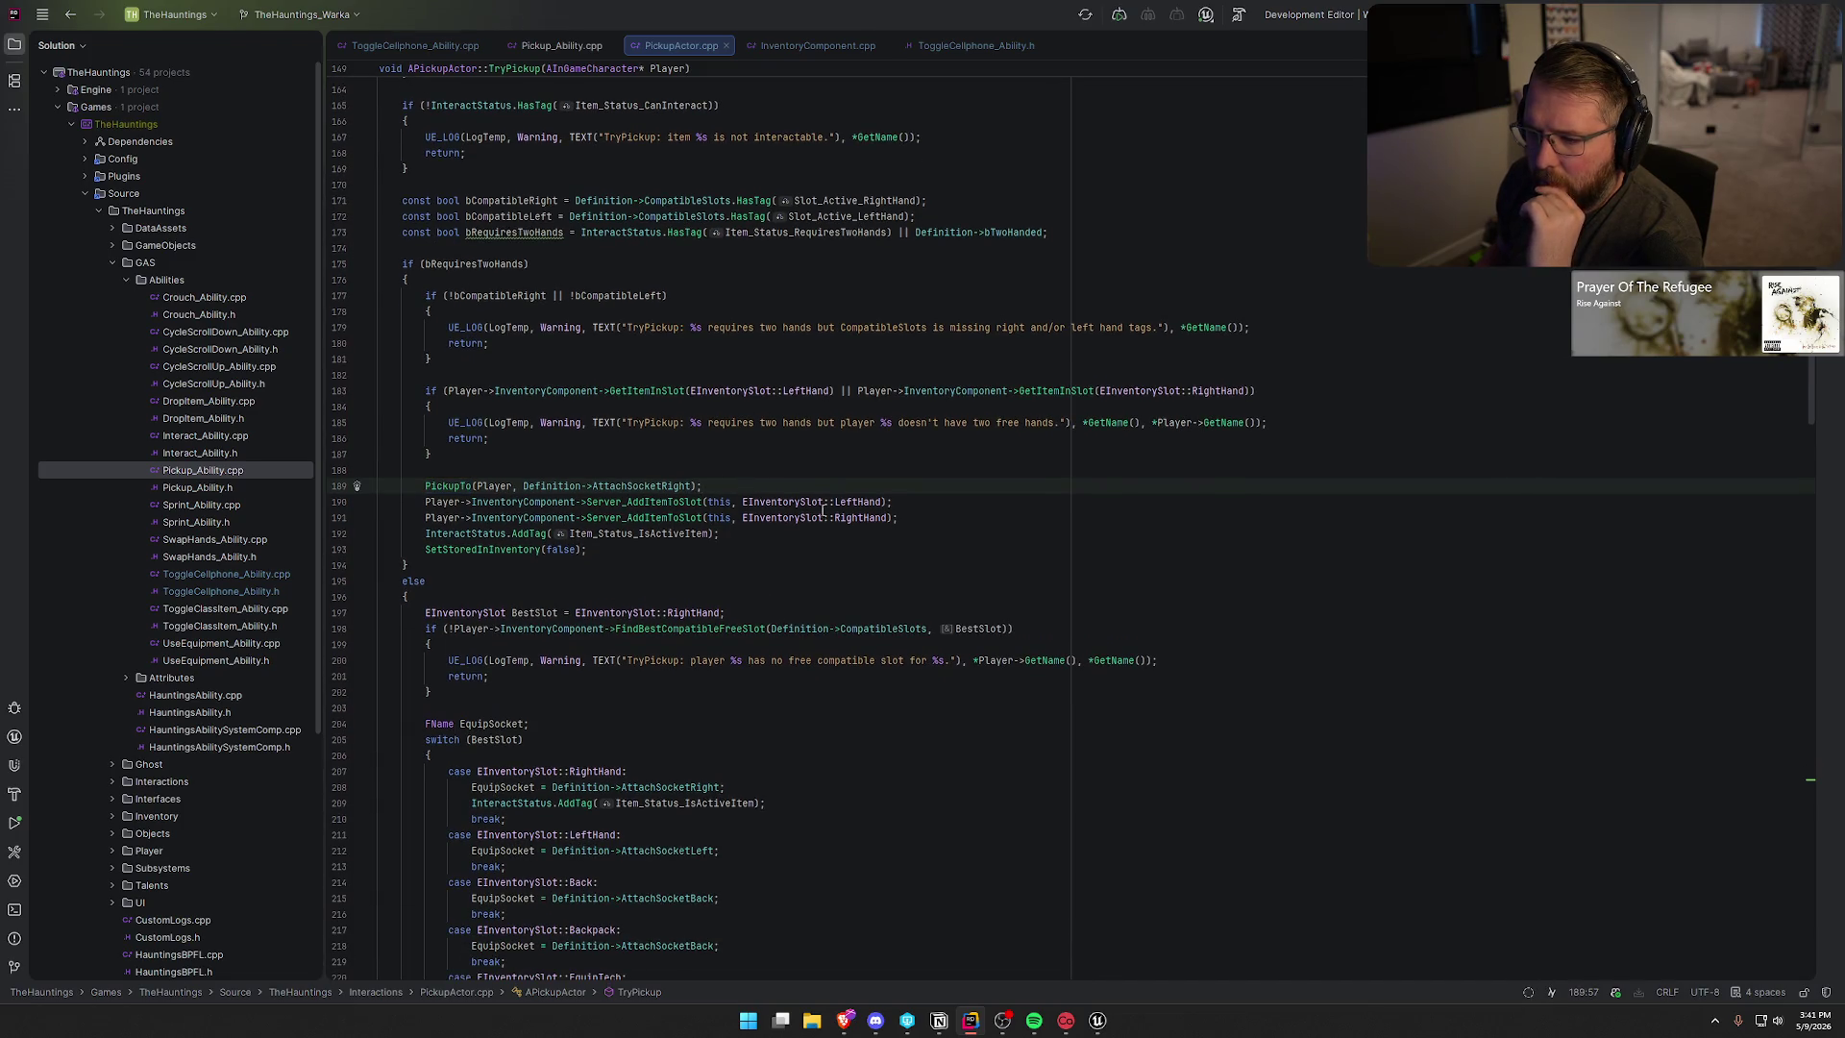
pyautogui.moveTo(856, 523)
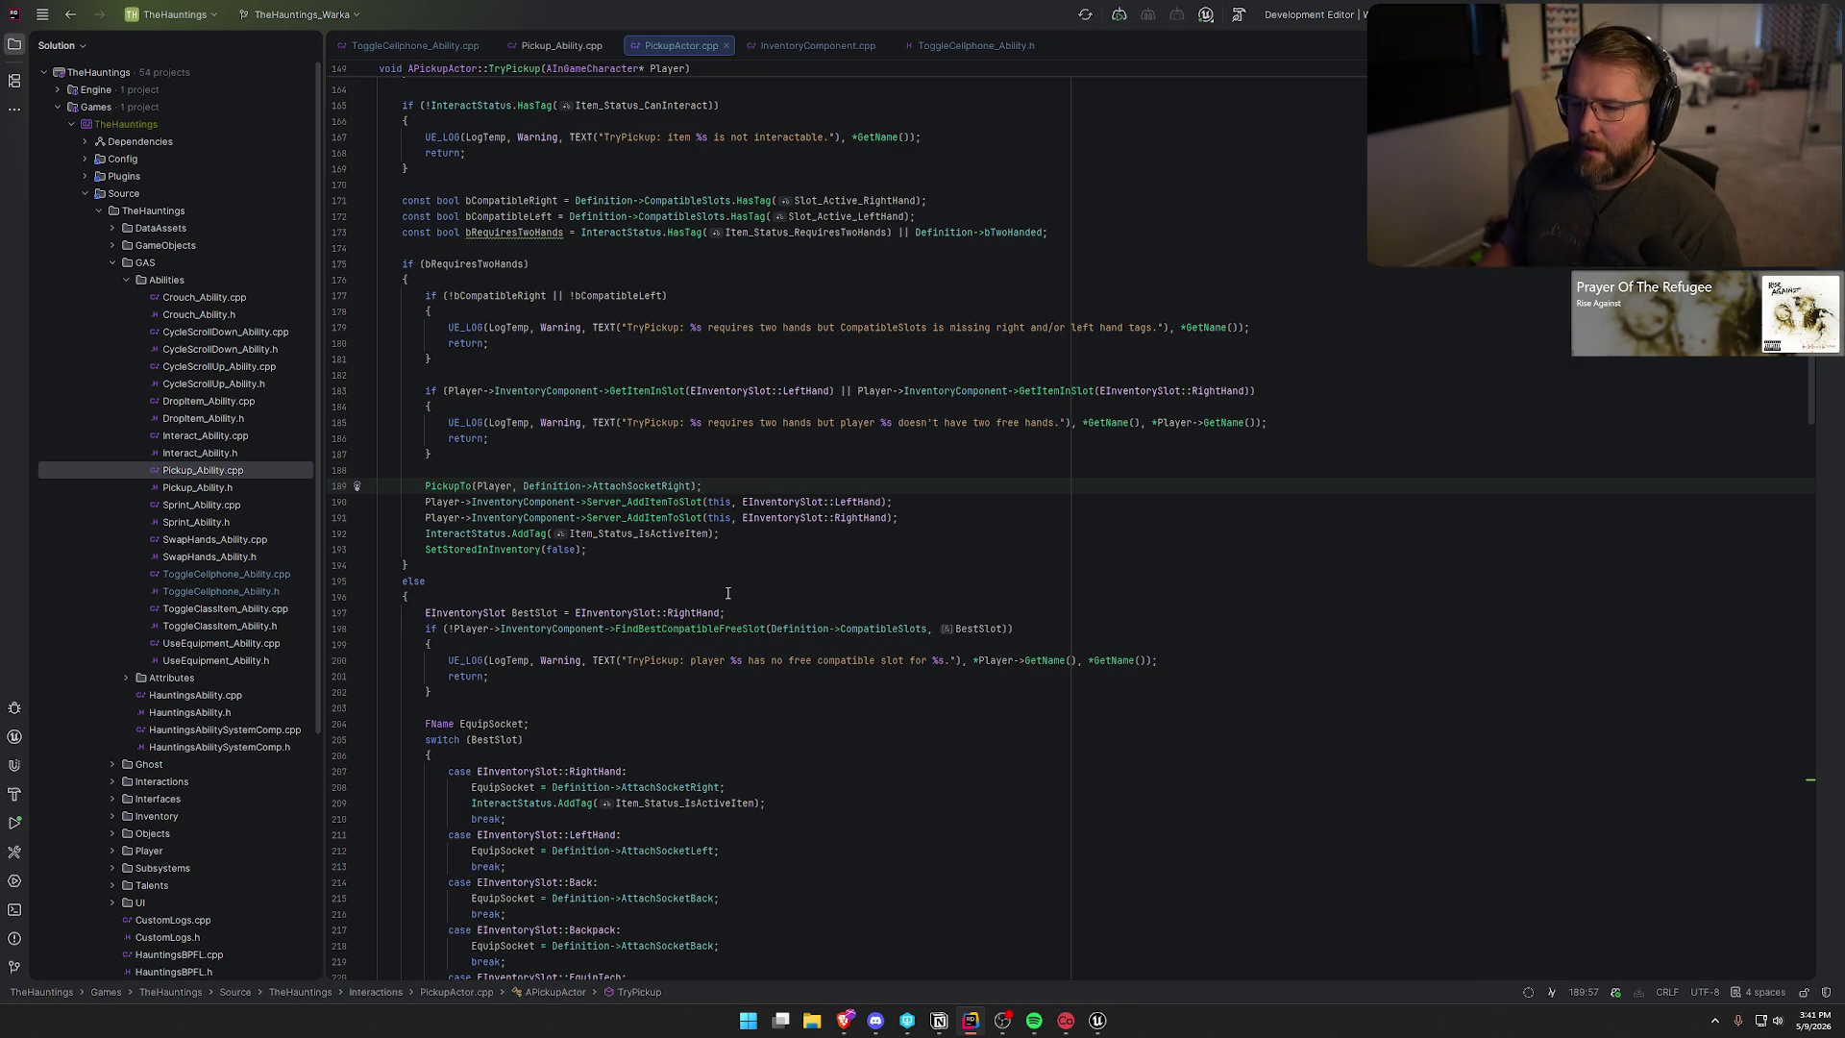
# - Below the hand-slot assignments, write Player->HauntingsAbilitySystemComp->AddLooseGameplayTag using autocomplete
pyautogui.click(904, 529)
pyautogui.press('Return')
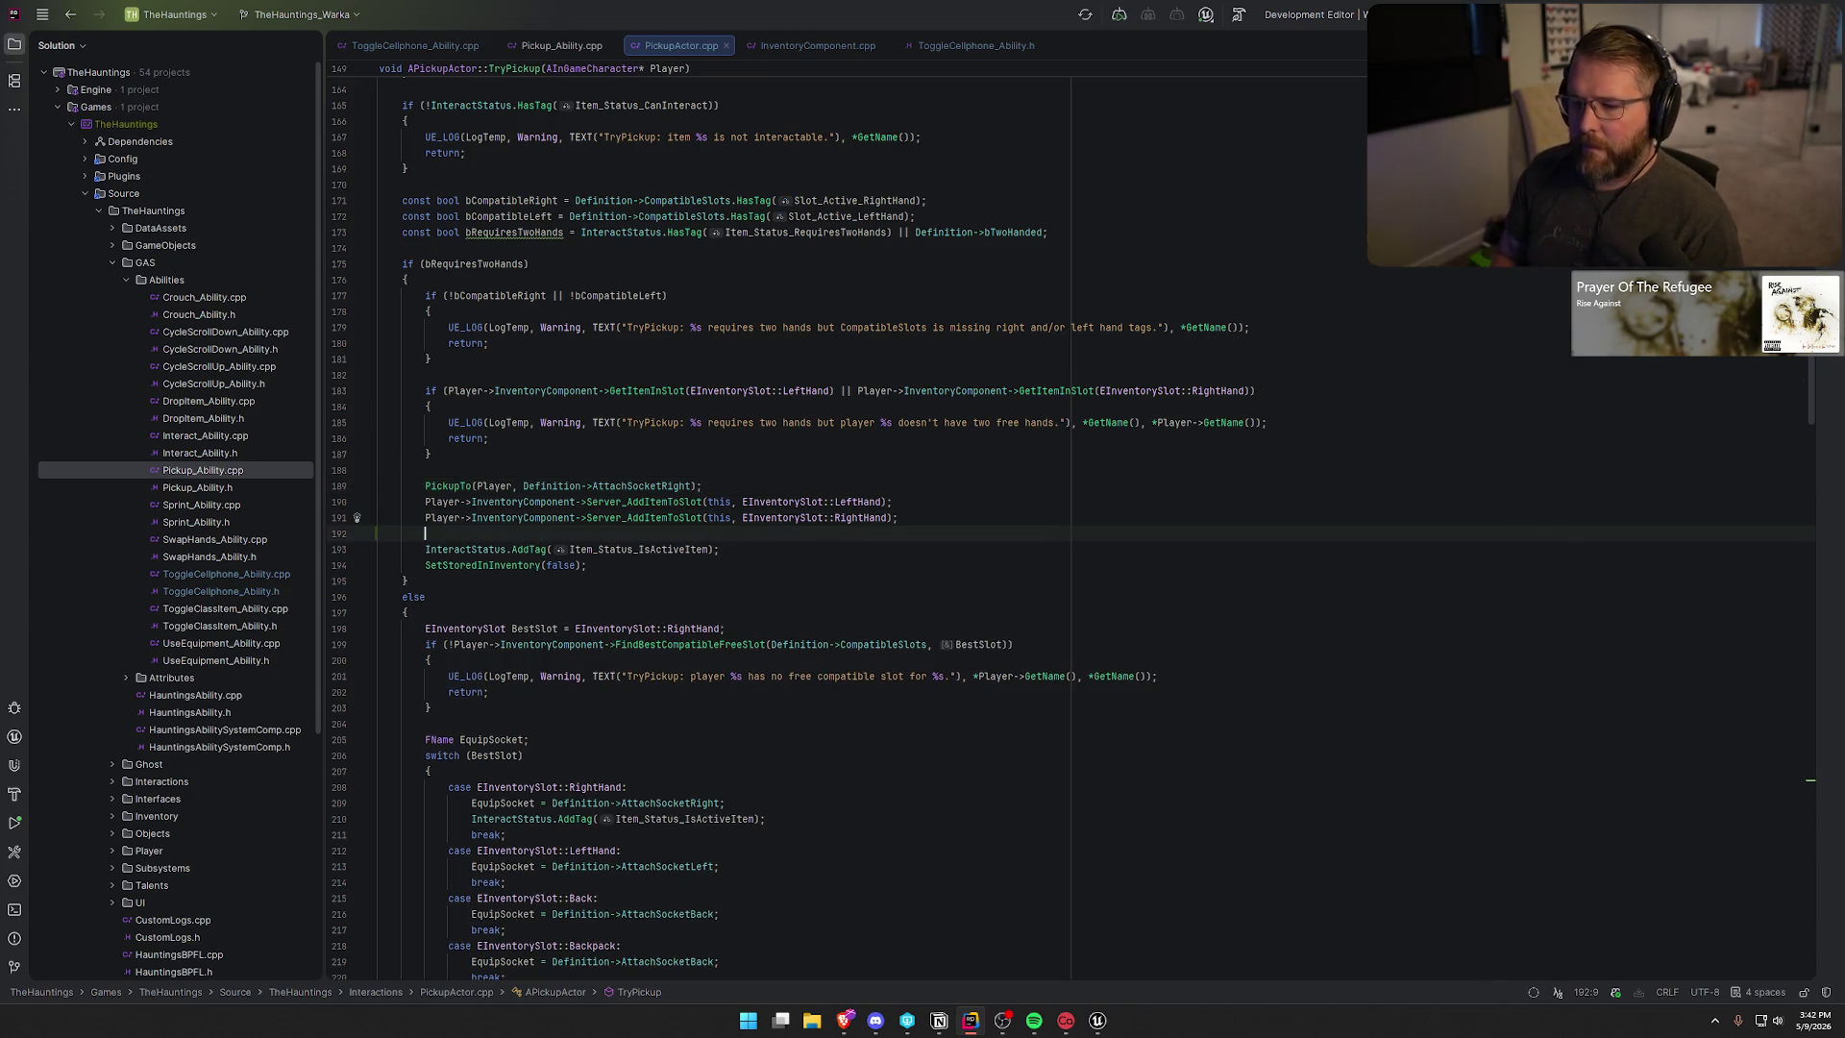
pyautogui.write('Player->')
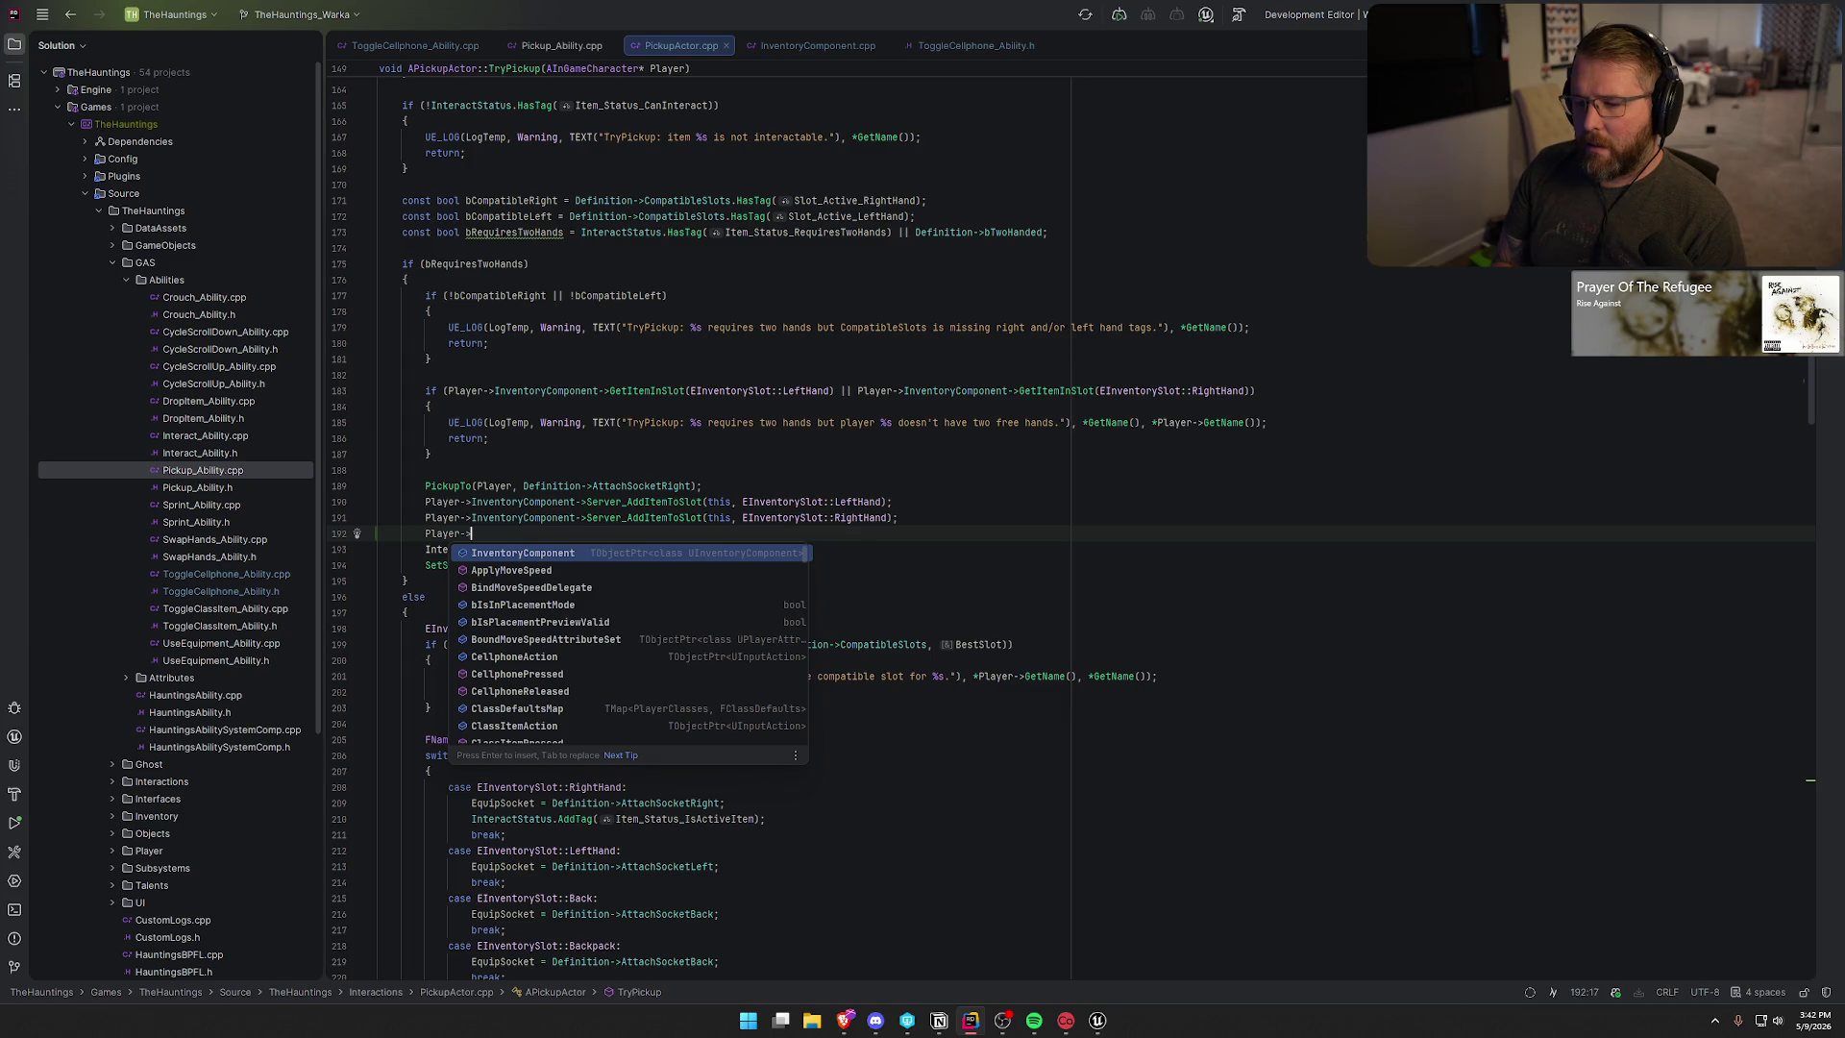
pyautogui.write('Haunt')
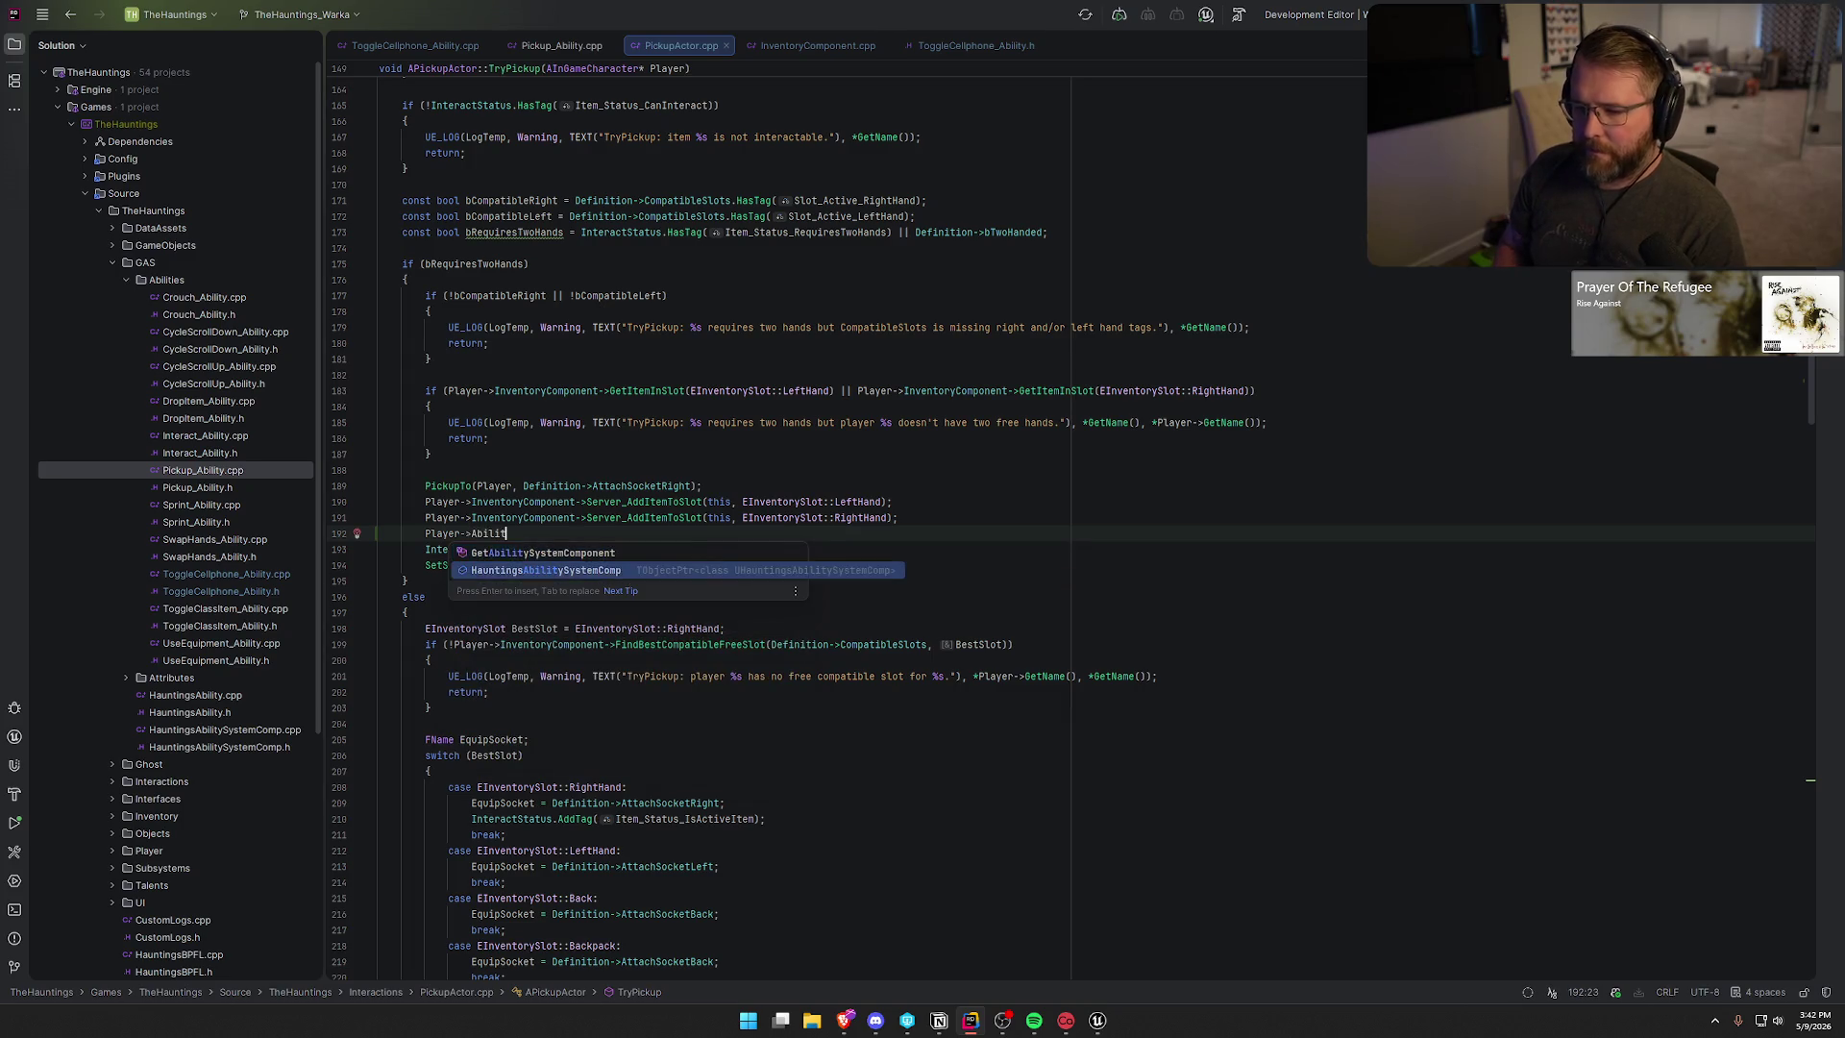
pyautogui.press('Return')
pyautogui.write('->')
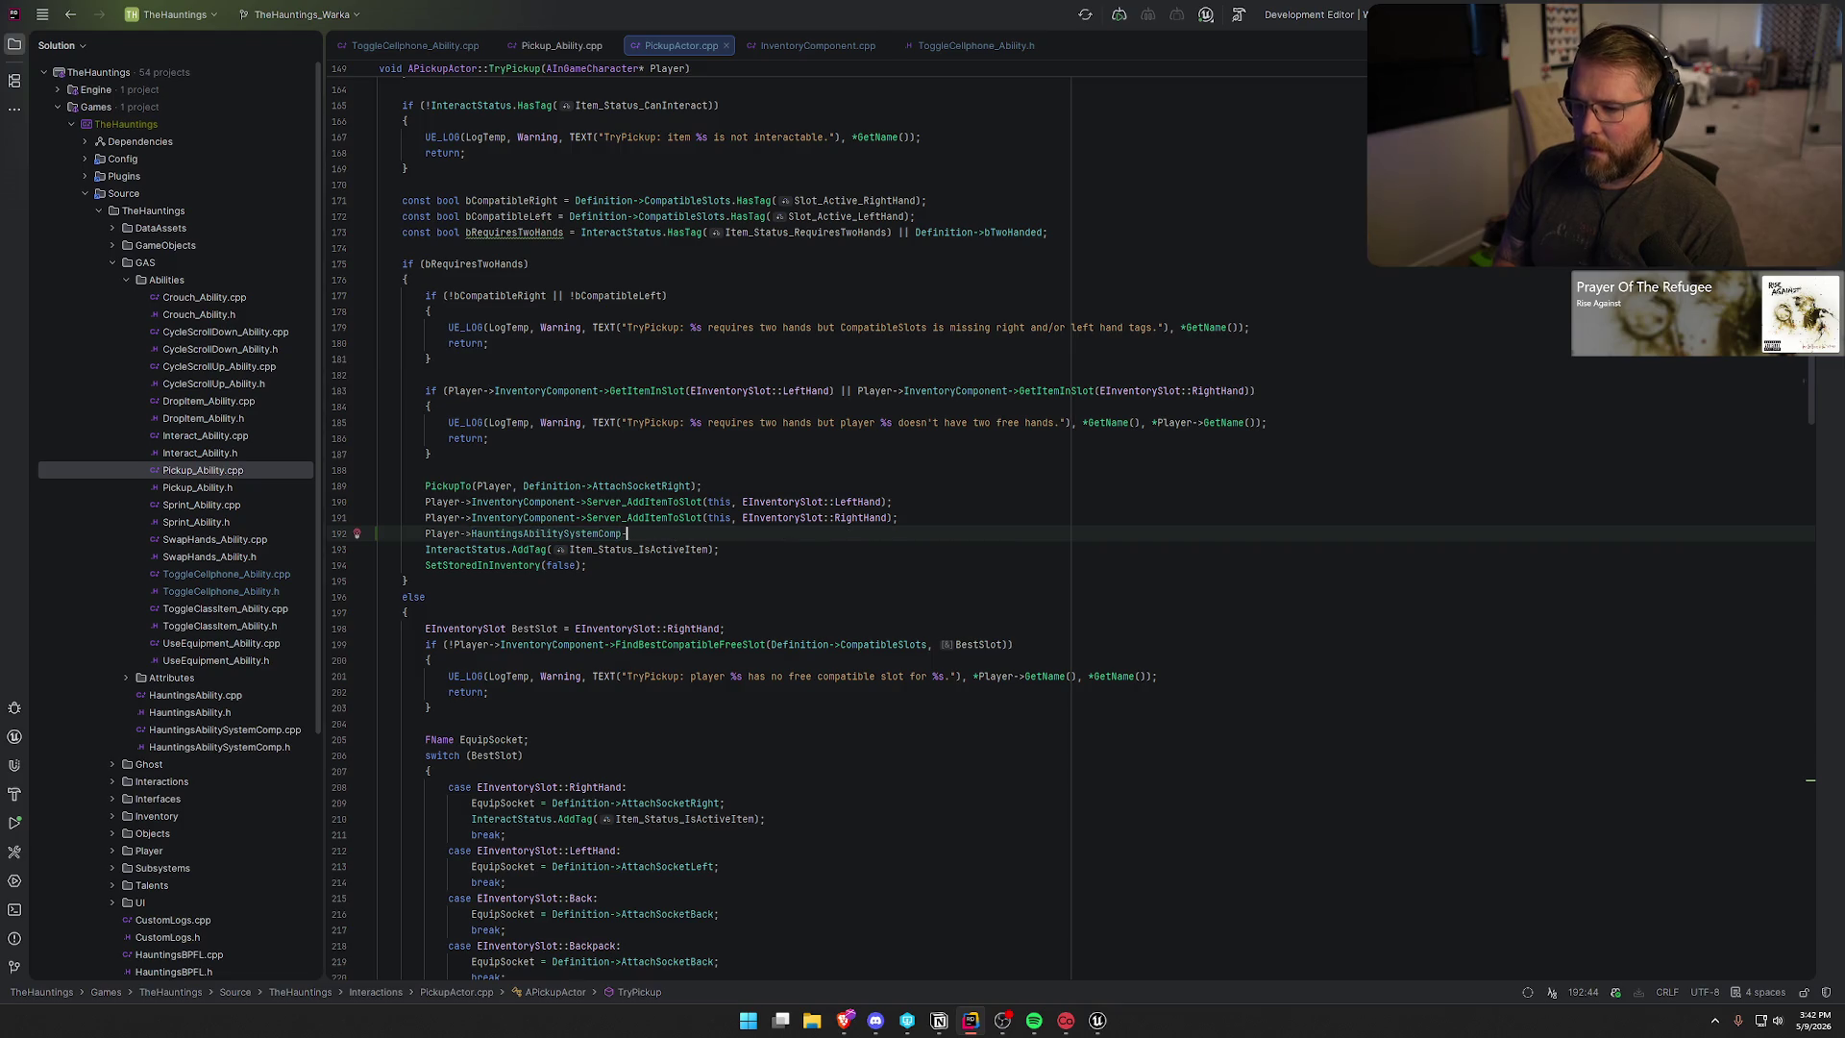
pyautogui.press('BackSpace')
pyautogui.press('BackSpace')
pyautogui.press('BackSpace')
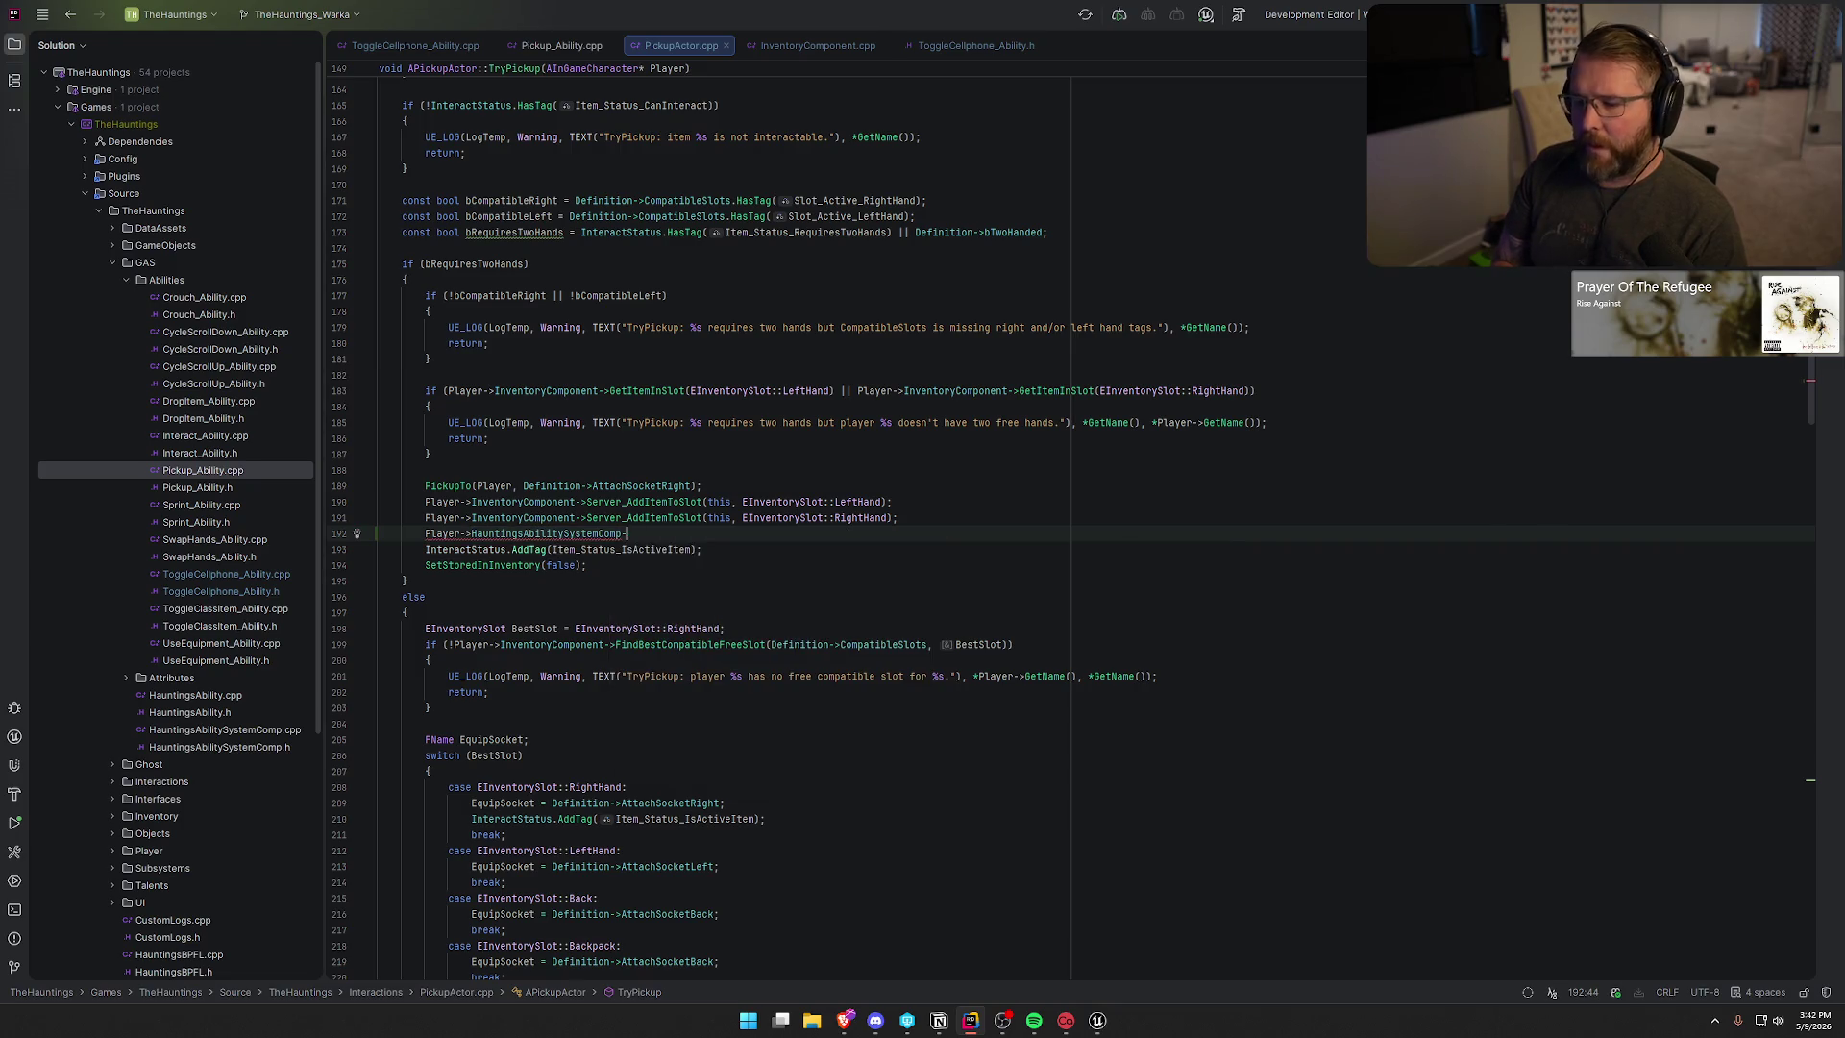
pyautogui.press('BackSpace')
pyautogui.write('AddLo')
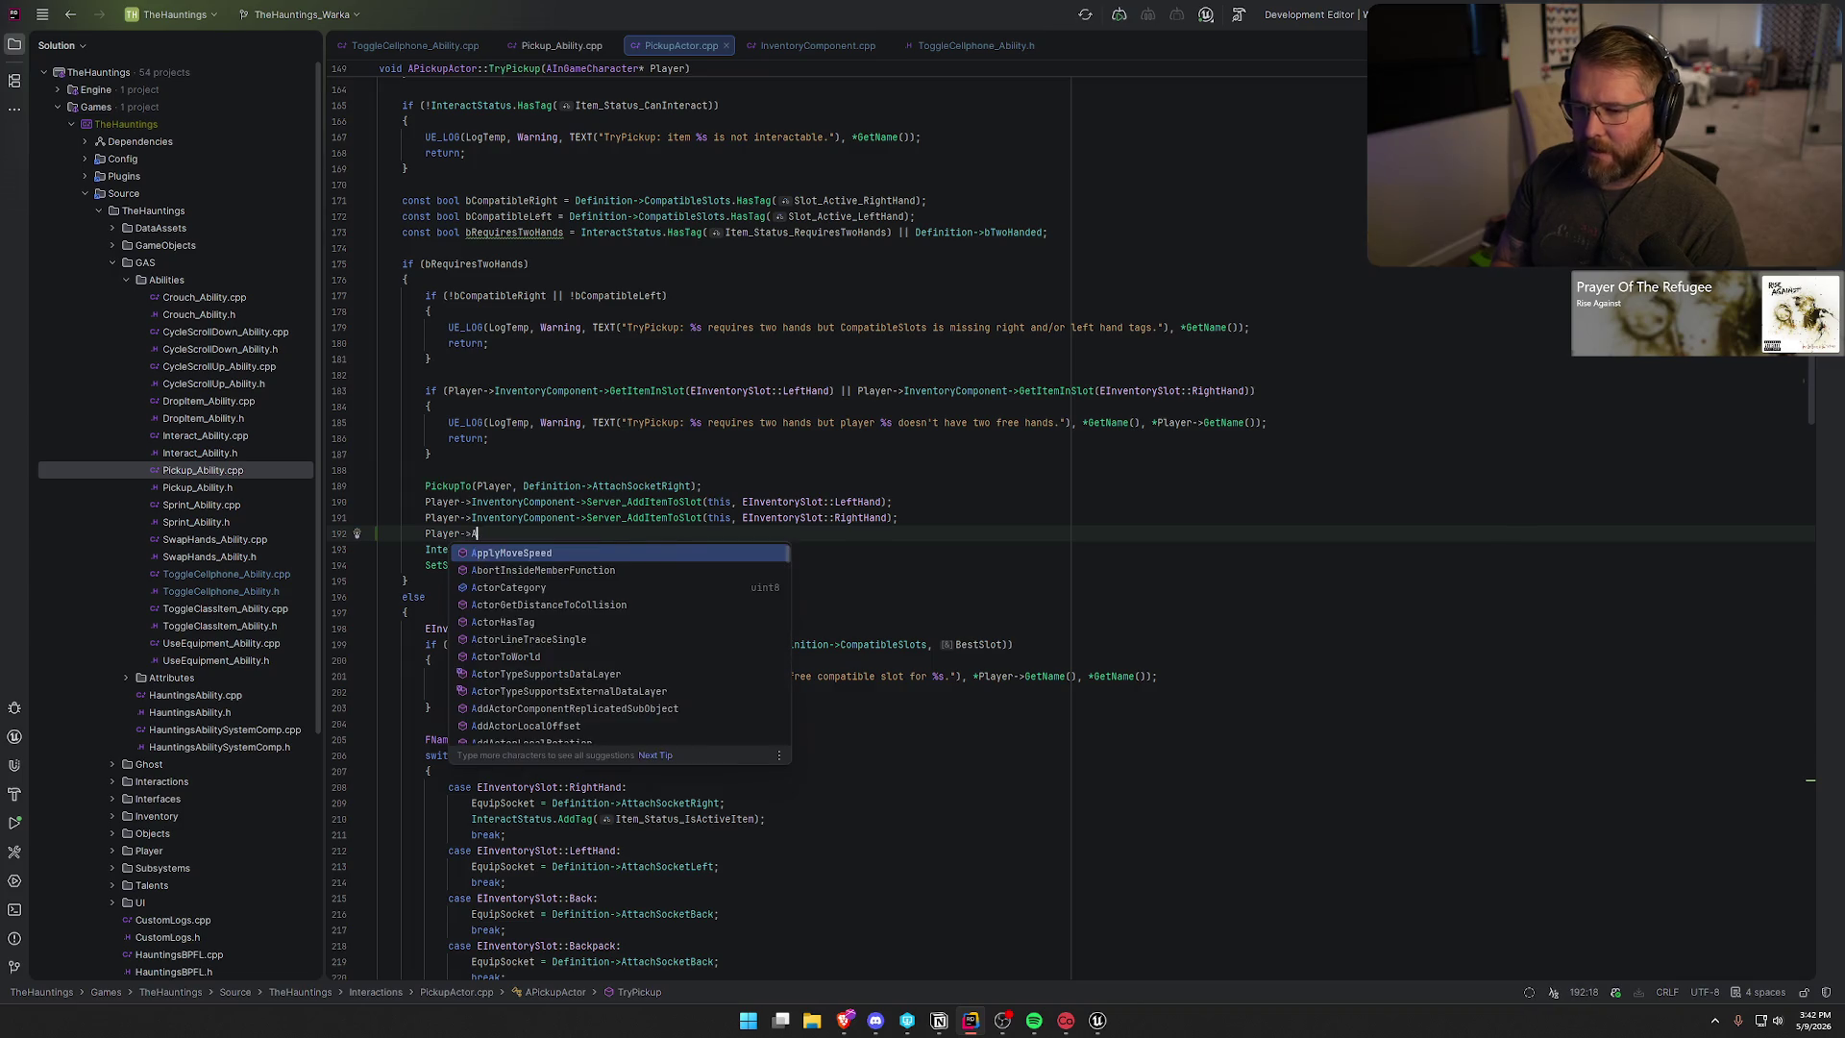
pyautogui.press('BackSpace')
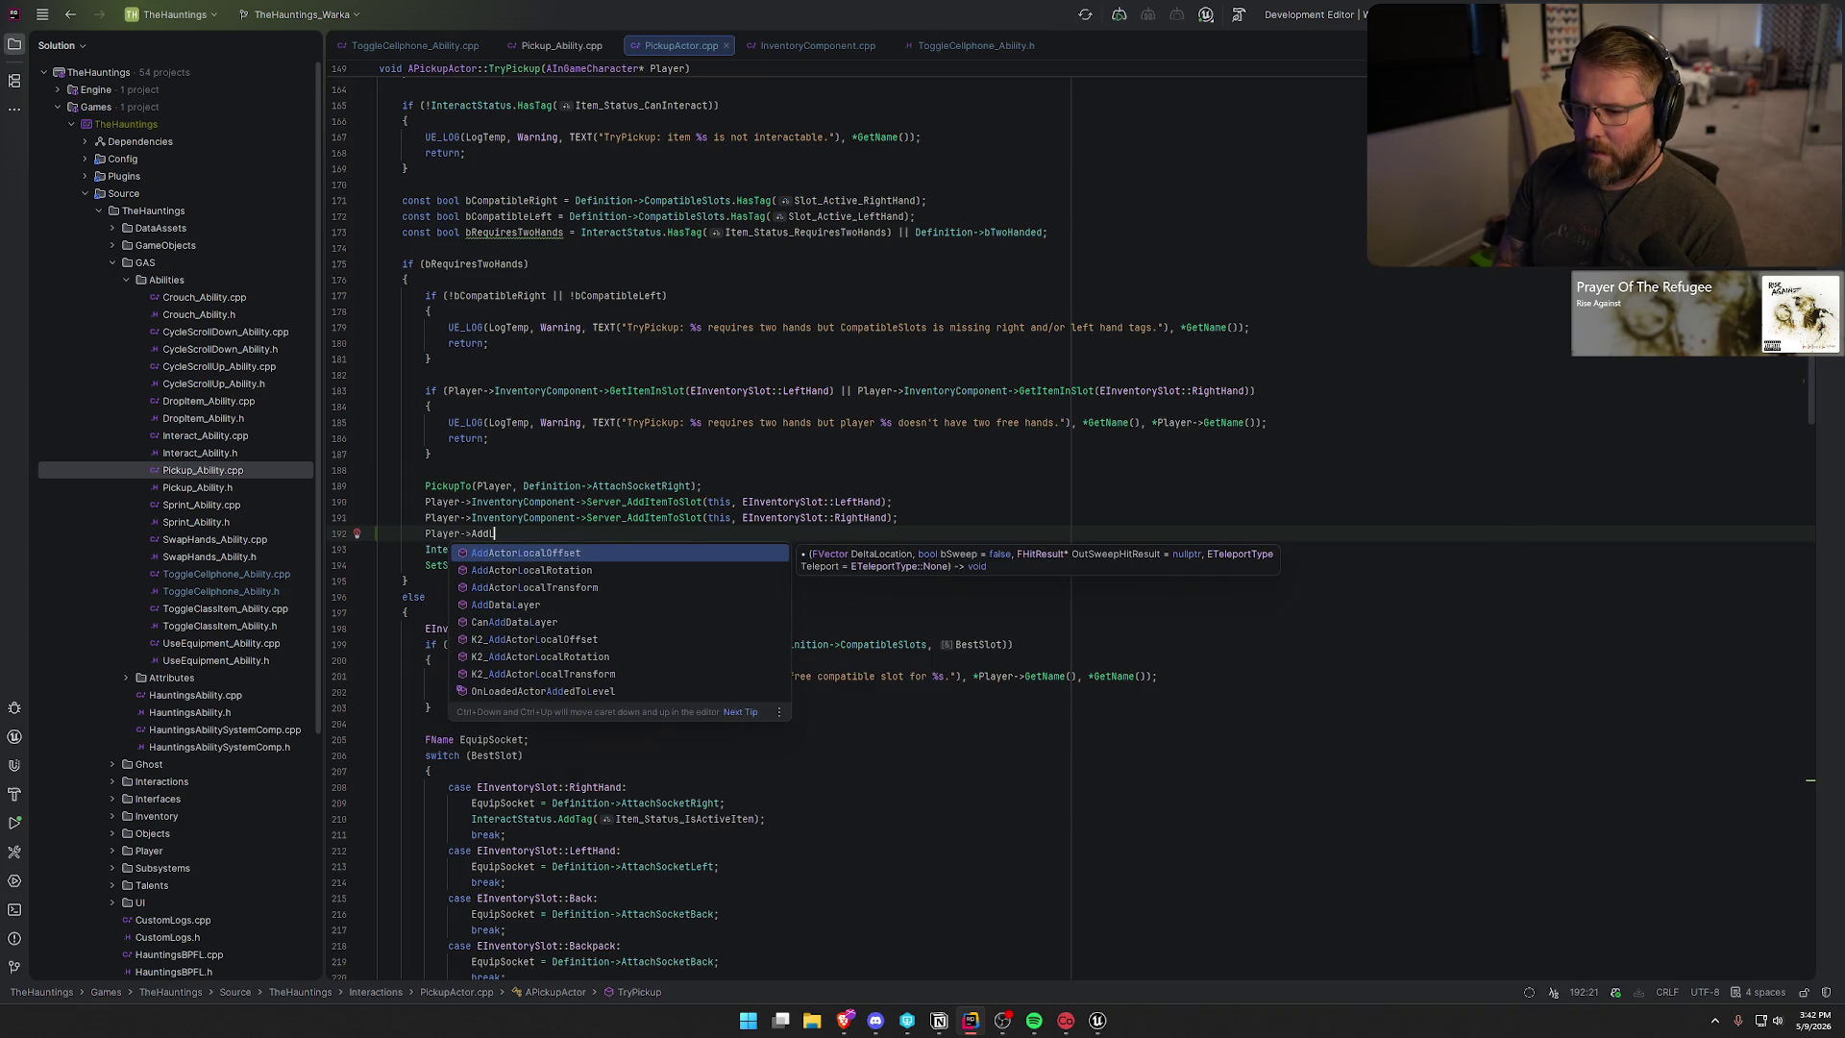
pyautogui.press('BackSpace')
pyautogui.press('BackSpace')
pyautogui.press('BackSpace')
pyautogui.write('Ha')
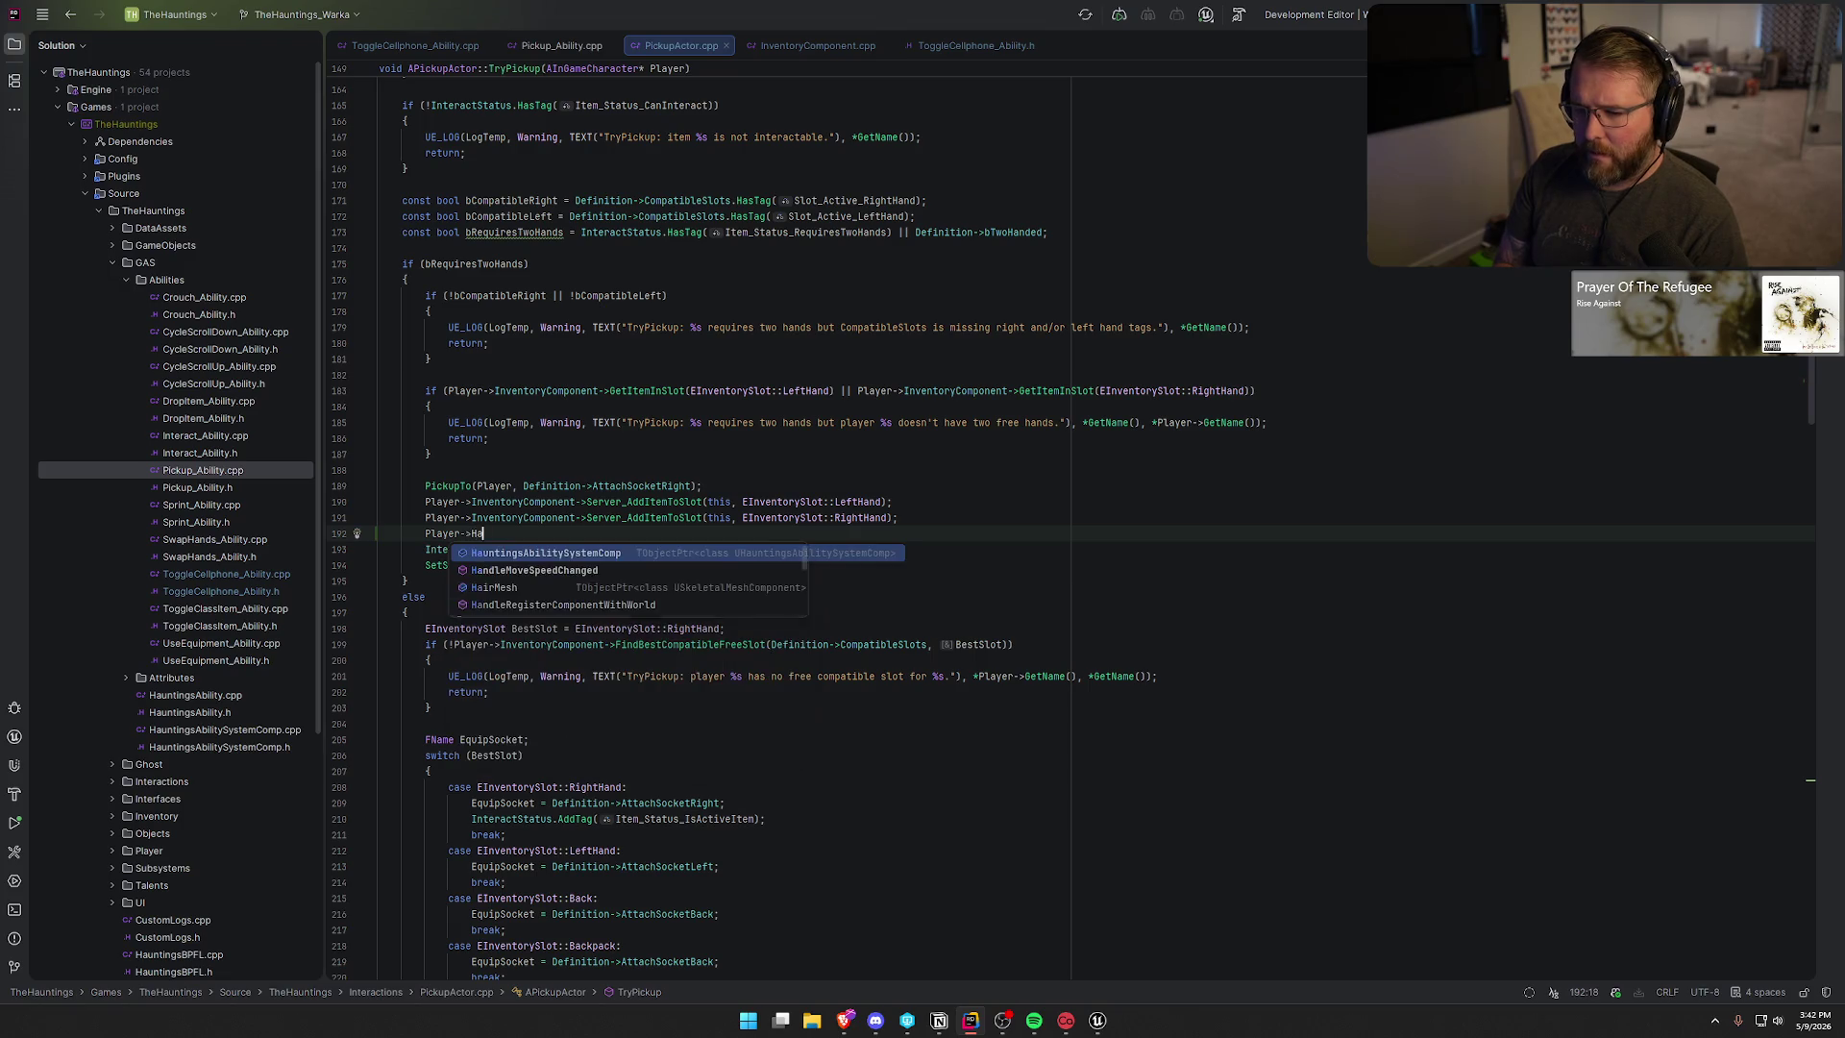
pyautogui.write('untingsAbilitySystemComp->Lo')
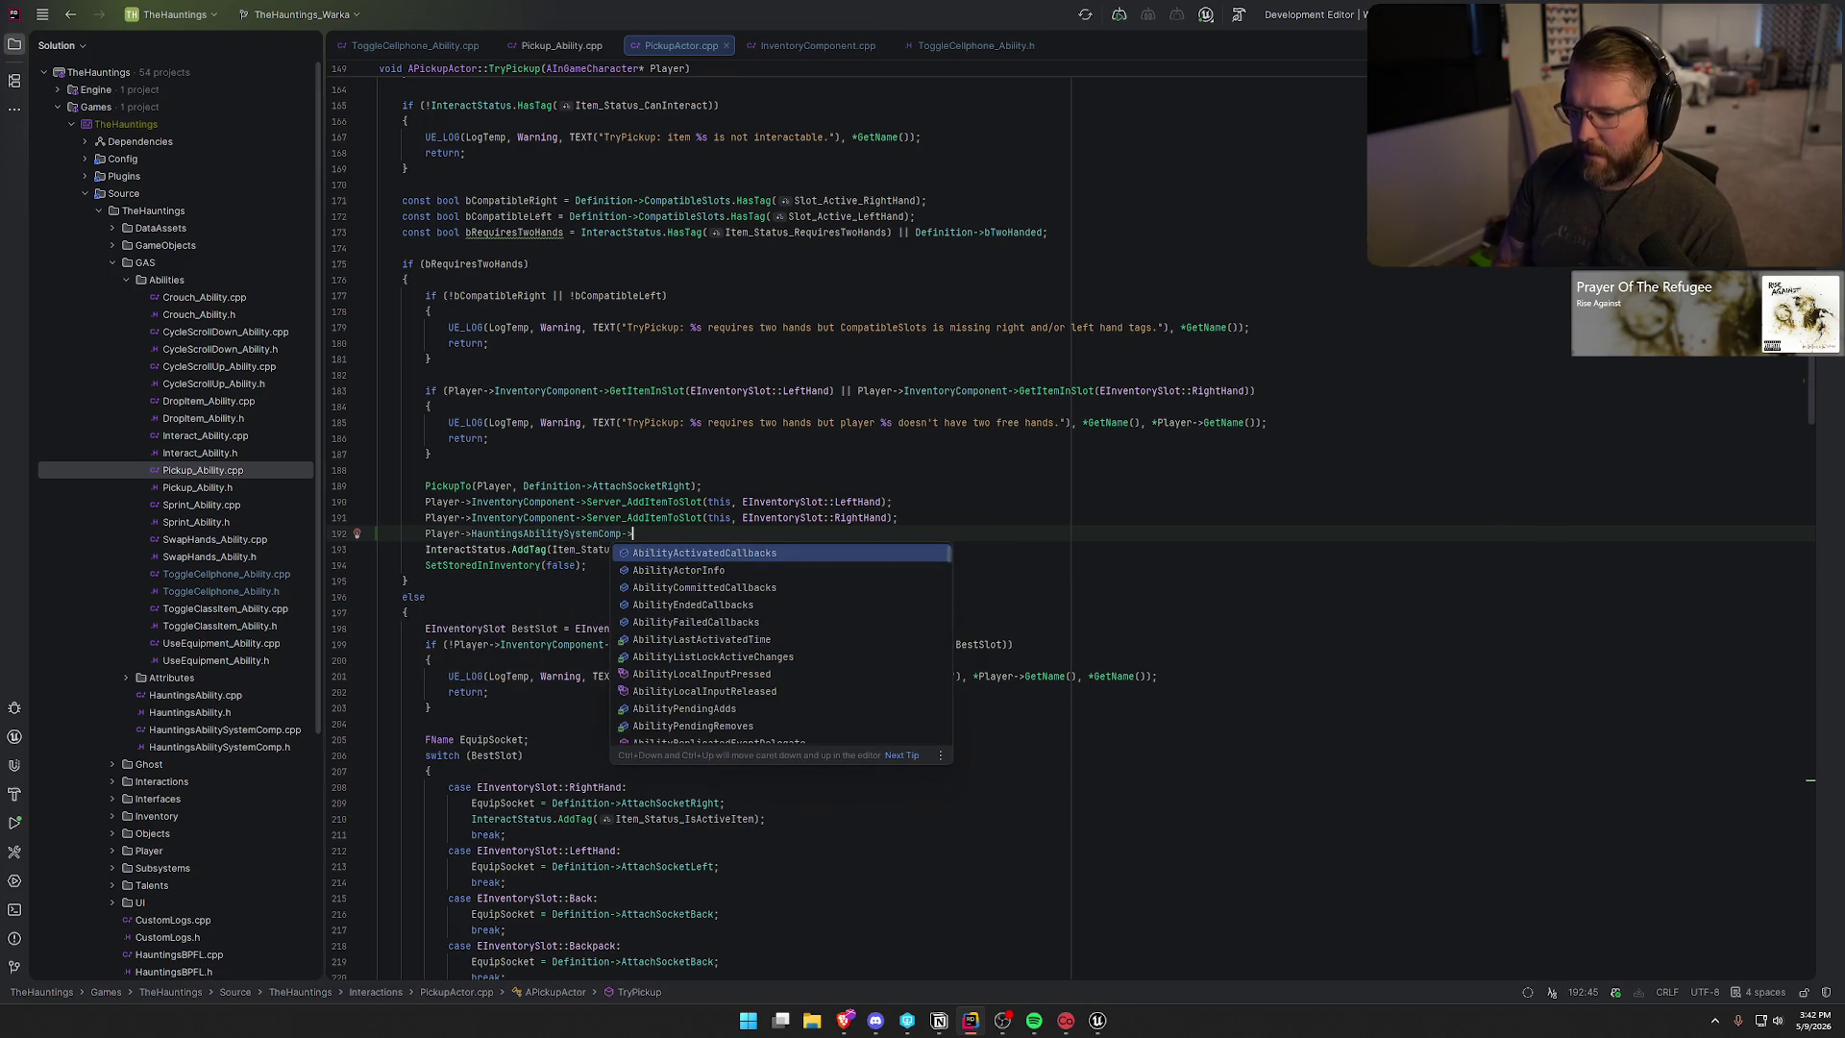
pyautogui.write('os')
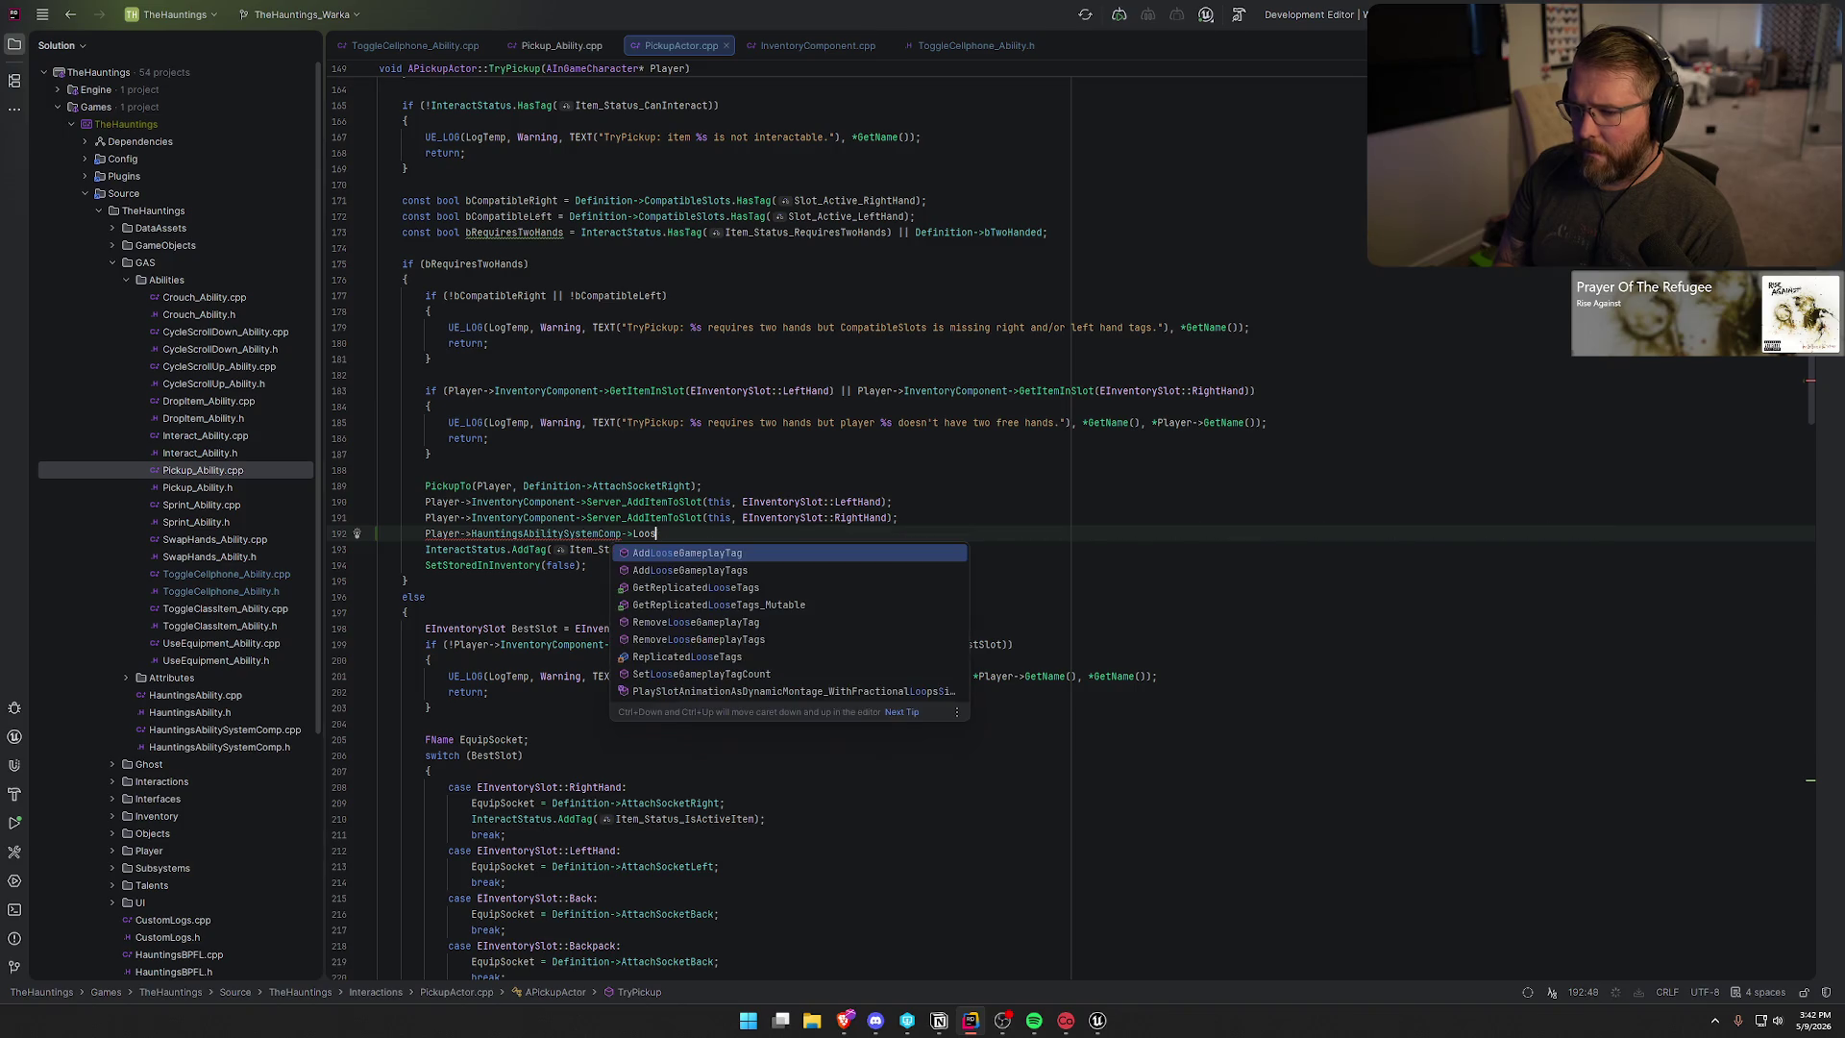
pyautogui.press('Return')
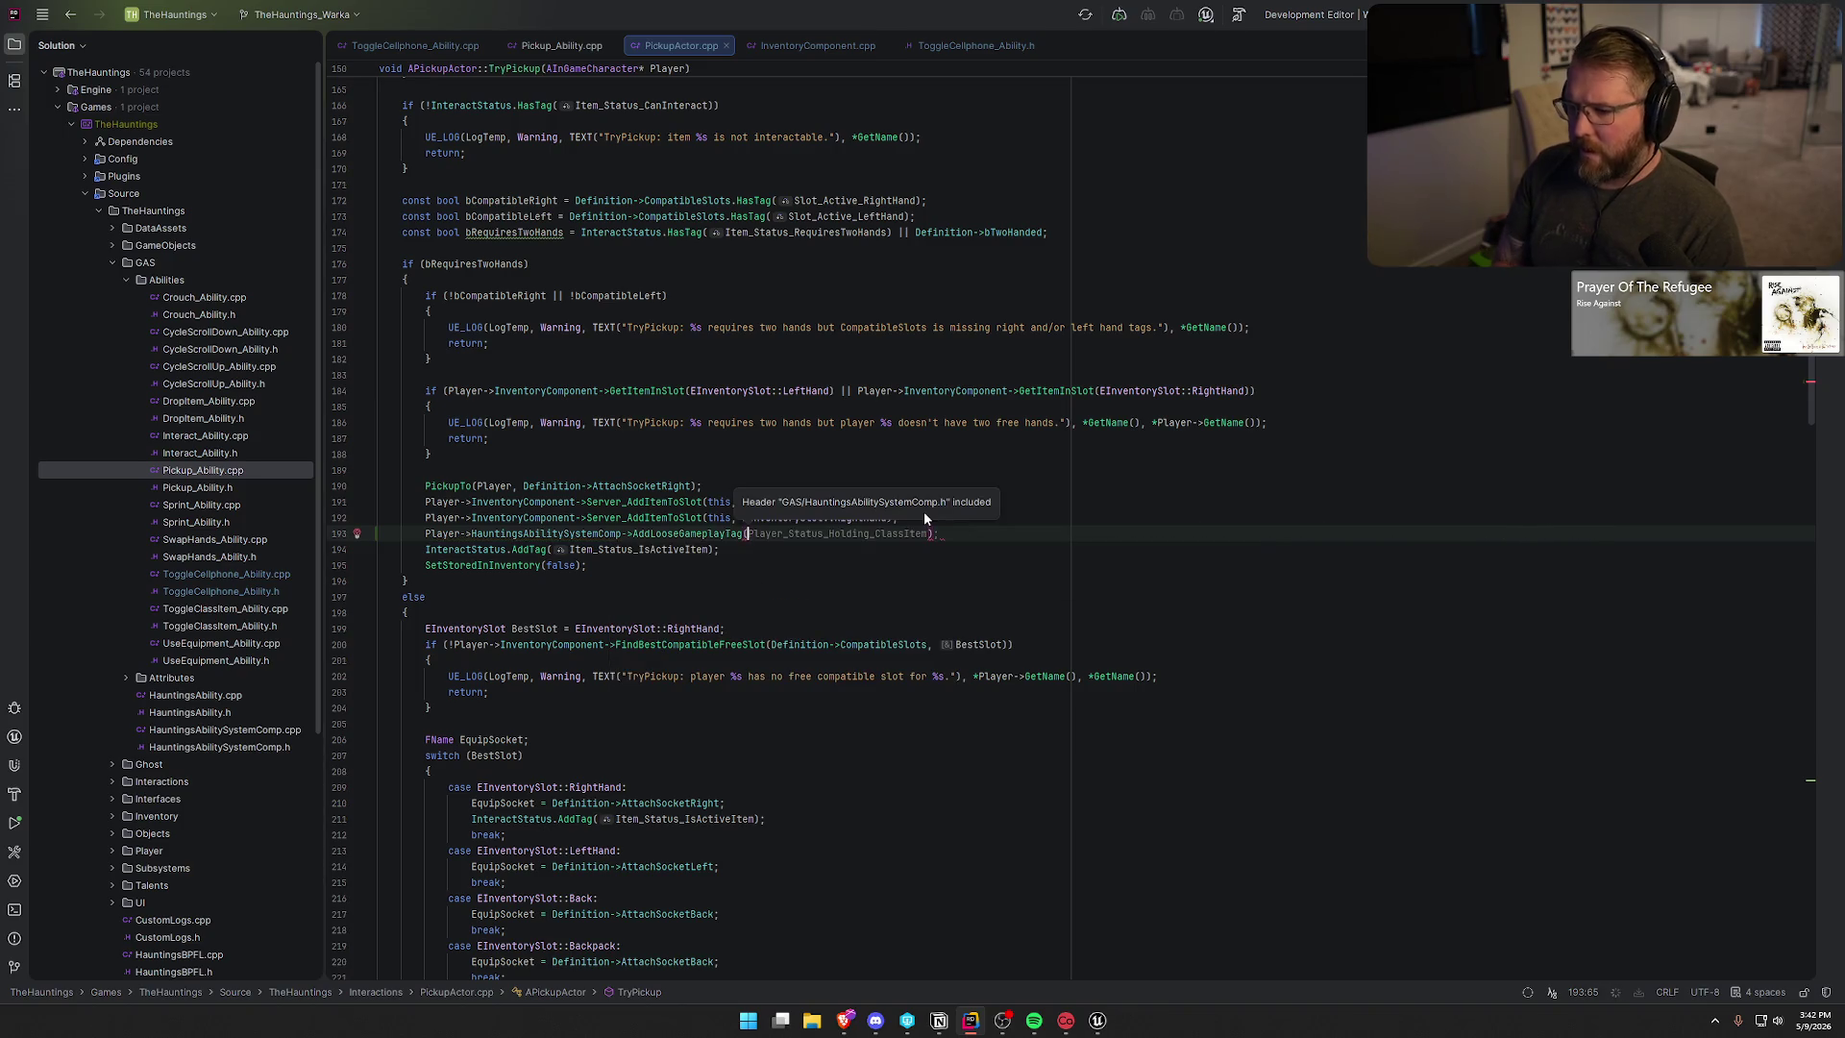
# - Pass Player_Status_Holding_TwoHand and begin an EGameplayTagReplicationState argument in the call
pyautogui.write('Player_Stat')
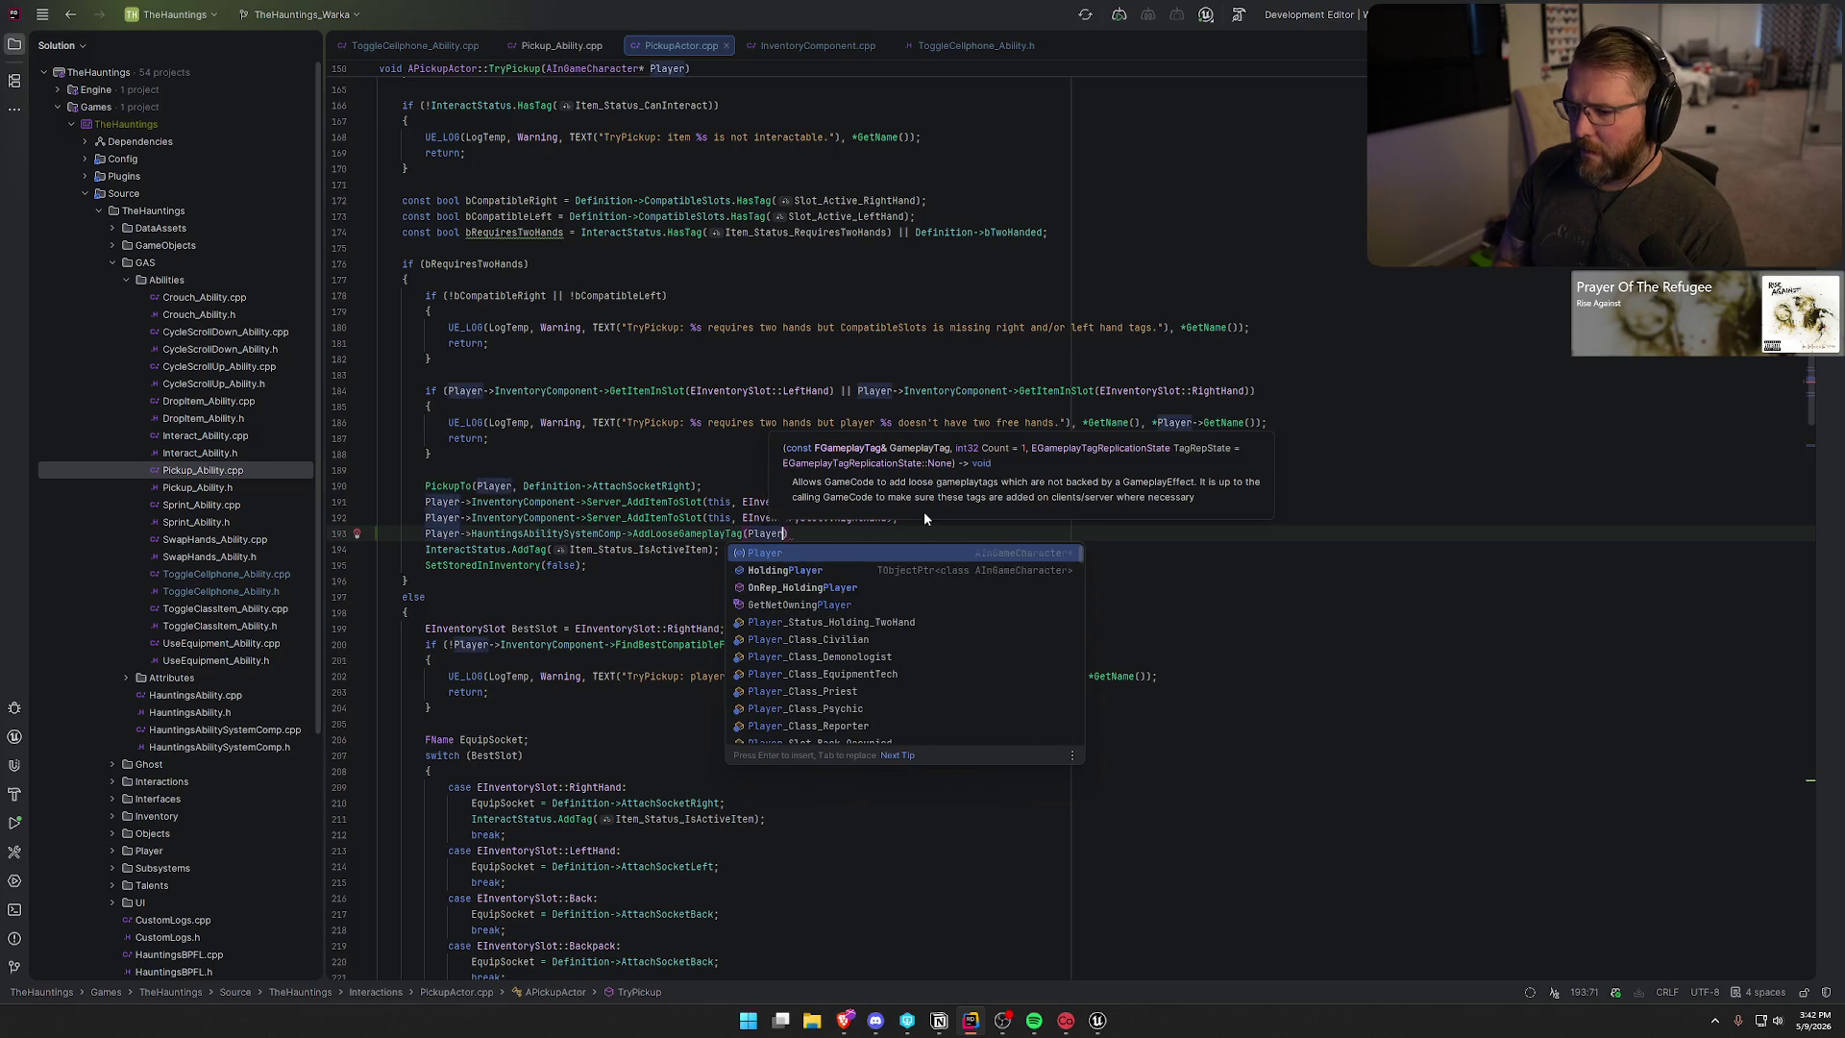
pyautogui.press('Return')
pyautogui.write(');')
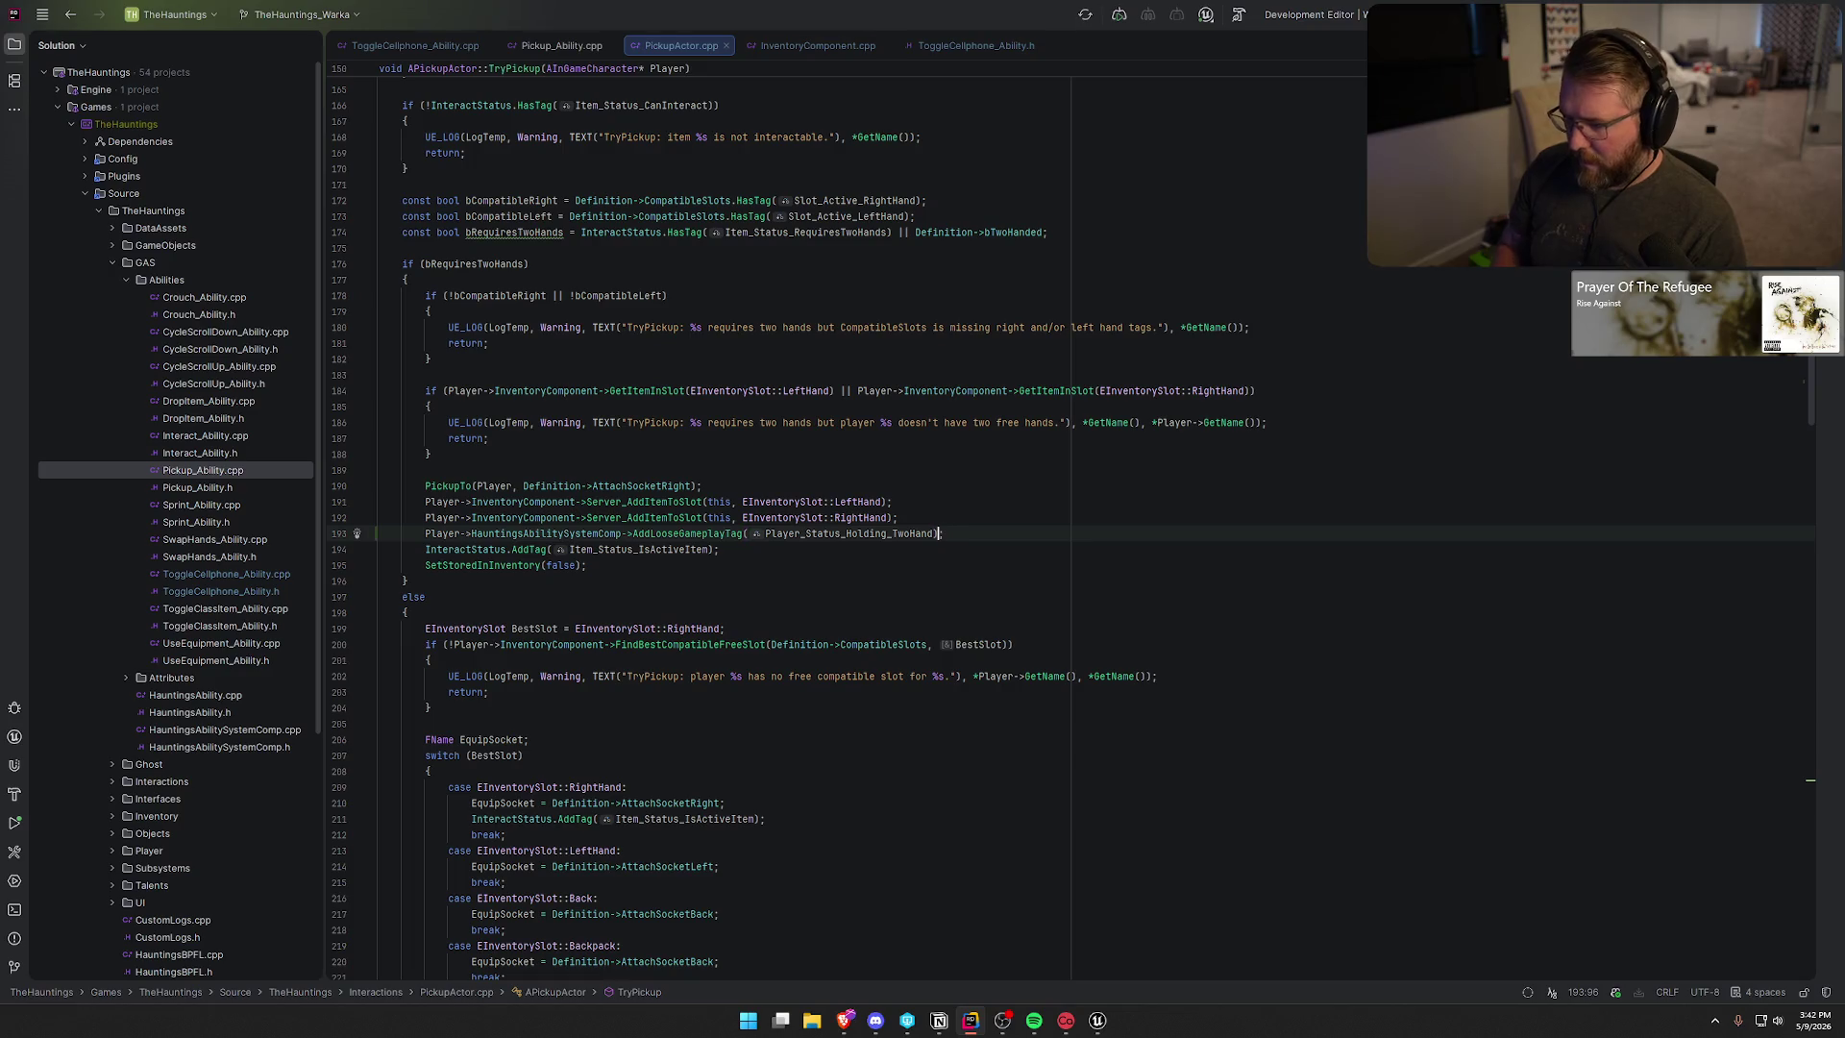
pyautogui.press('Left')
pyautogui.write(', ')
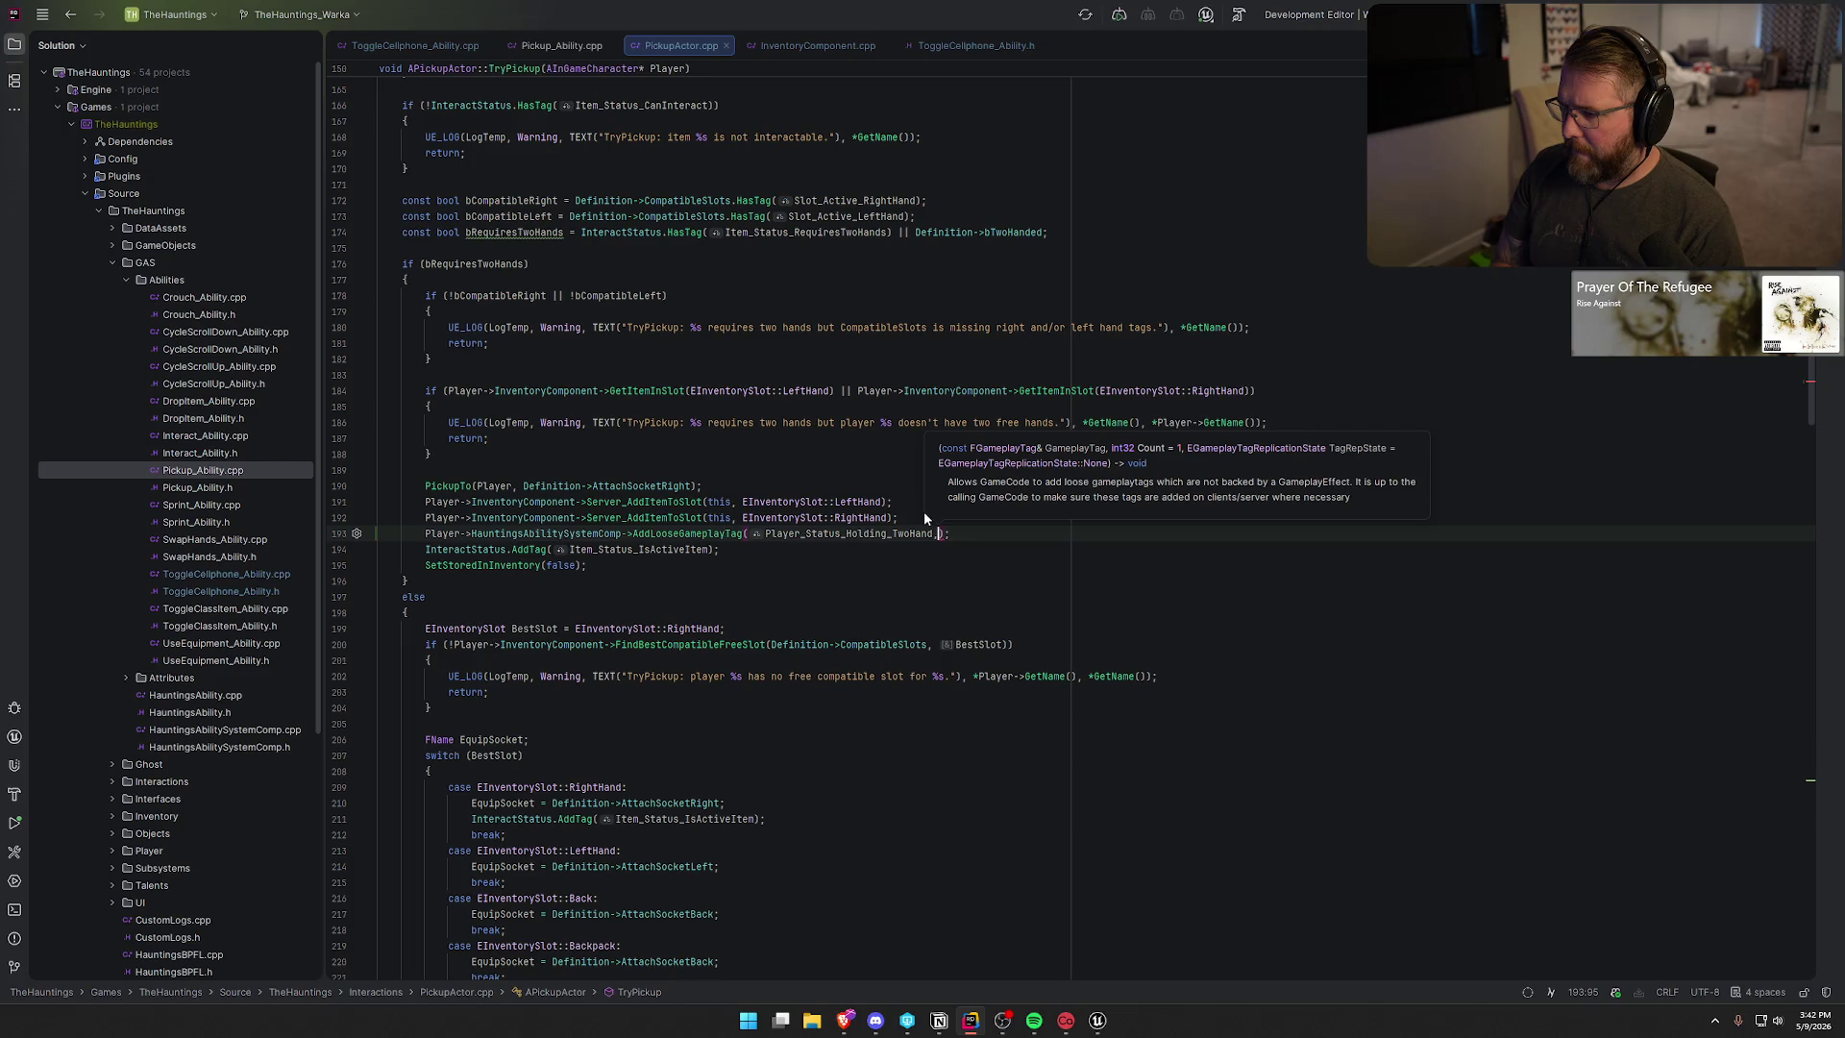
pyautogui.write('E')
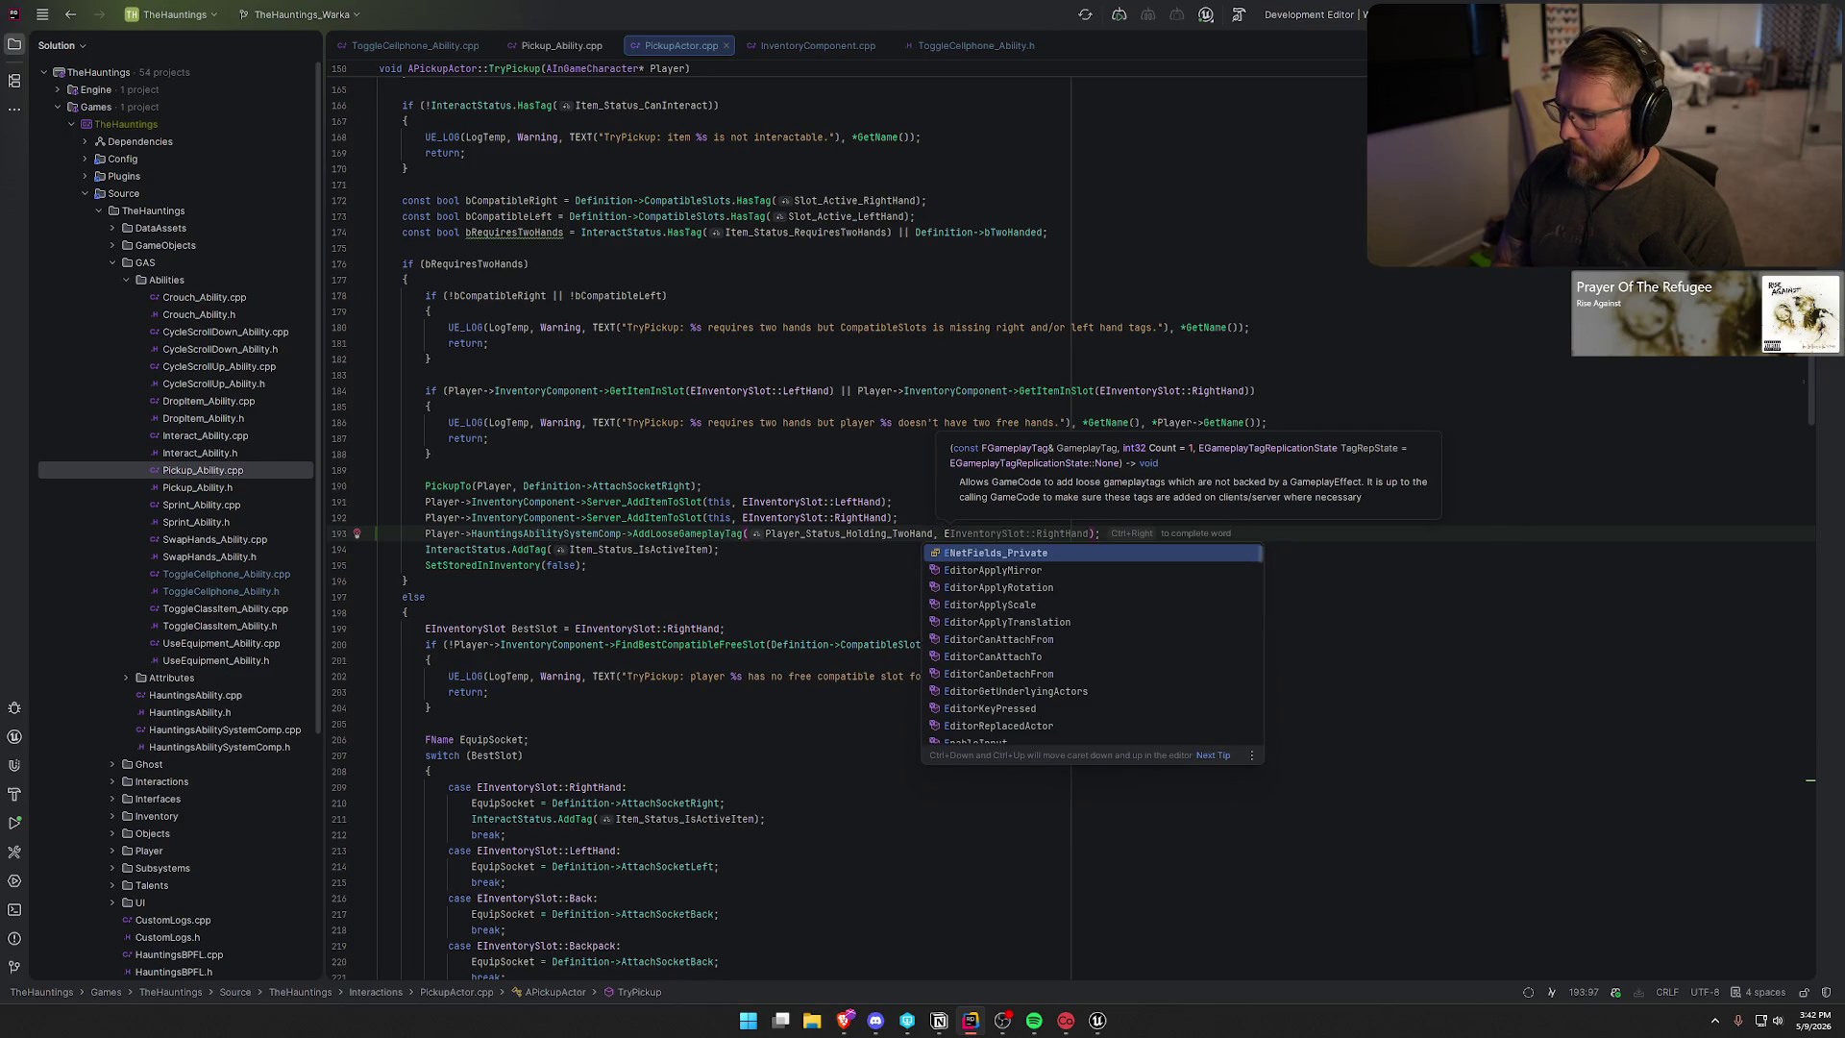
pyautogui.write('Gameplay')
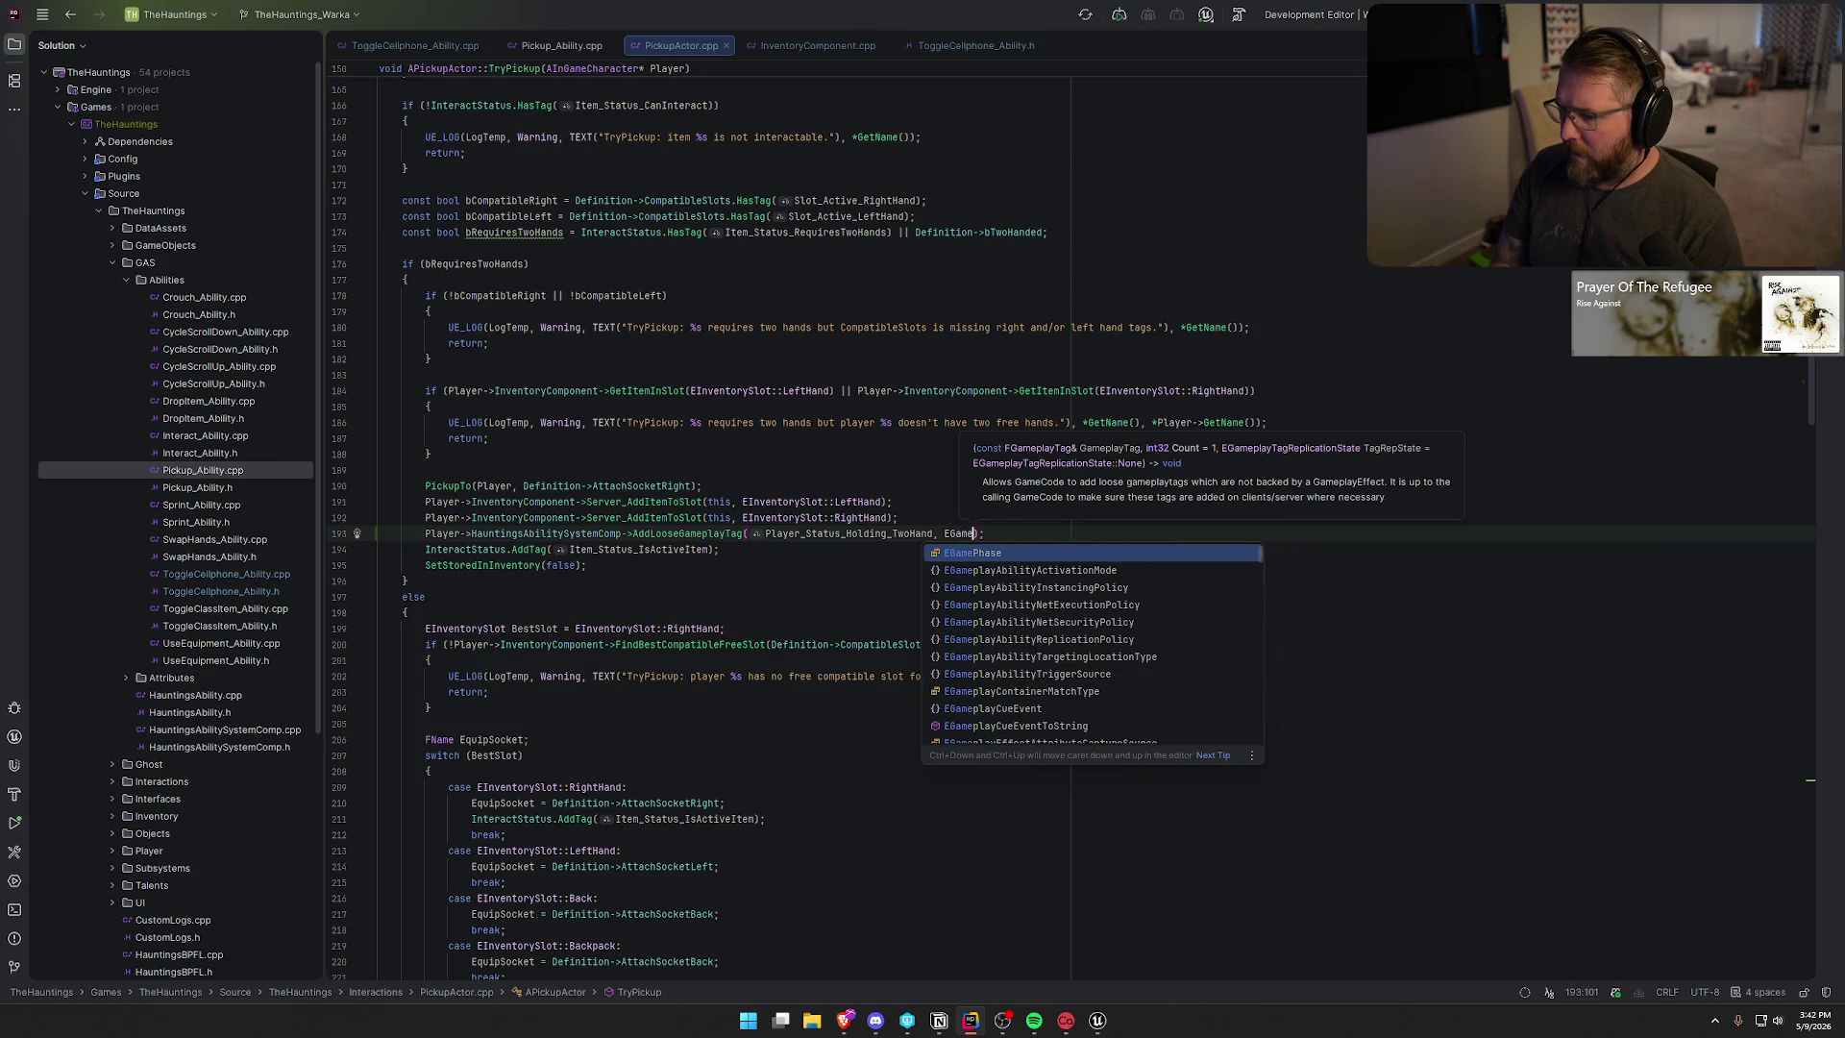
pyautogui.write('Tag')
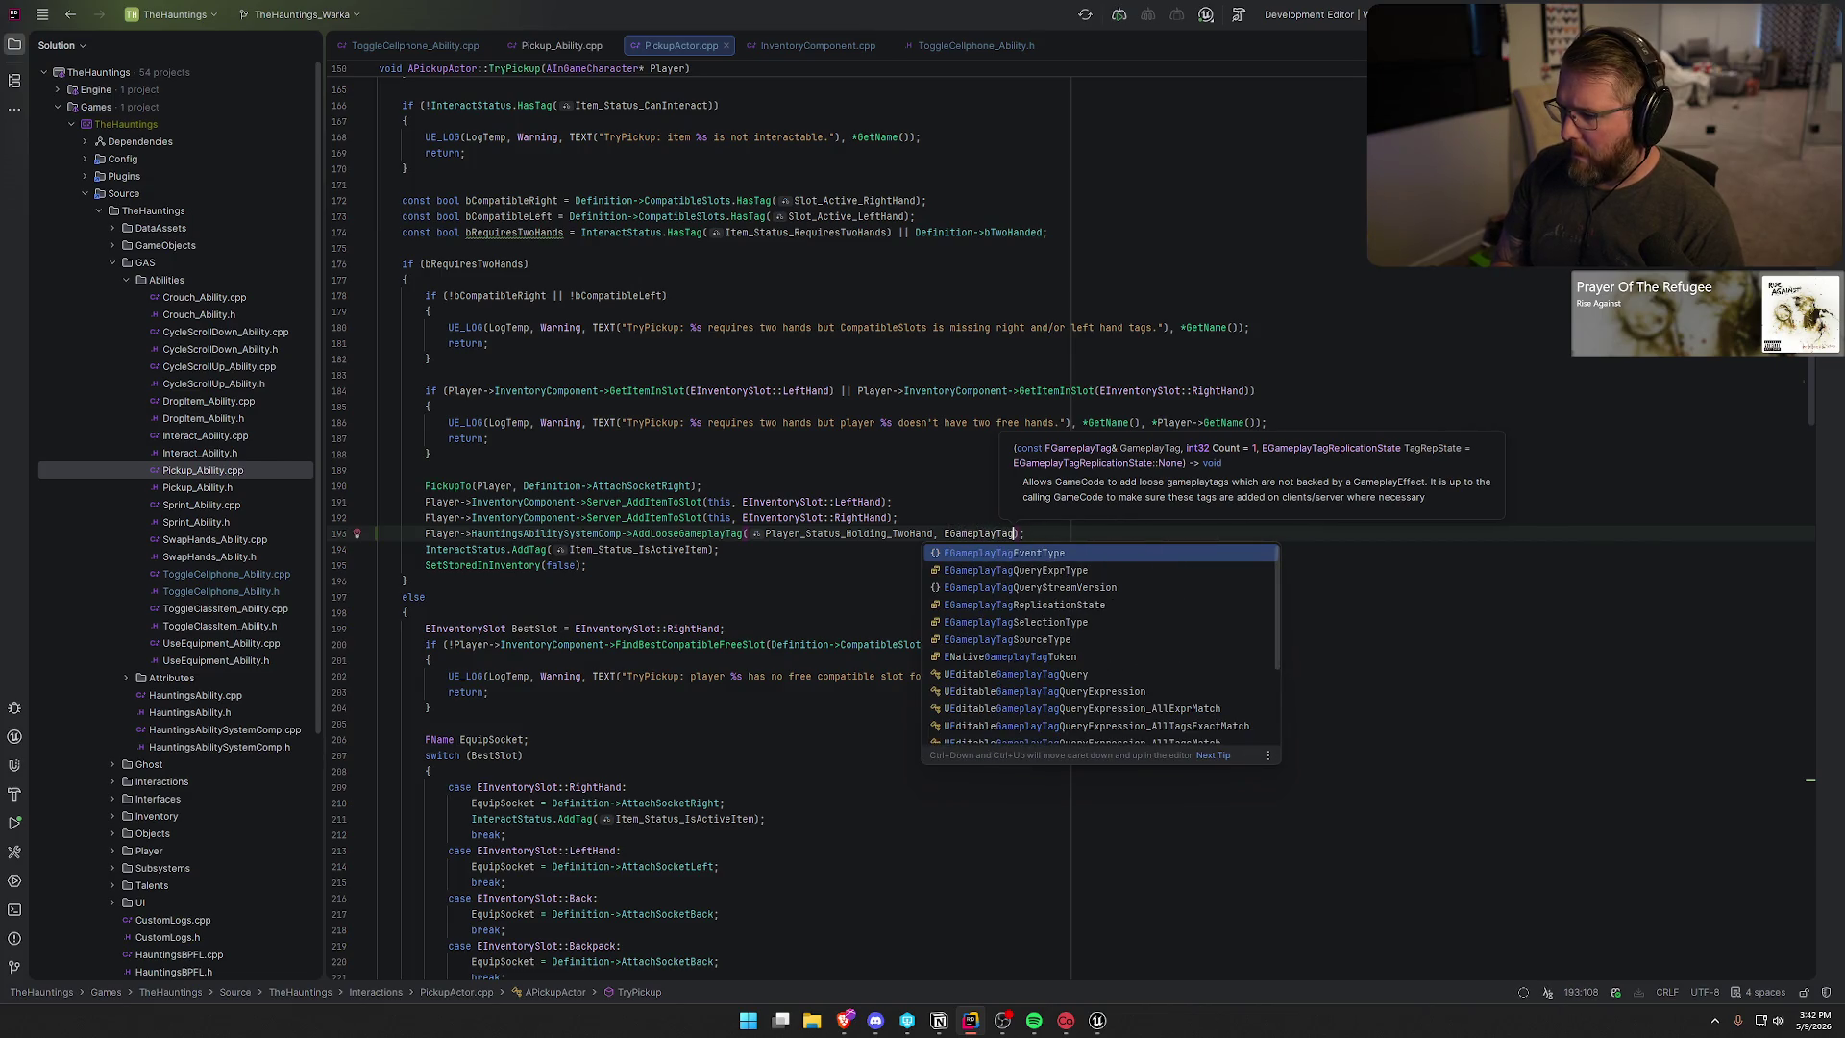
pyautogui.write('Rep')
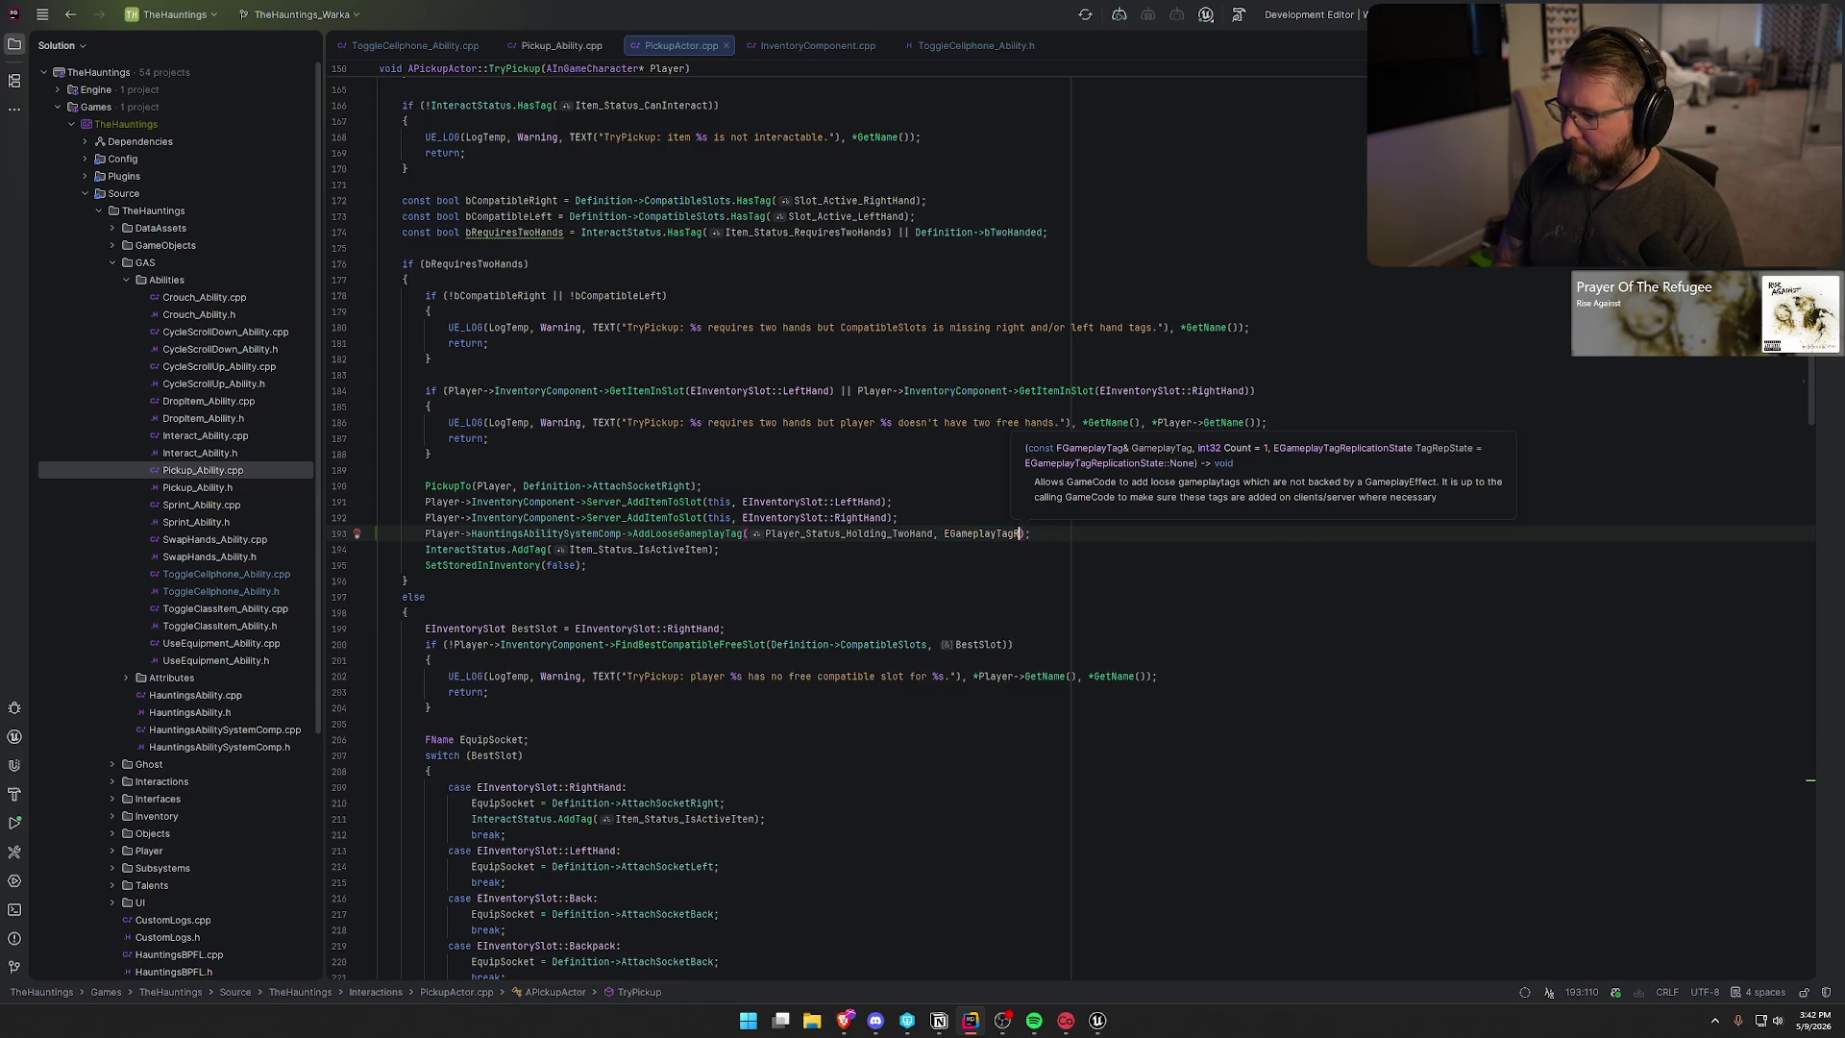
pyautogui.press('Return')
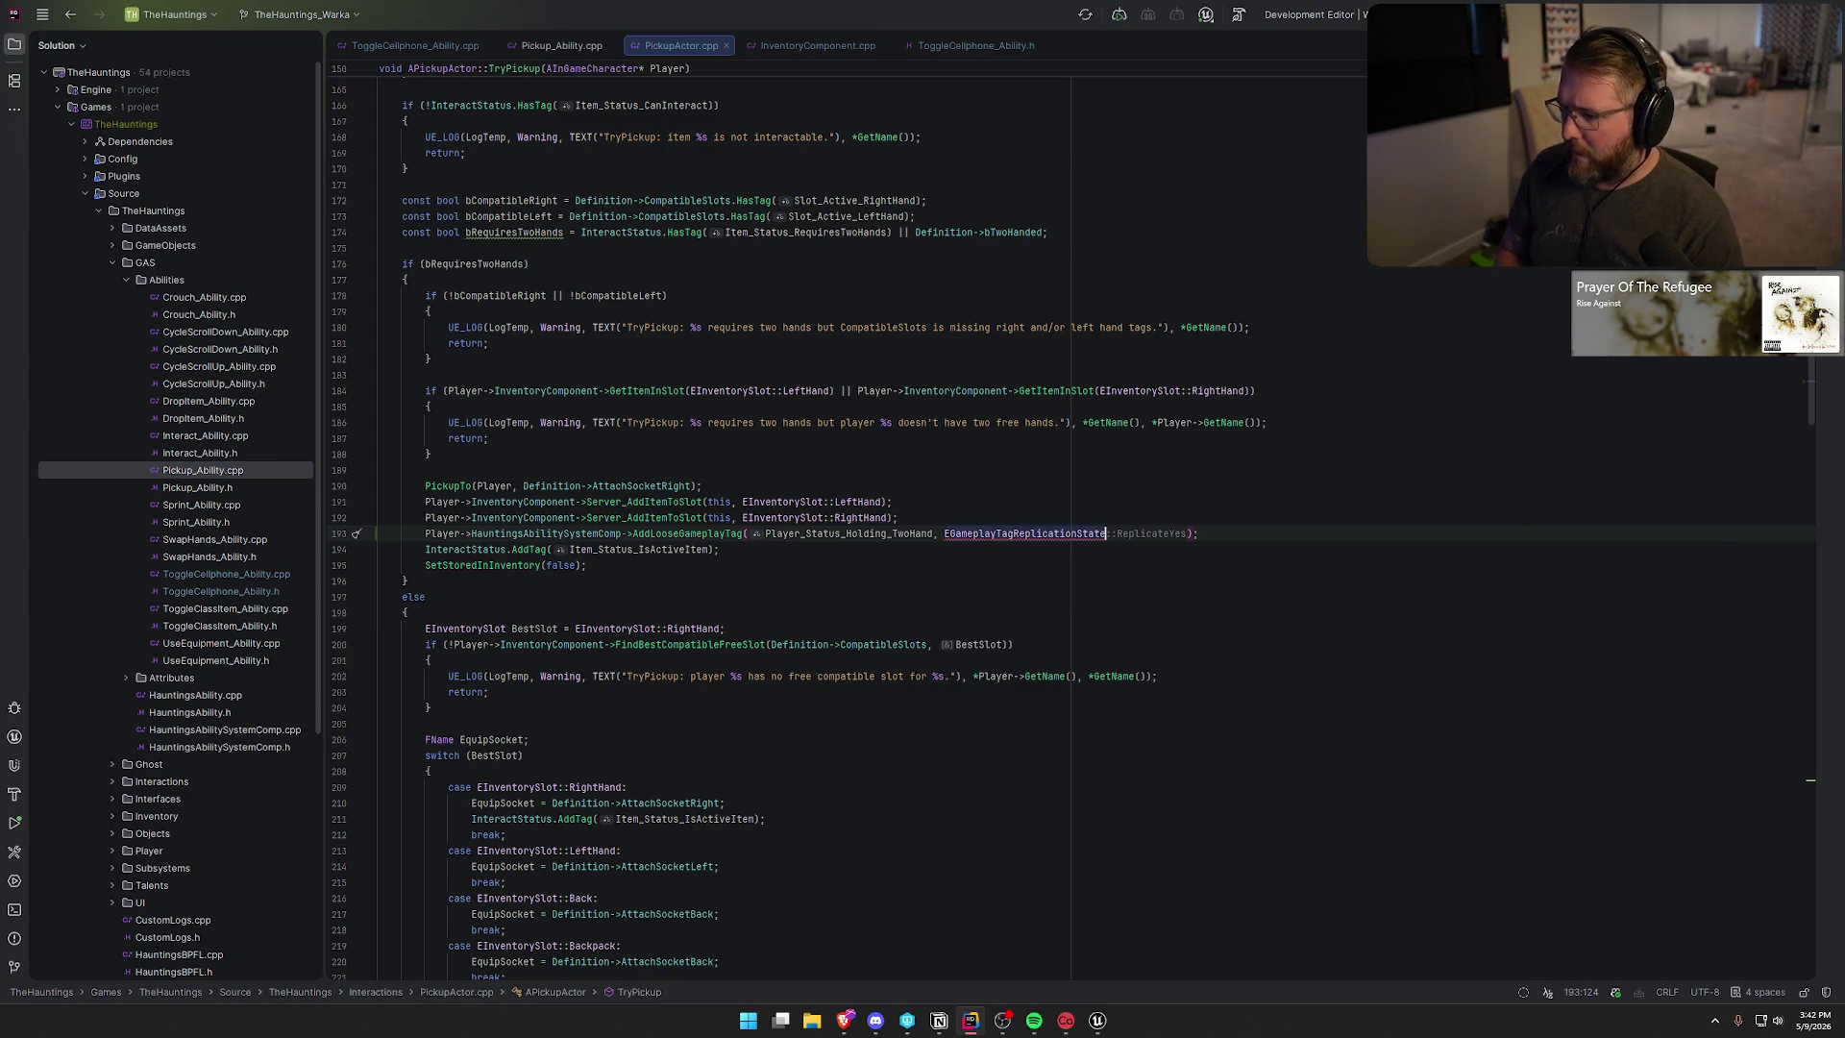
# - Complete the replication argument as EGameplayTagReplicationState::TagOnly
pyautogui.write('::')
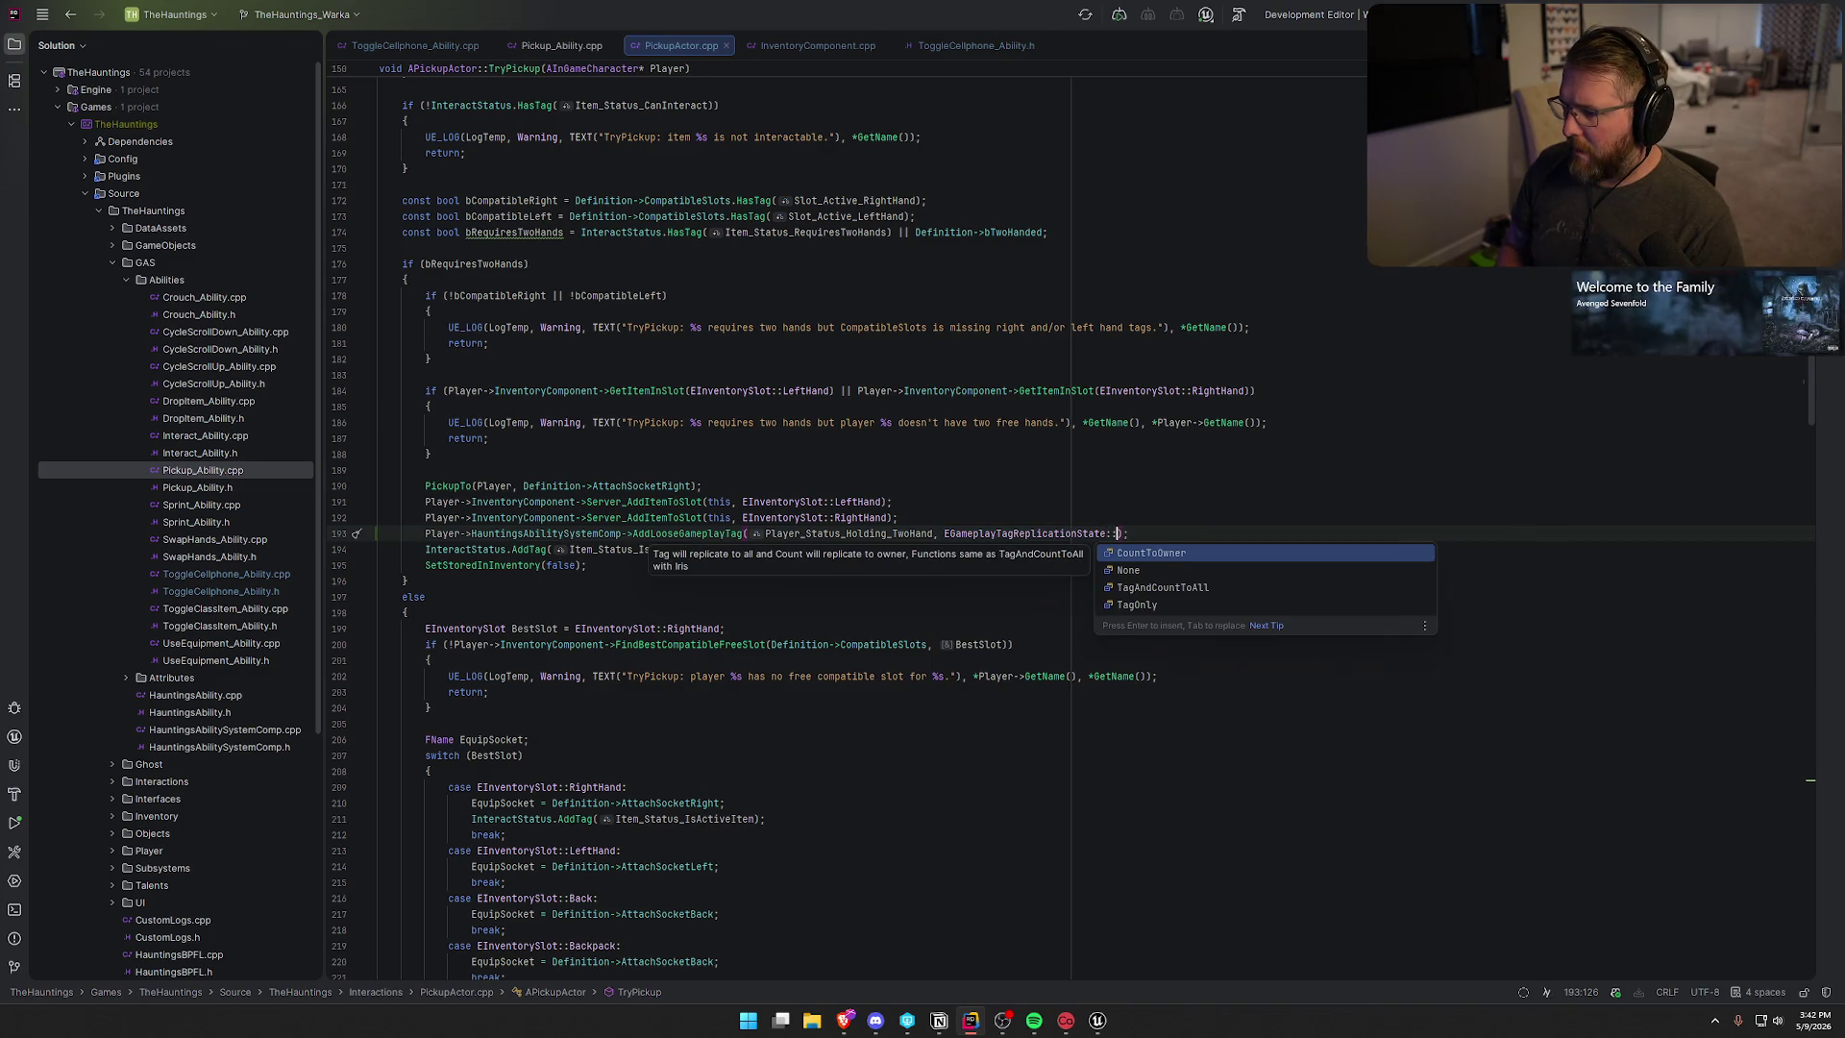
pyautogui.press('Down')
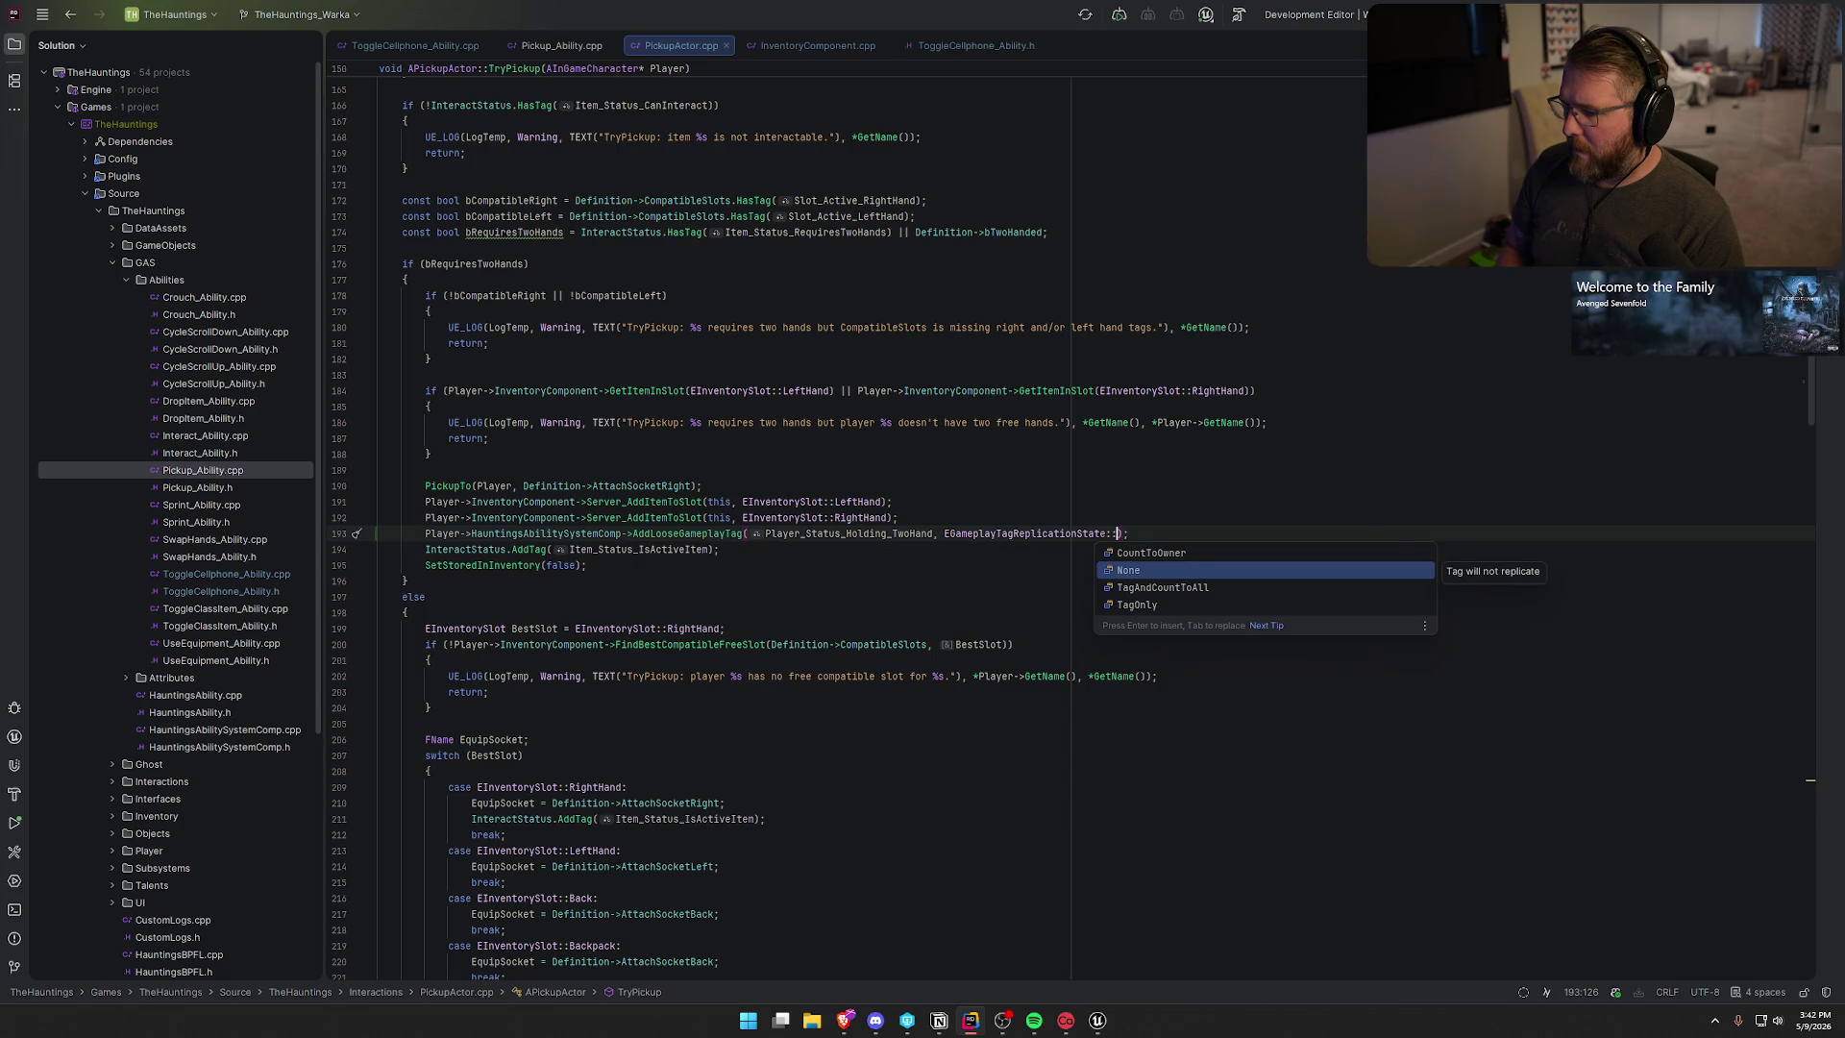
pyautogui.press('Up')
pyautogui.press('Down')
pyautogui.press('Down')
pyautogui.press('Down')
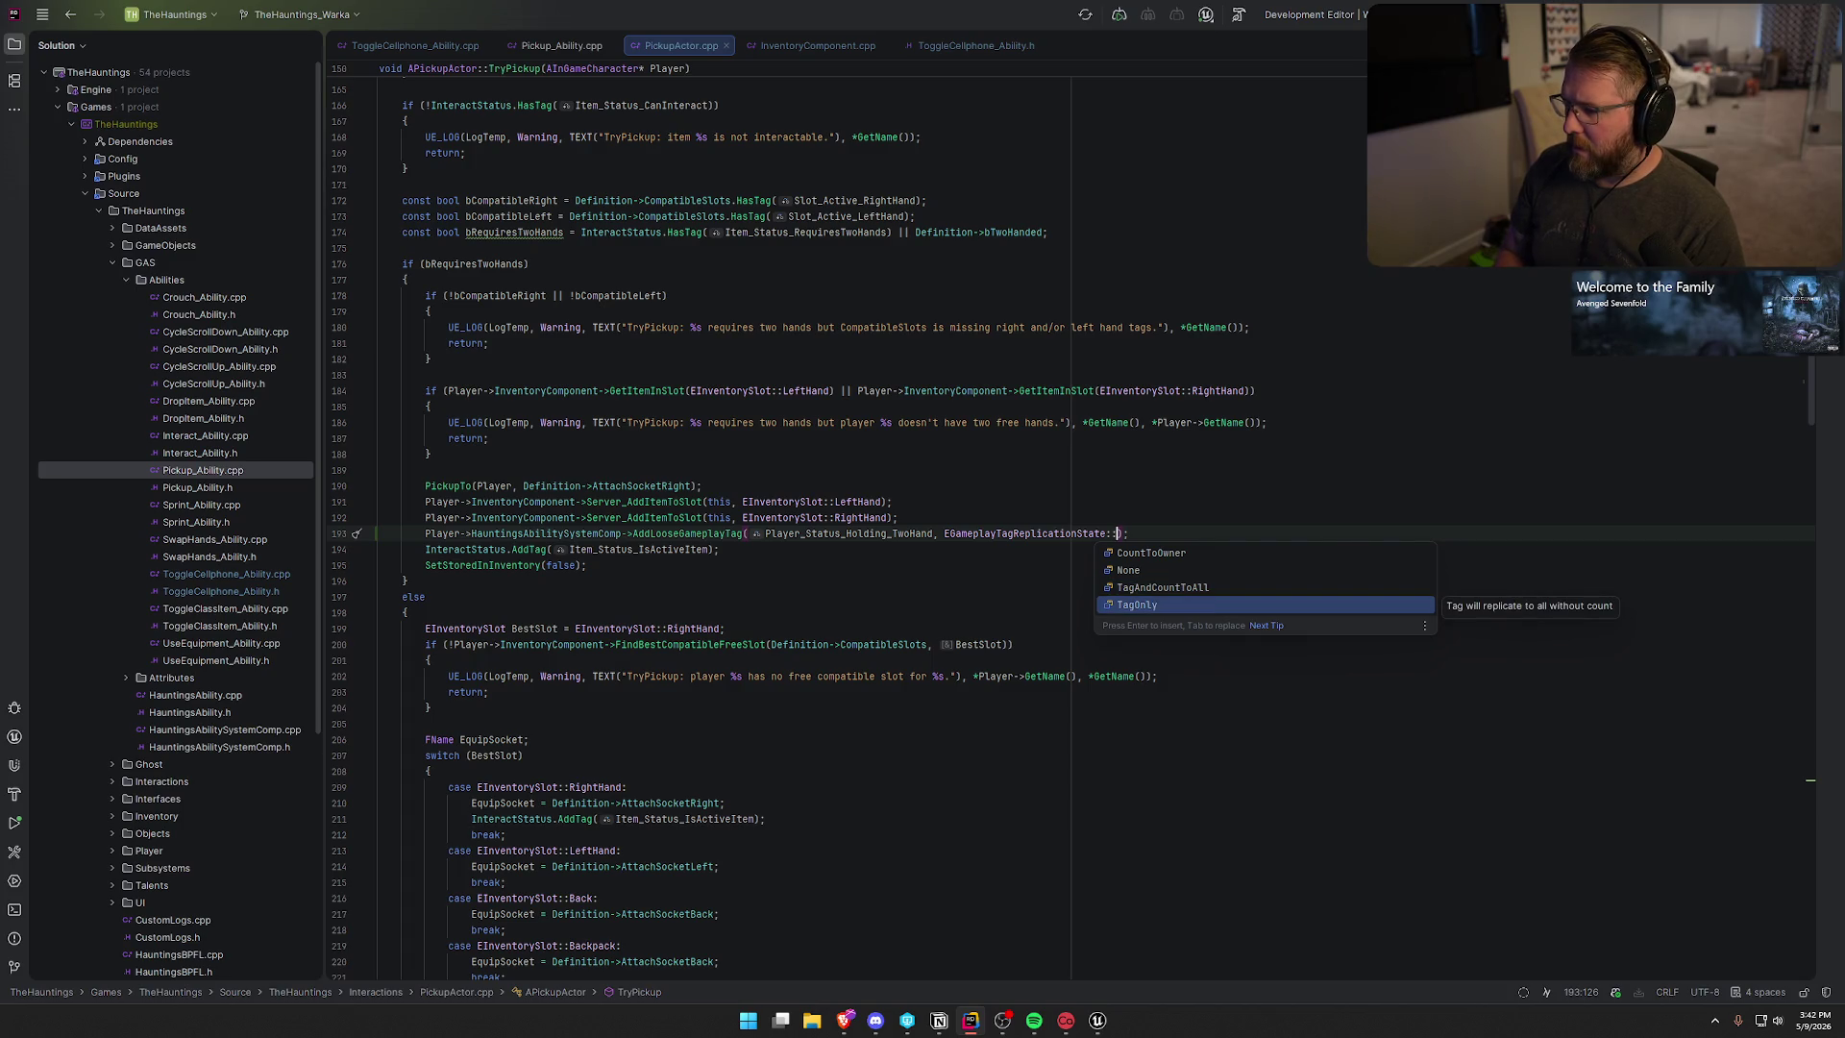
pyautogui.press('Return')
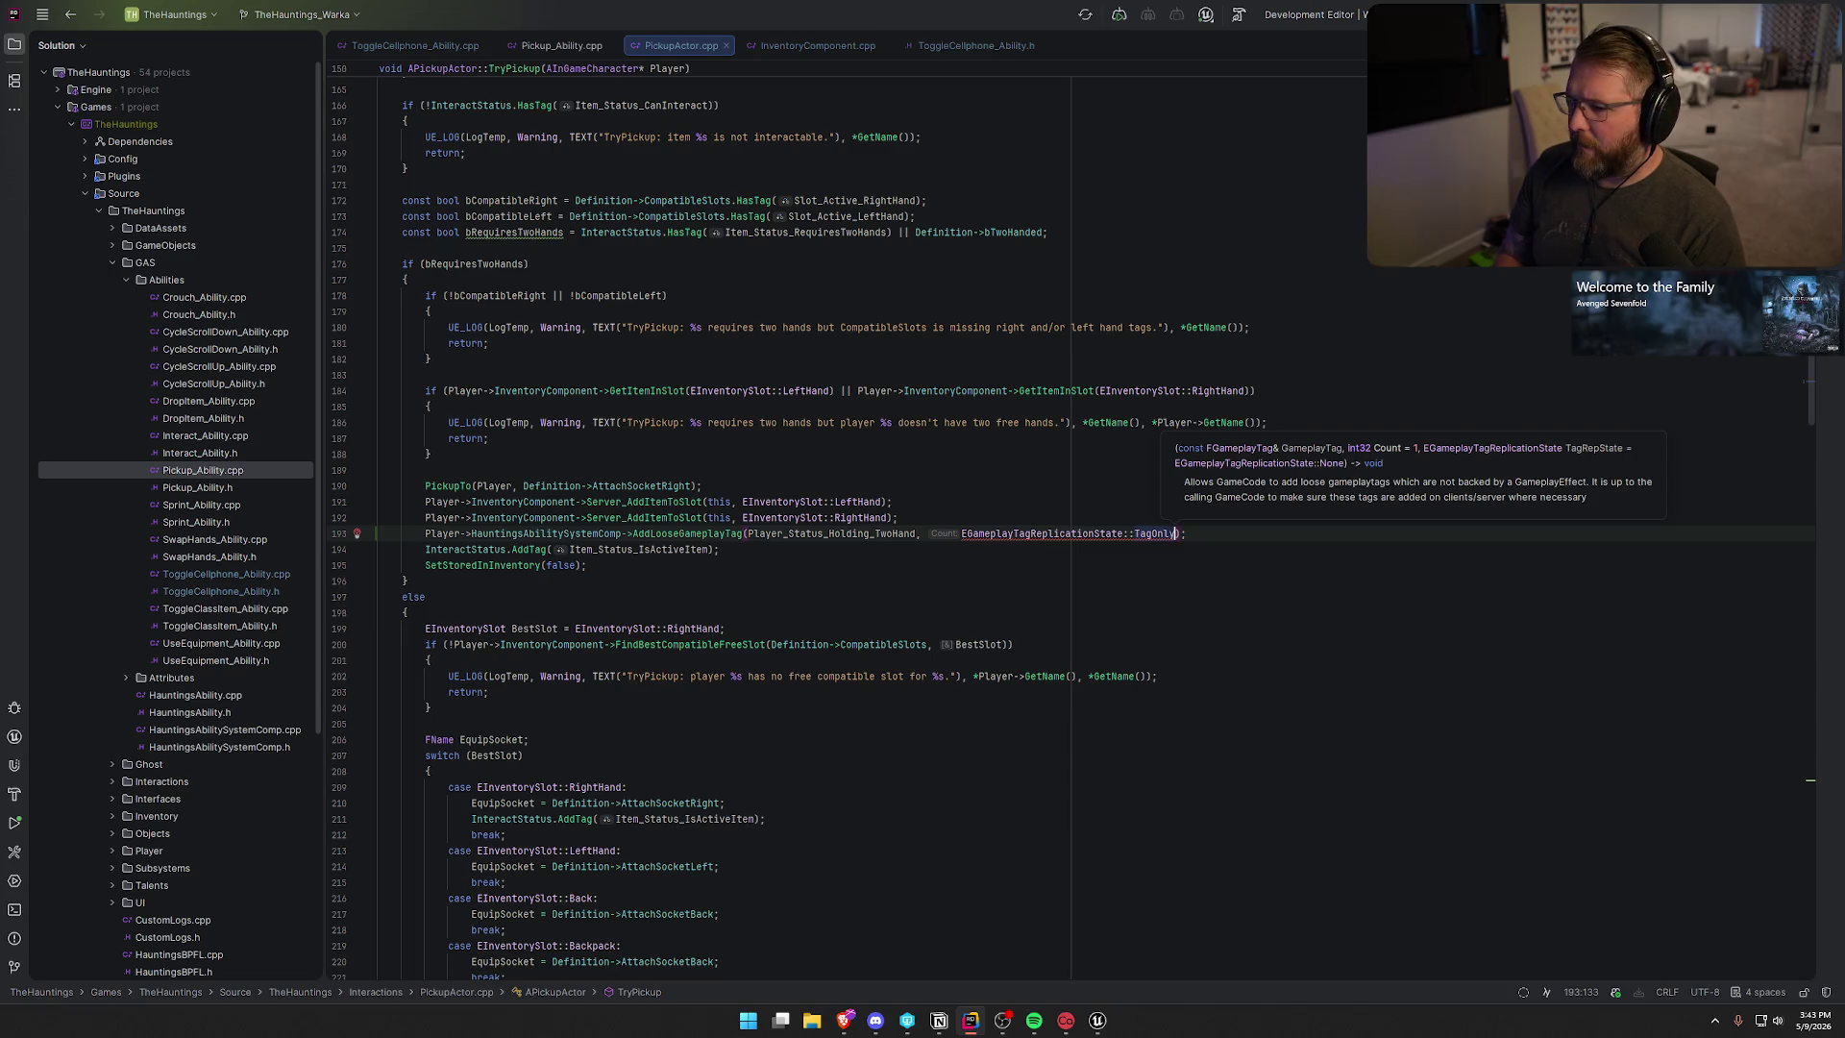
pyautogui.hotkey('ctrl', 'Tab')
pyautogui.hotkey('ctrl', 'Tab')
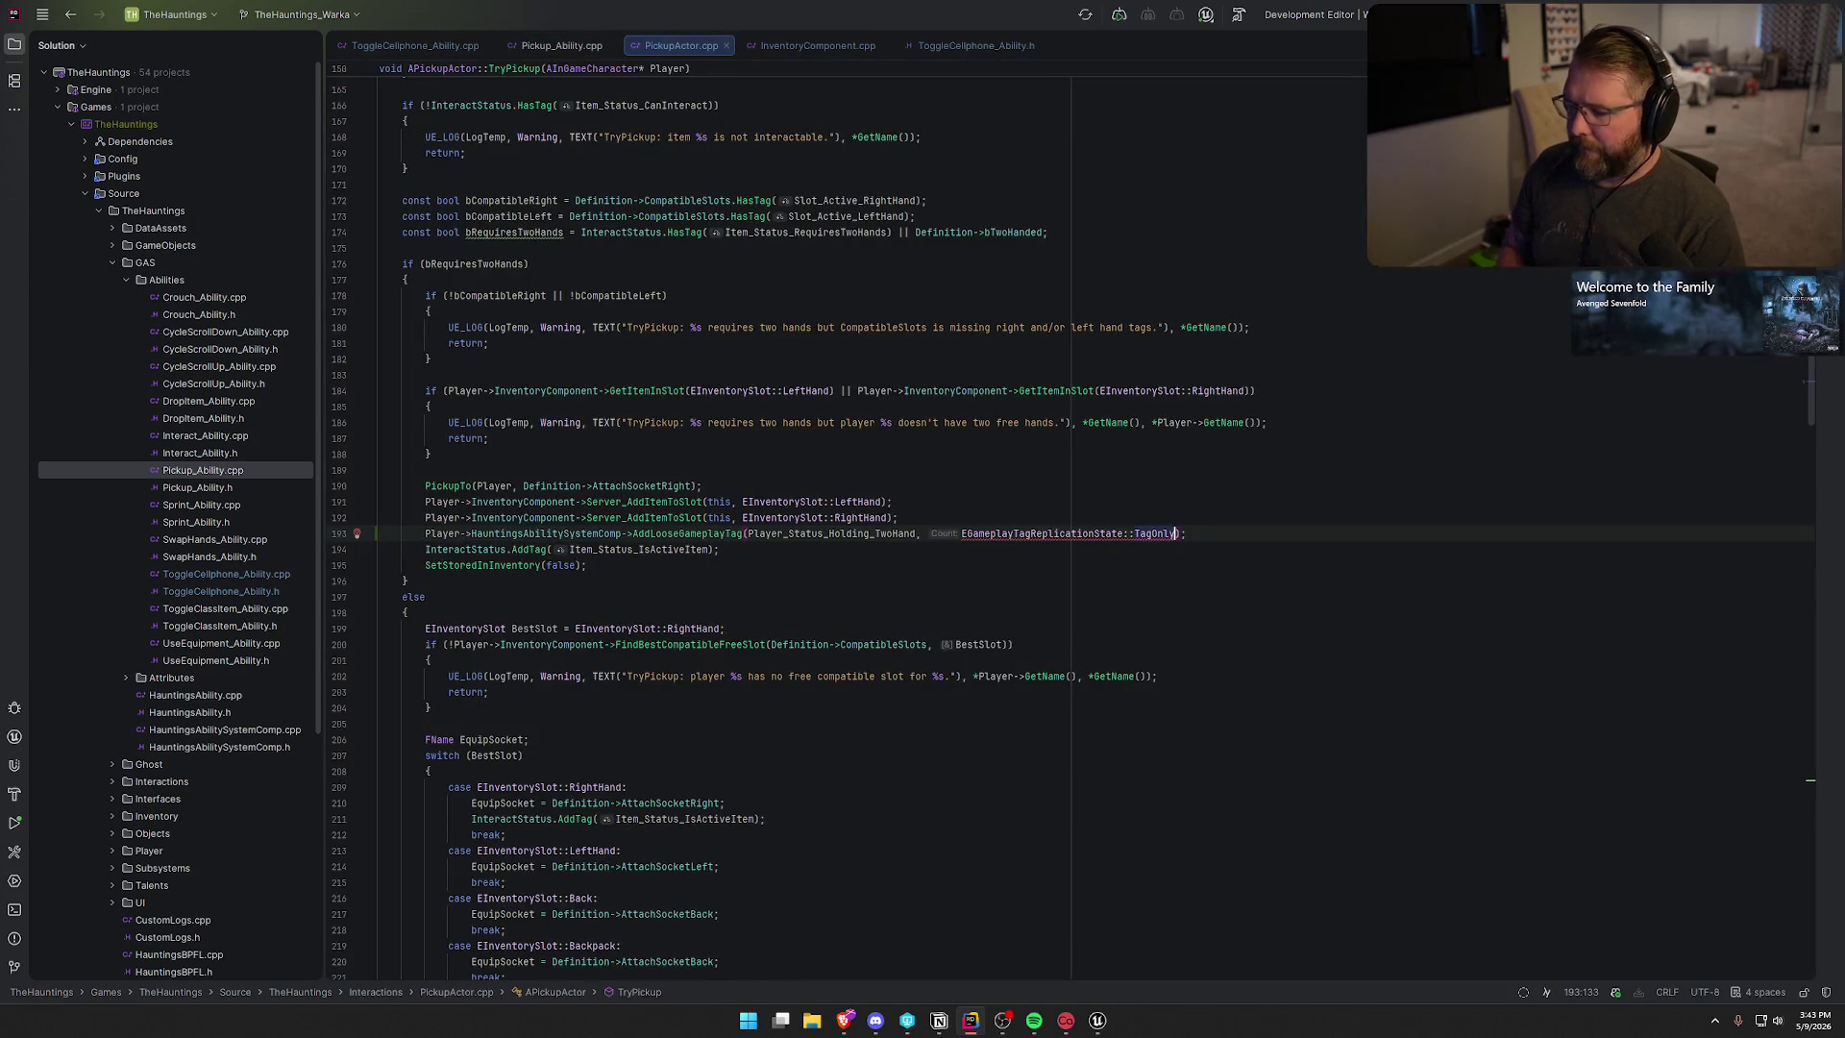
# - Insert 1 as the Count argument before TagOnly in the AddLooseGameplayTag call
pyautogui.click(961, 534)
pyautogui.write('1,')
pyautogui.click(1168, 534)
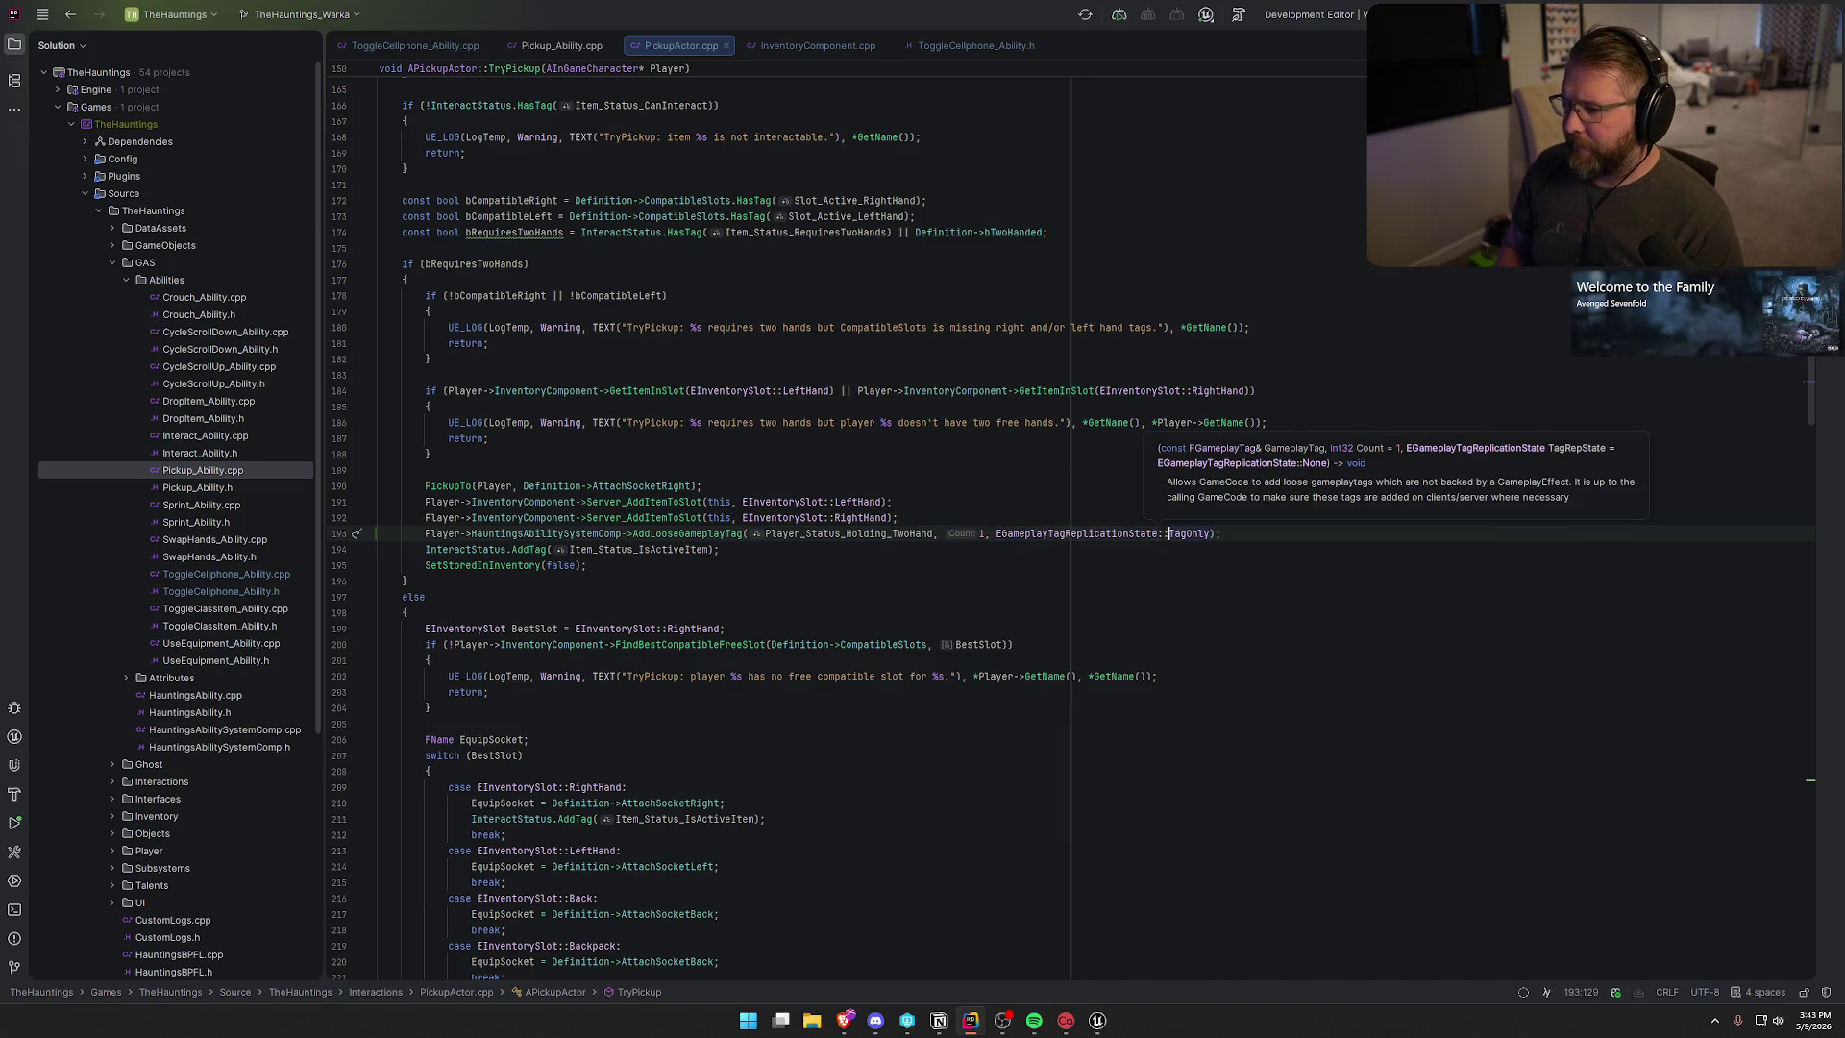
pyautogui.click(1220, 533)
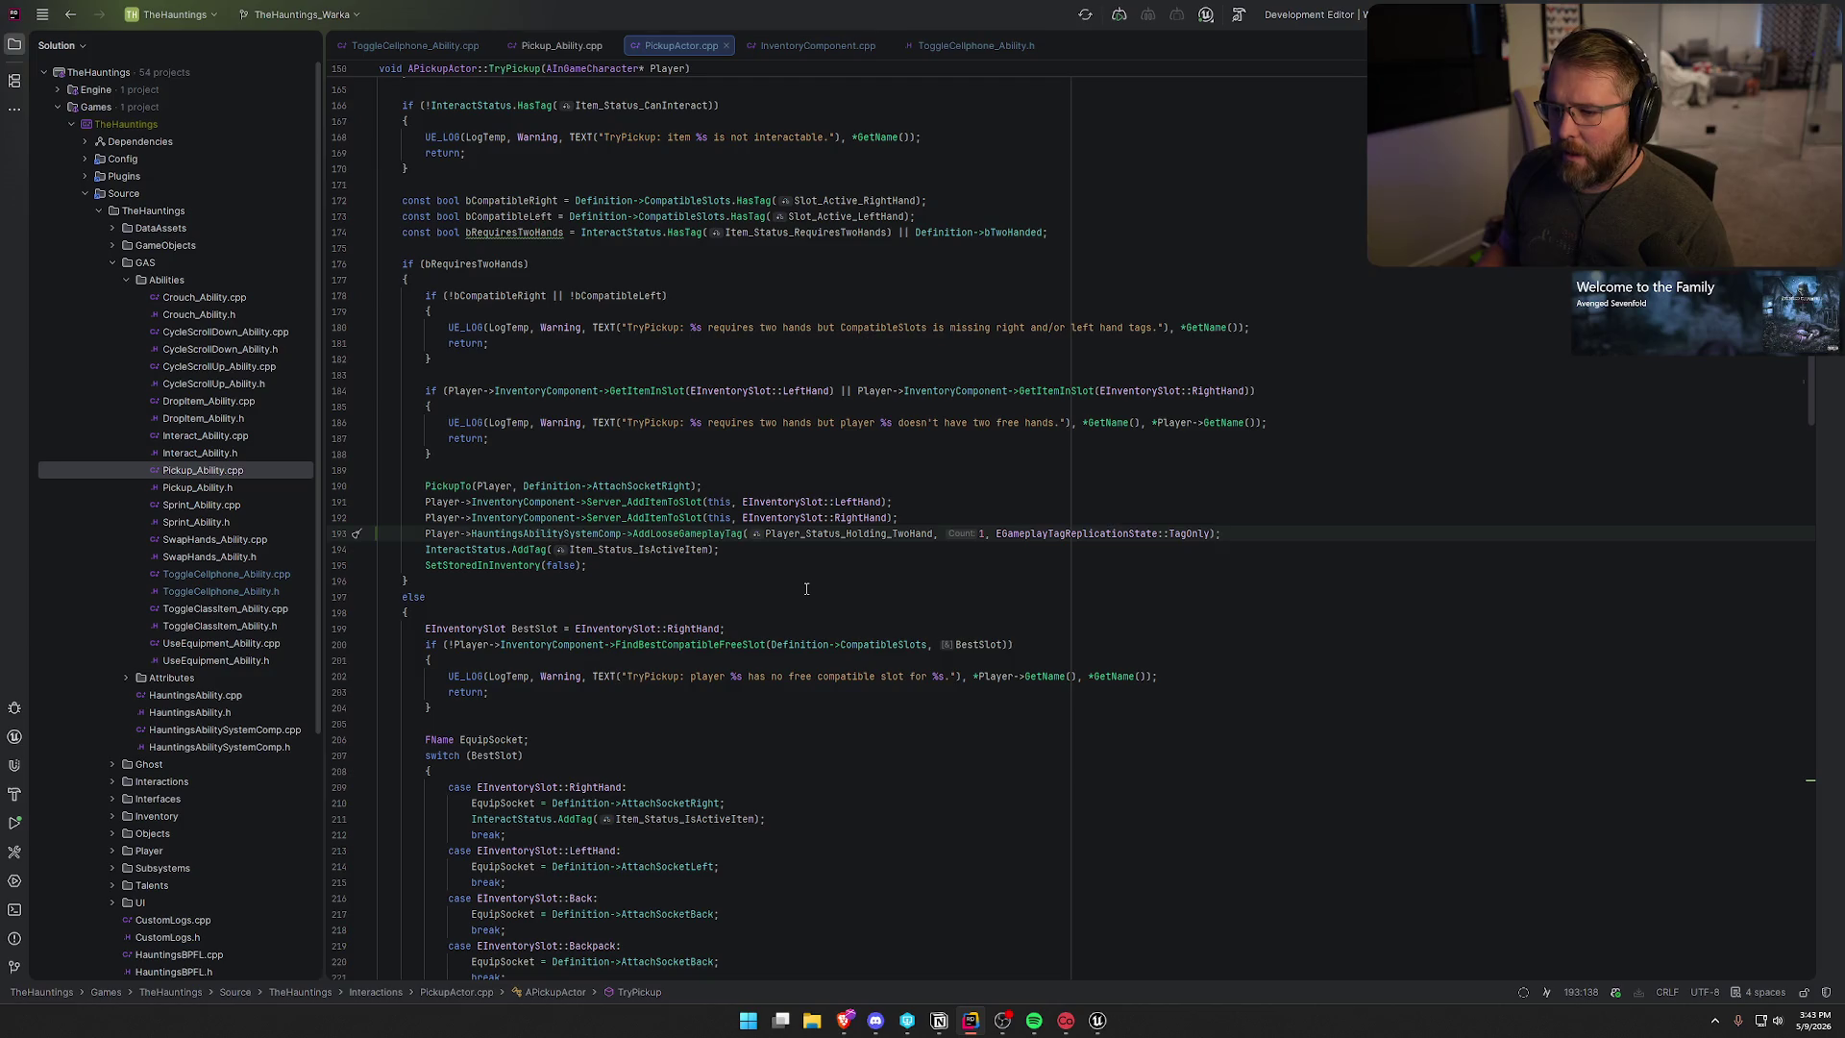
pyautogui.click(835, 533)
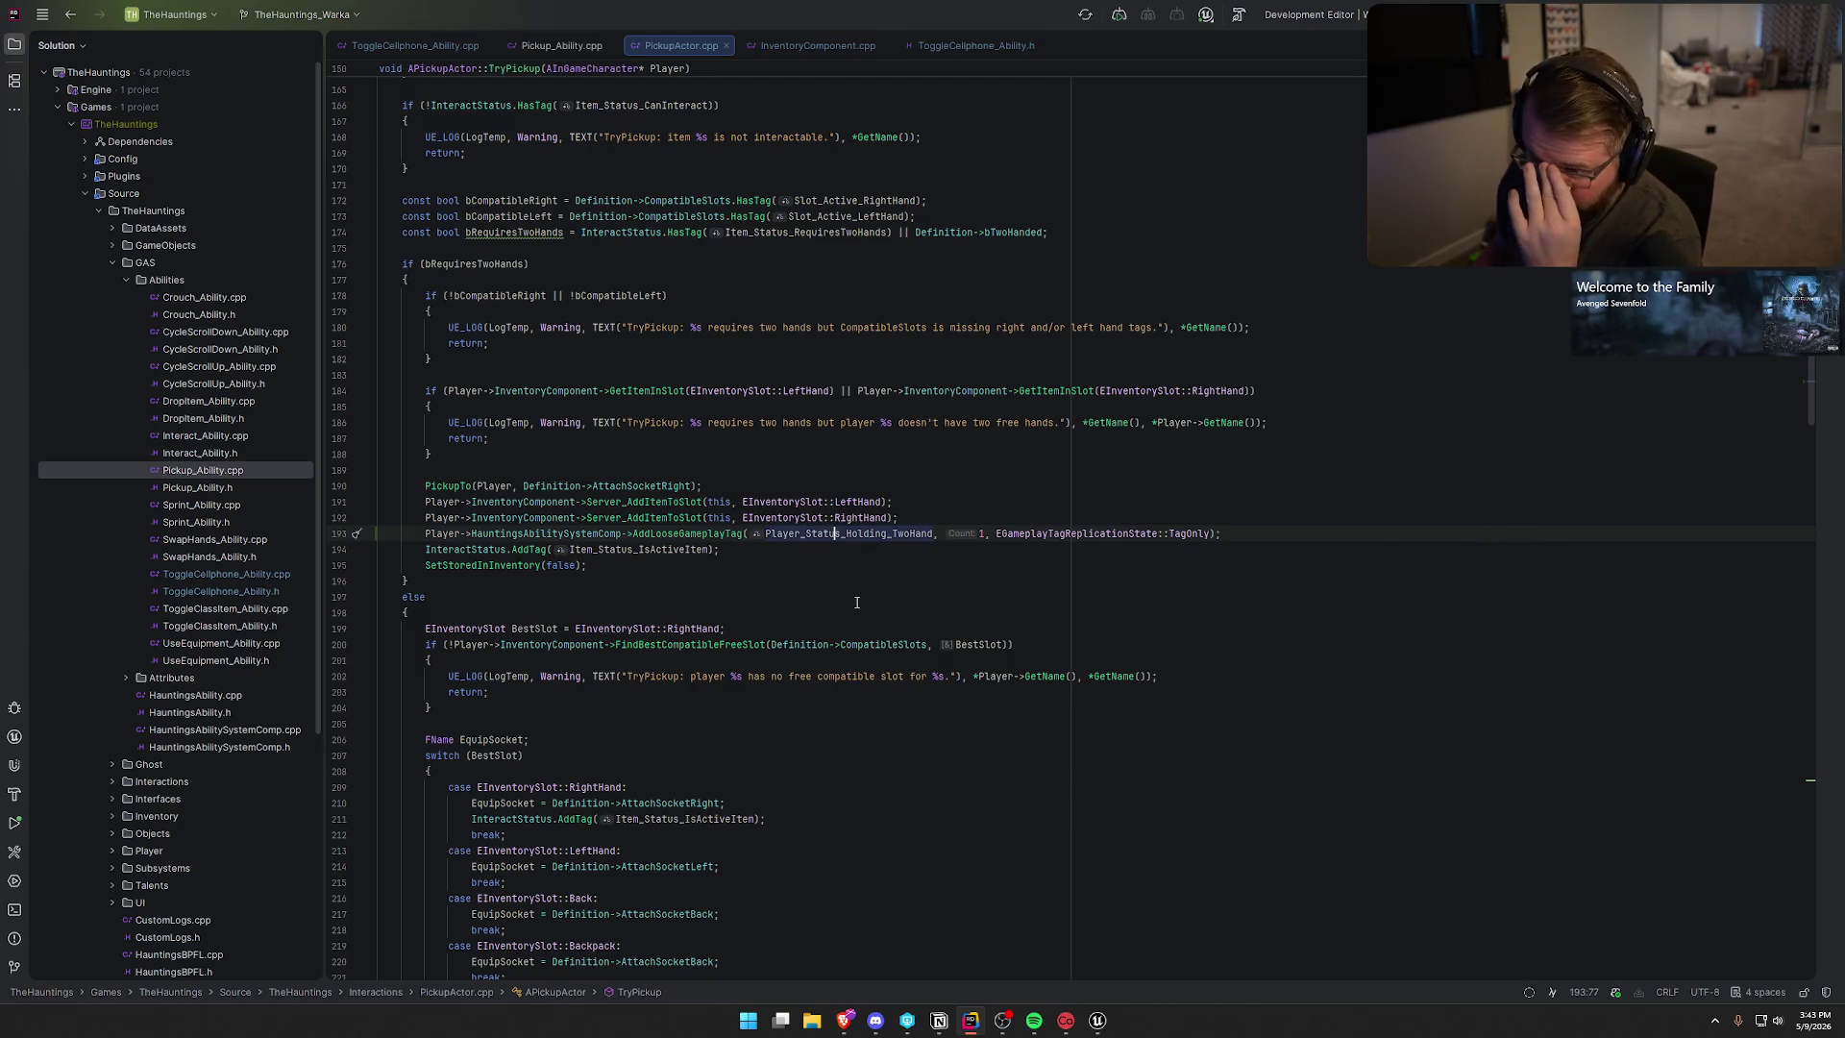
pyautogui.moveTo(860, 644)
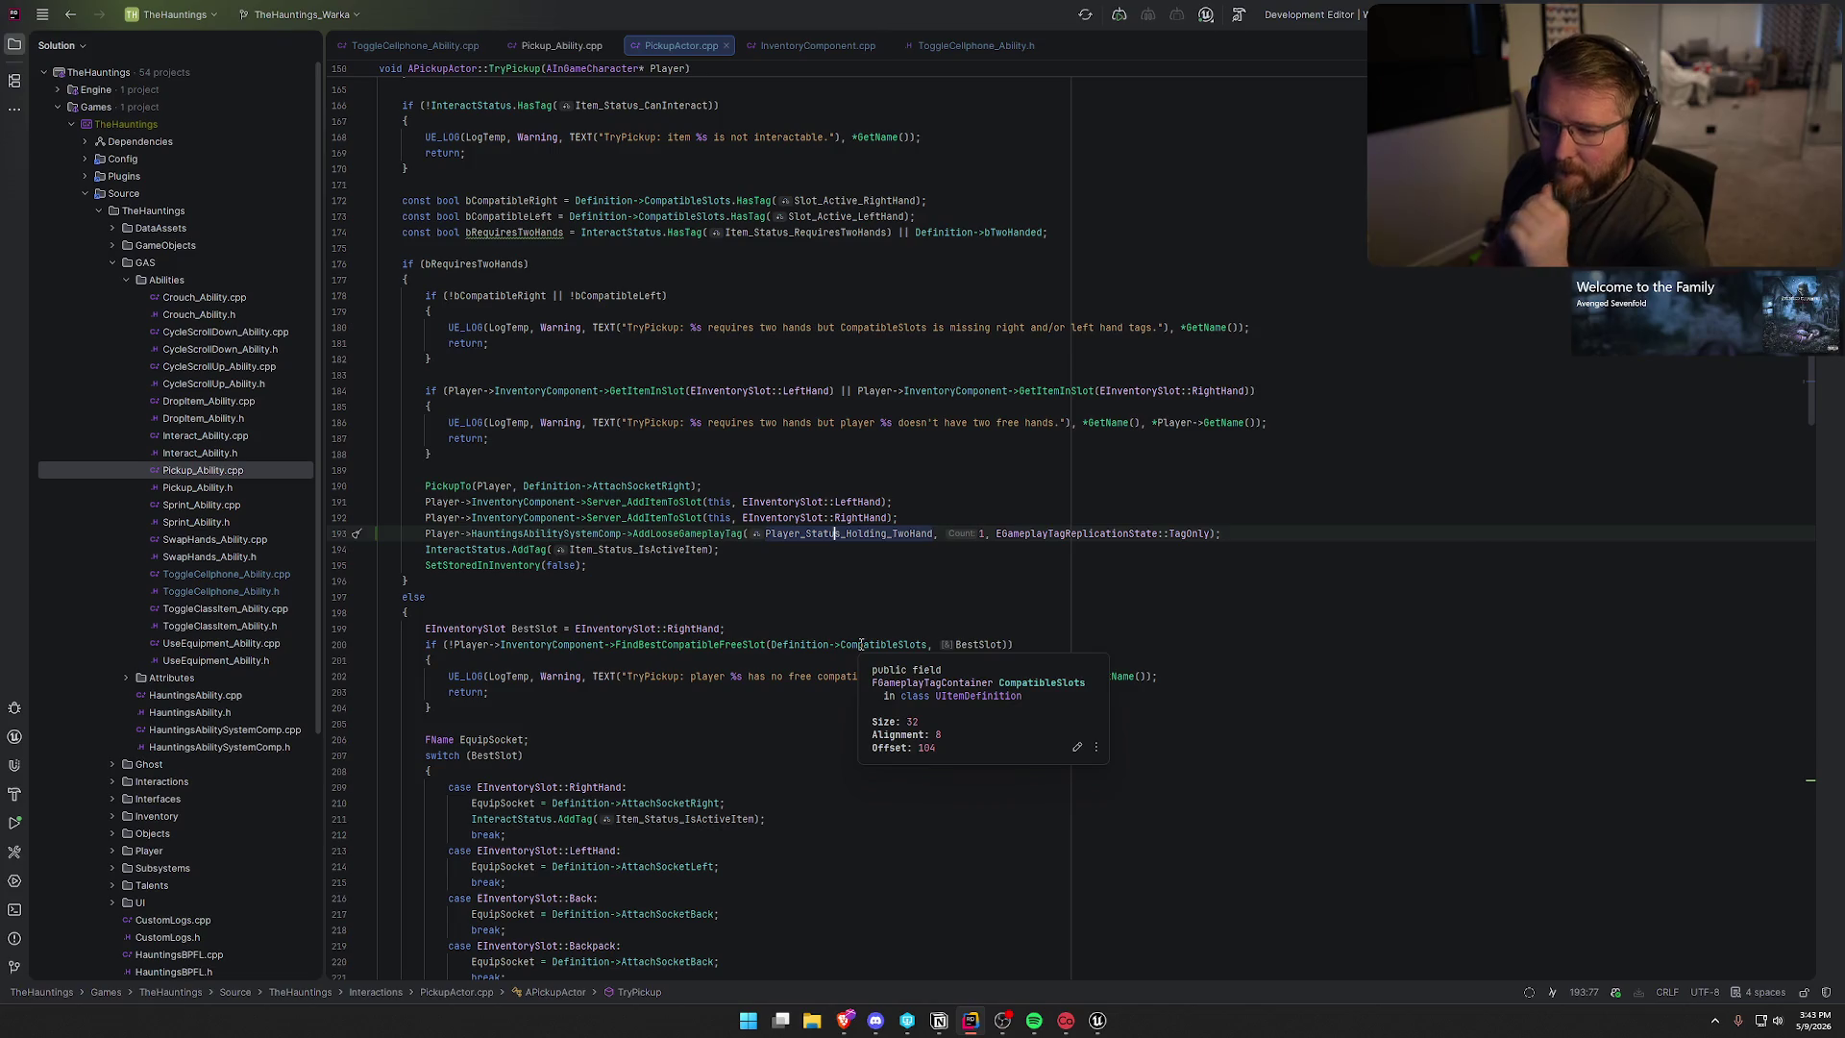
pyautogui.hotkey('ctrl', 'f')
pyautogui.write('drop')
pyautogui.scroll(-5, 838, 583)
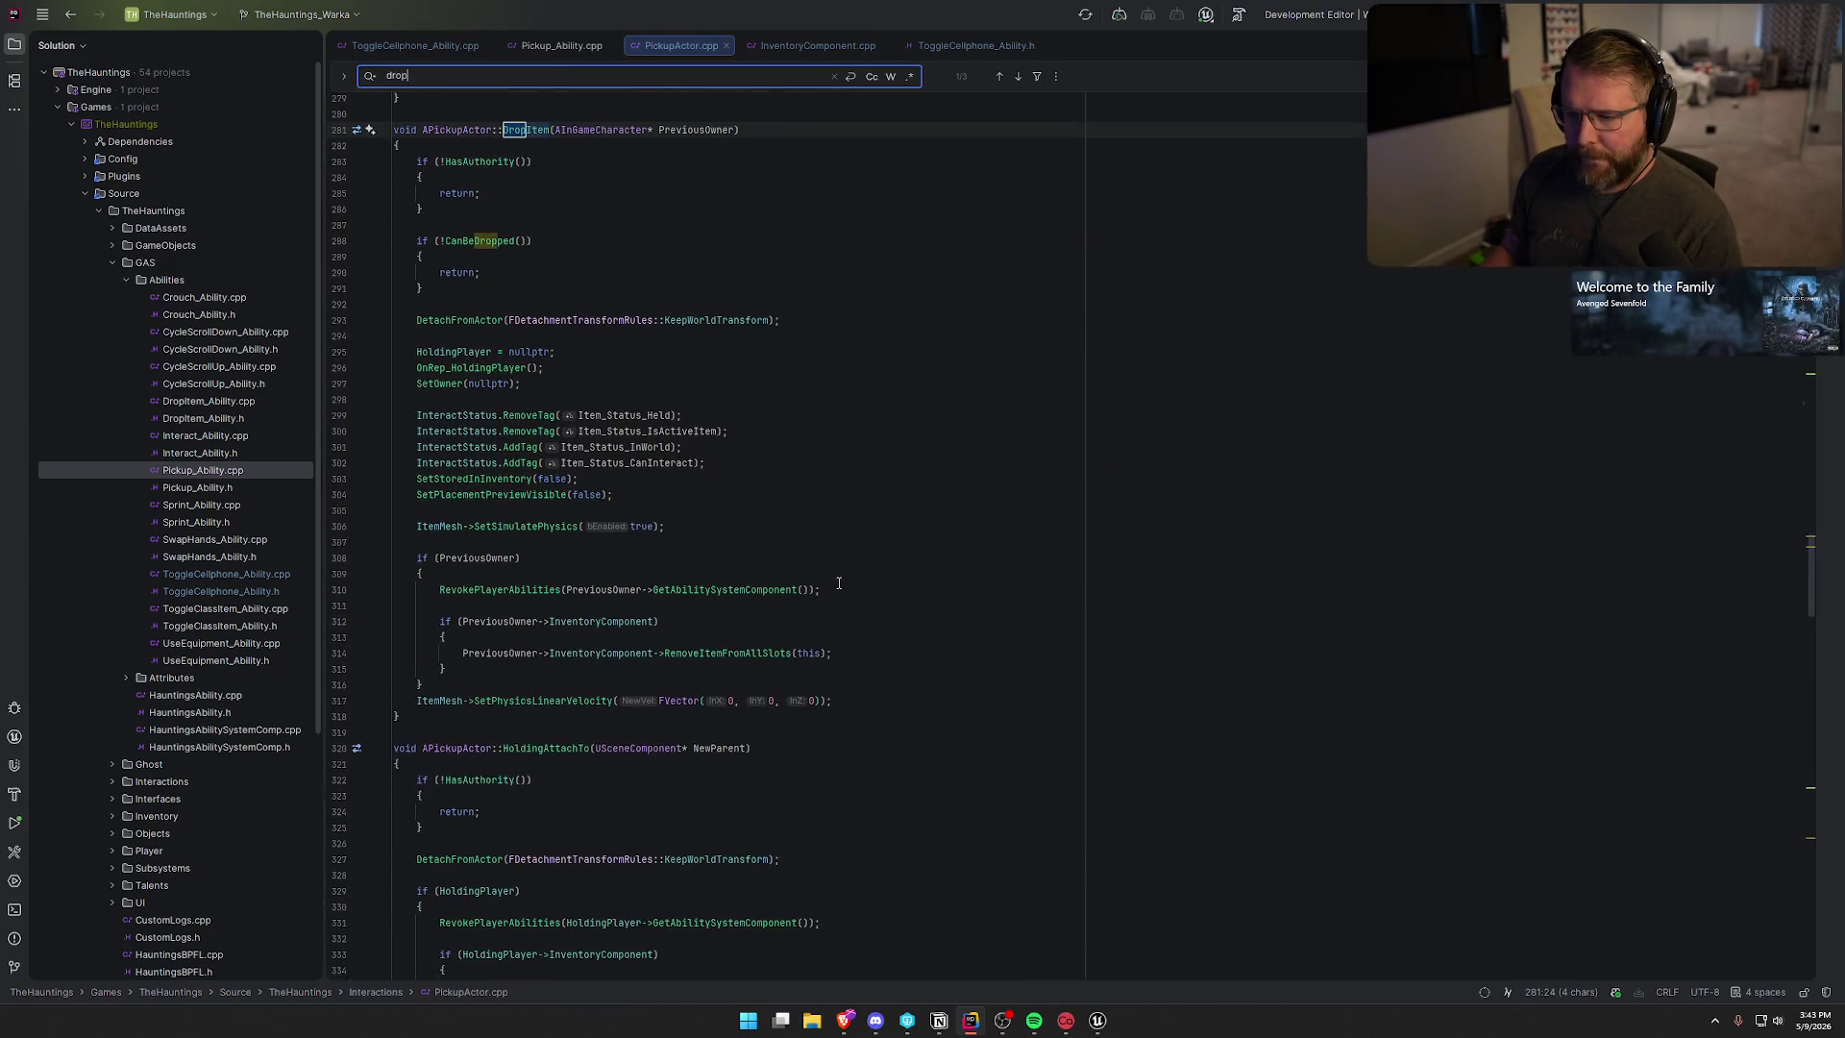
pyautogui.scroll(-1, 838, 583)
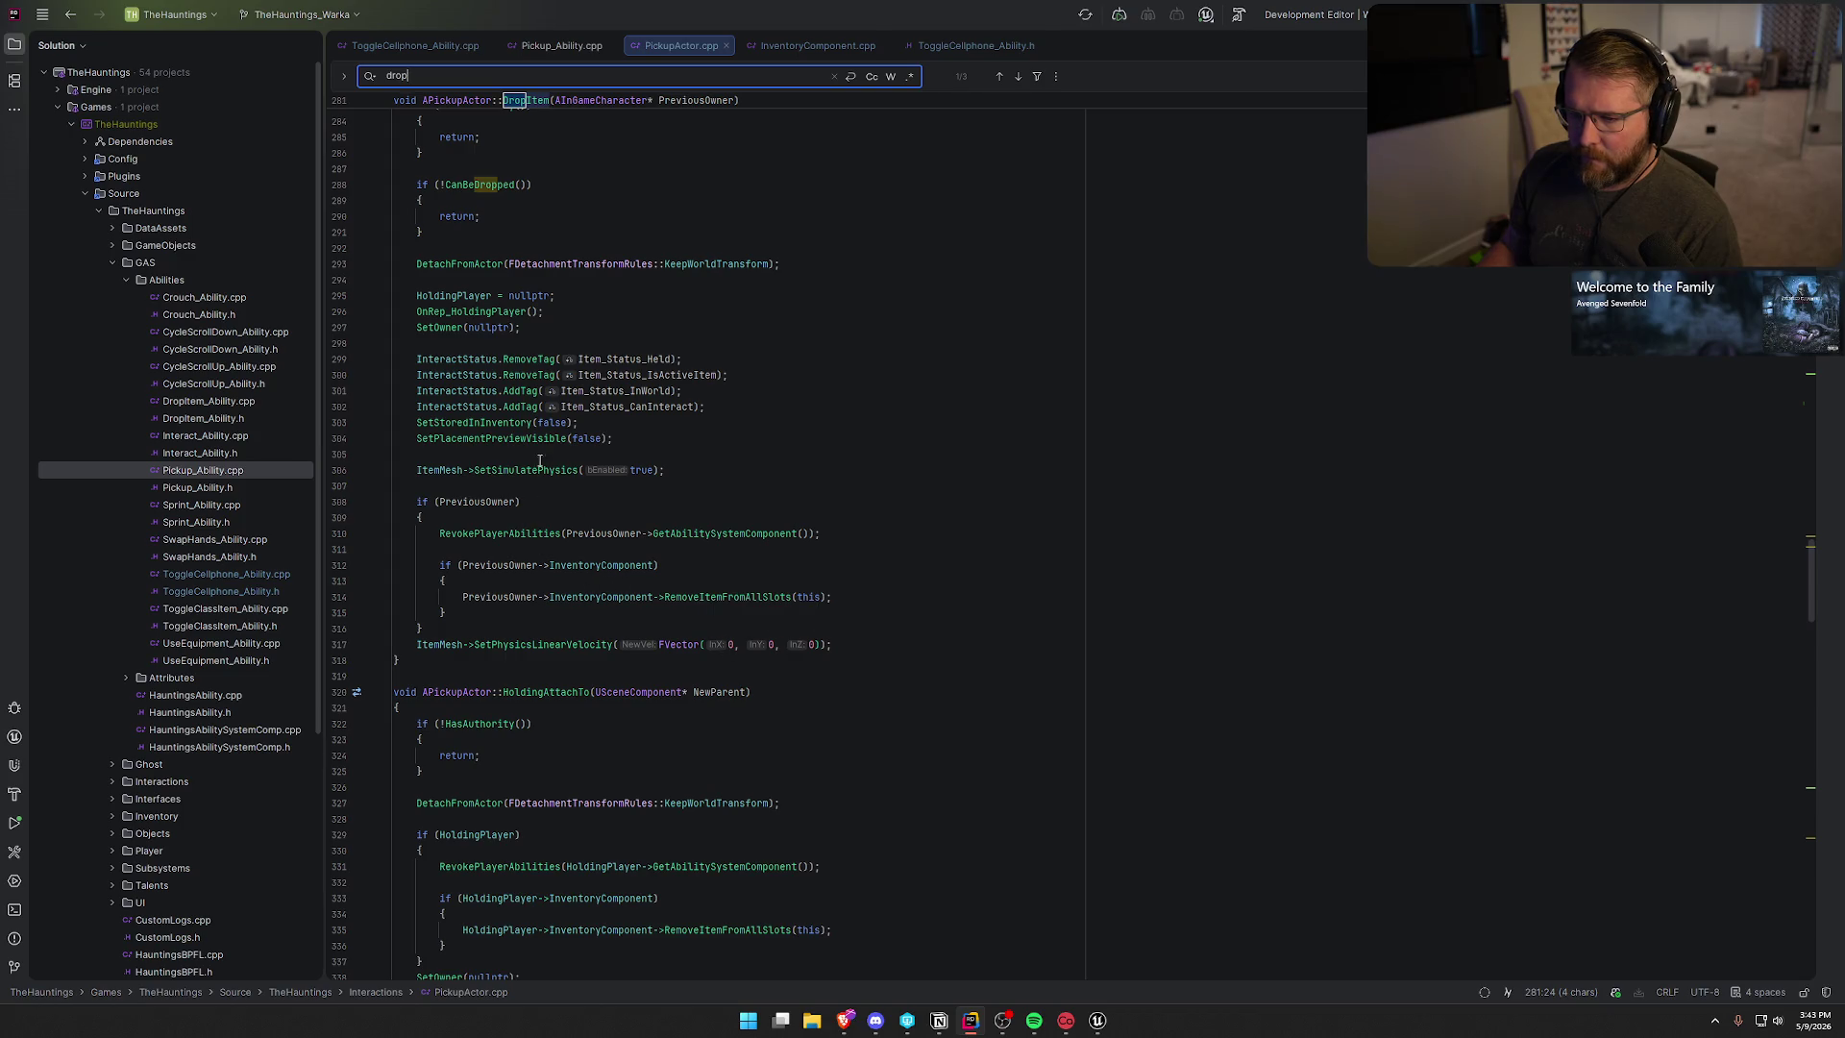
pyautogui.click(451, 265)
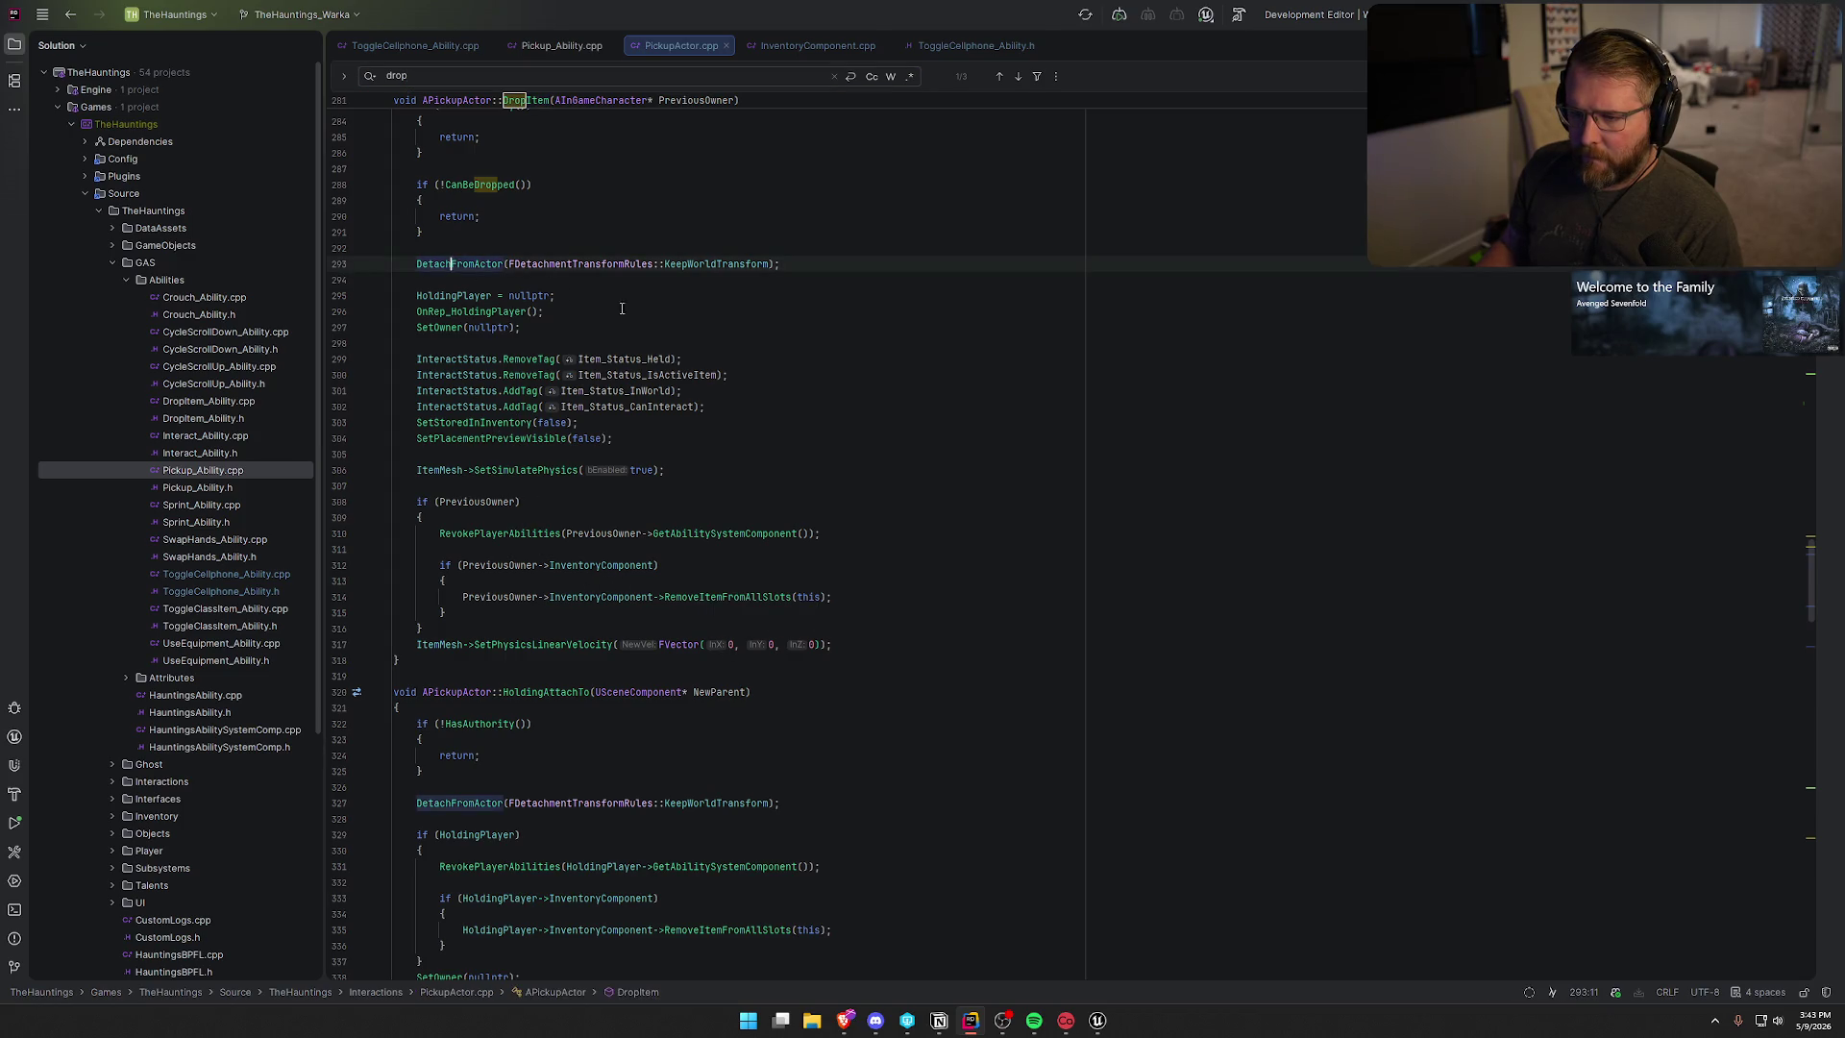
pyautogui.scroll(1, 467, 347)
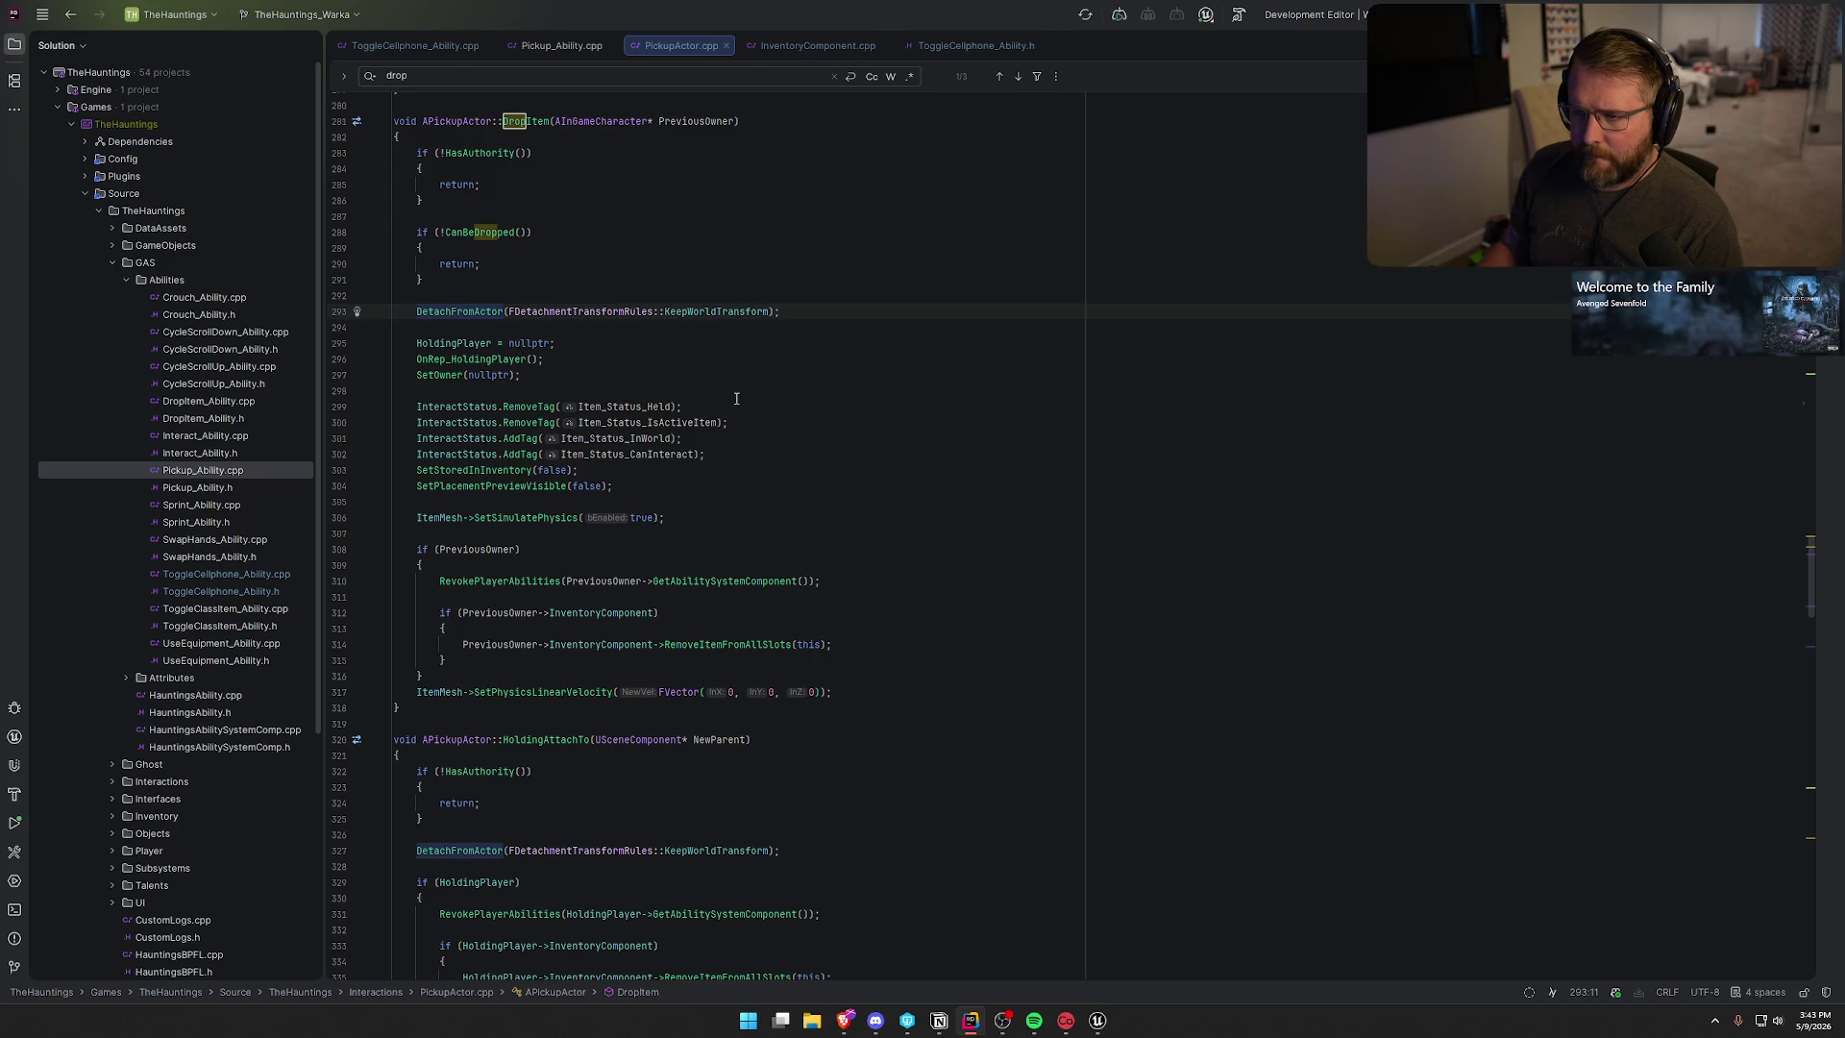
pyautogui.scroll(2, 736, 398)
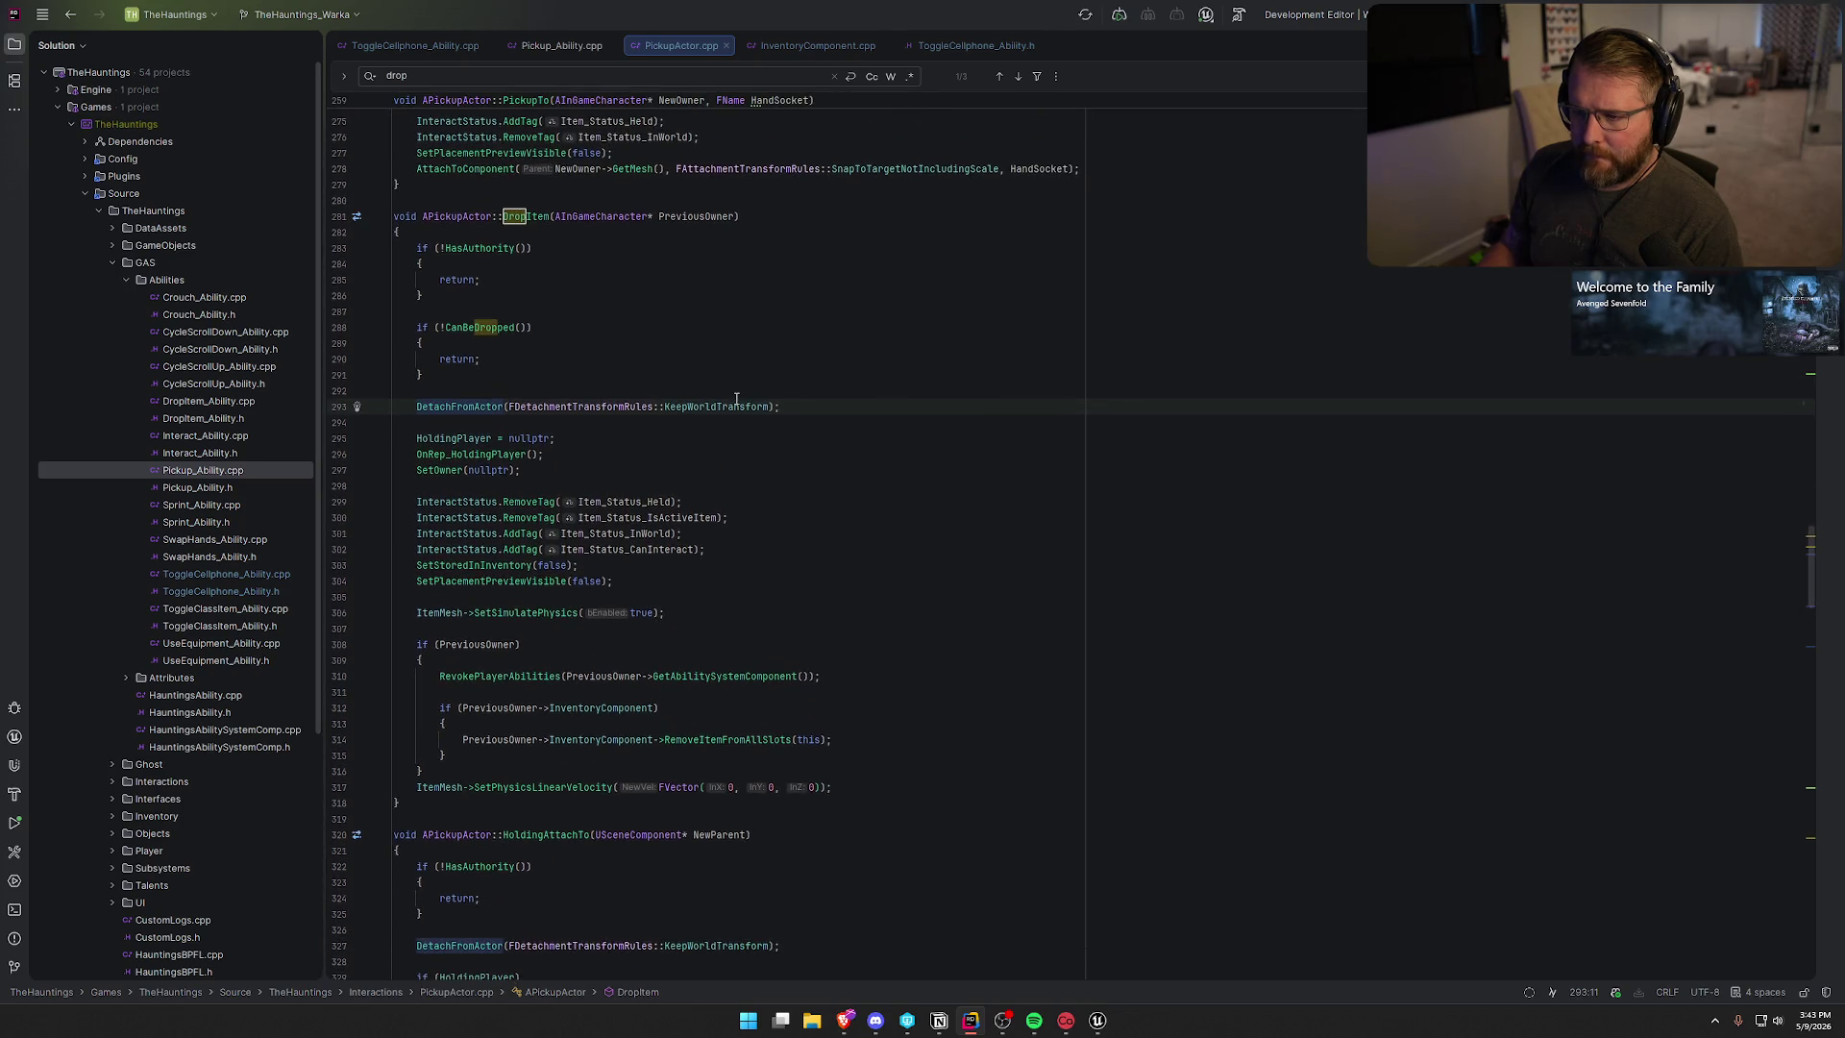
pyautogui.doubleClick(696, 216)
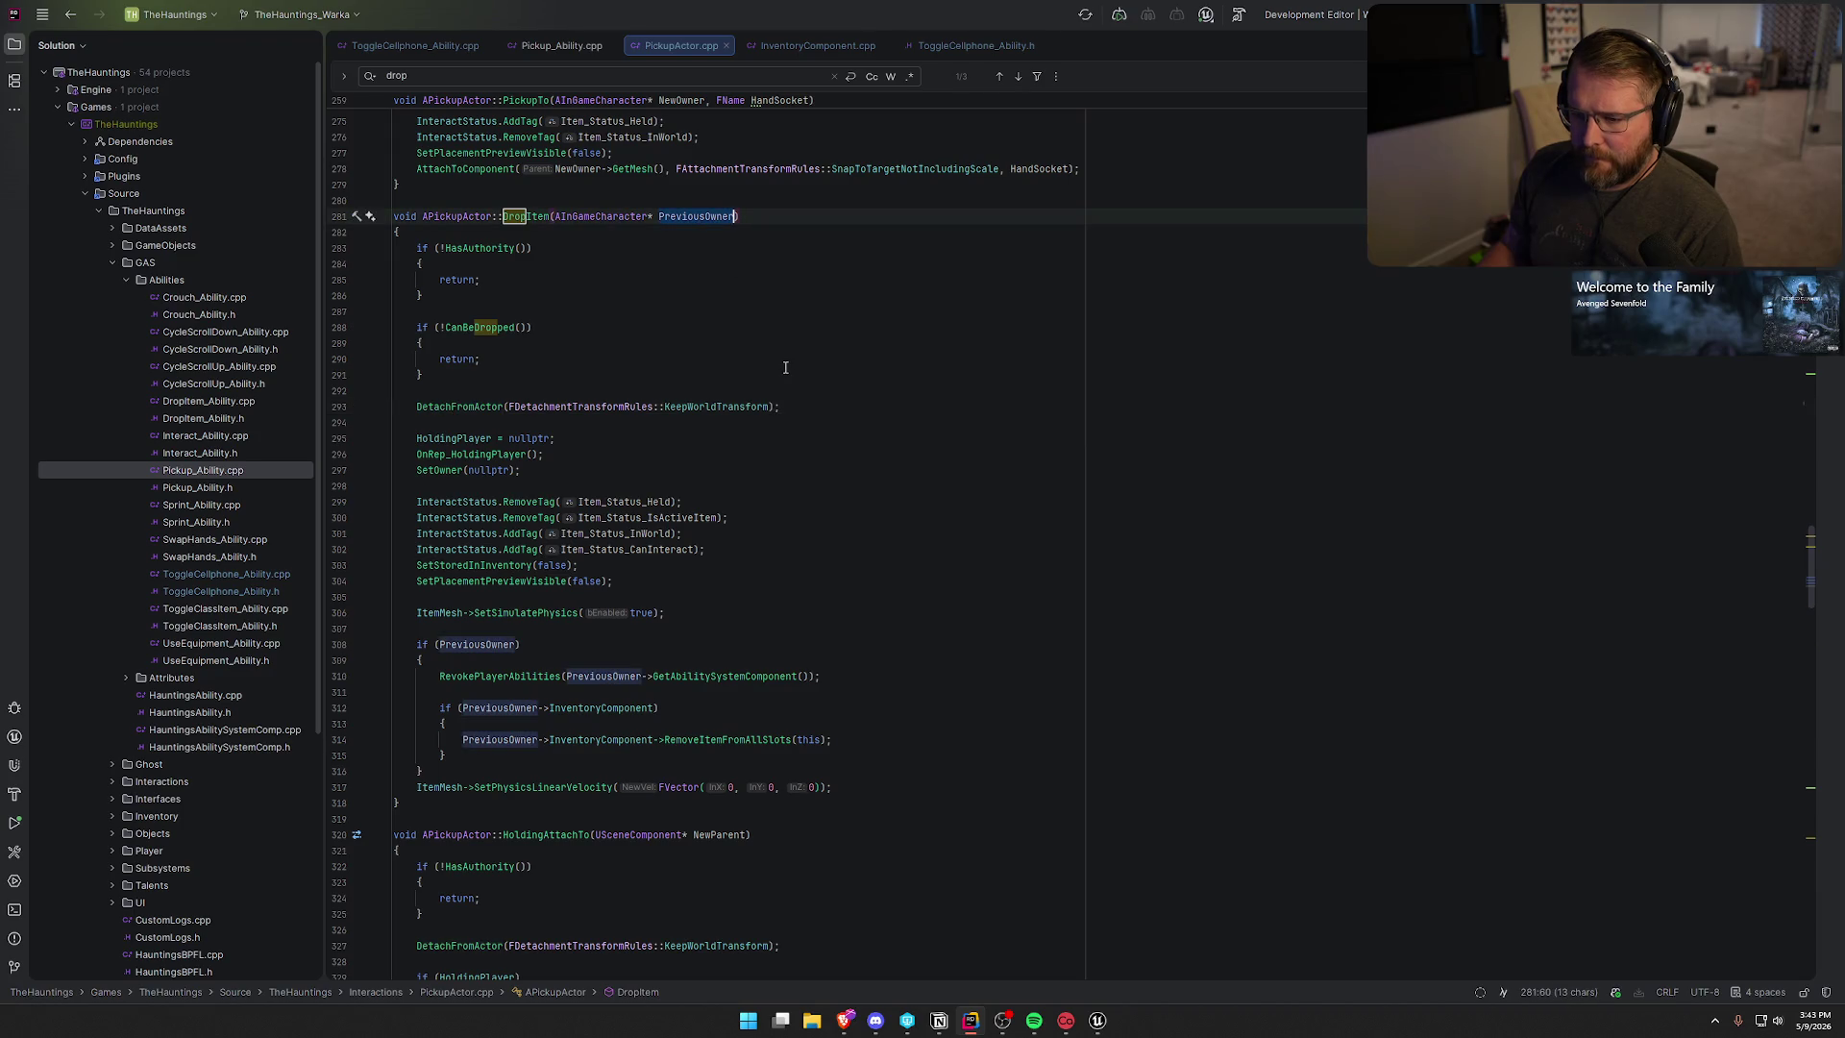
pyautogui.scroll(-3, 787, 395)
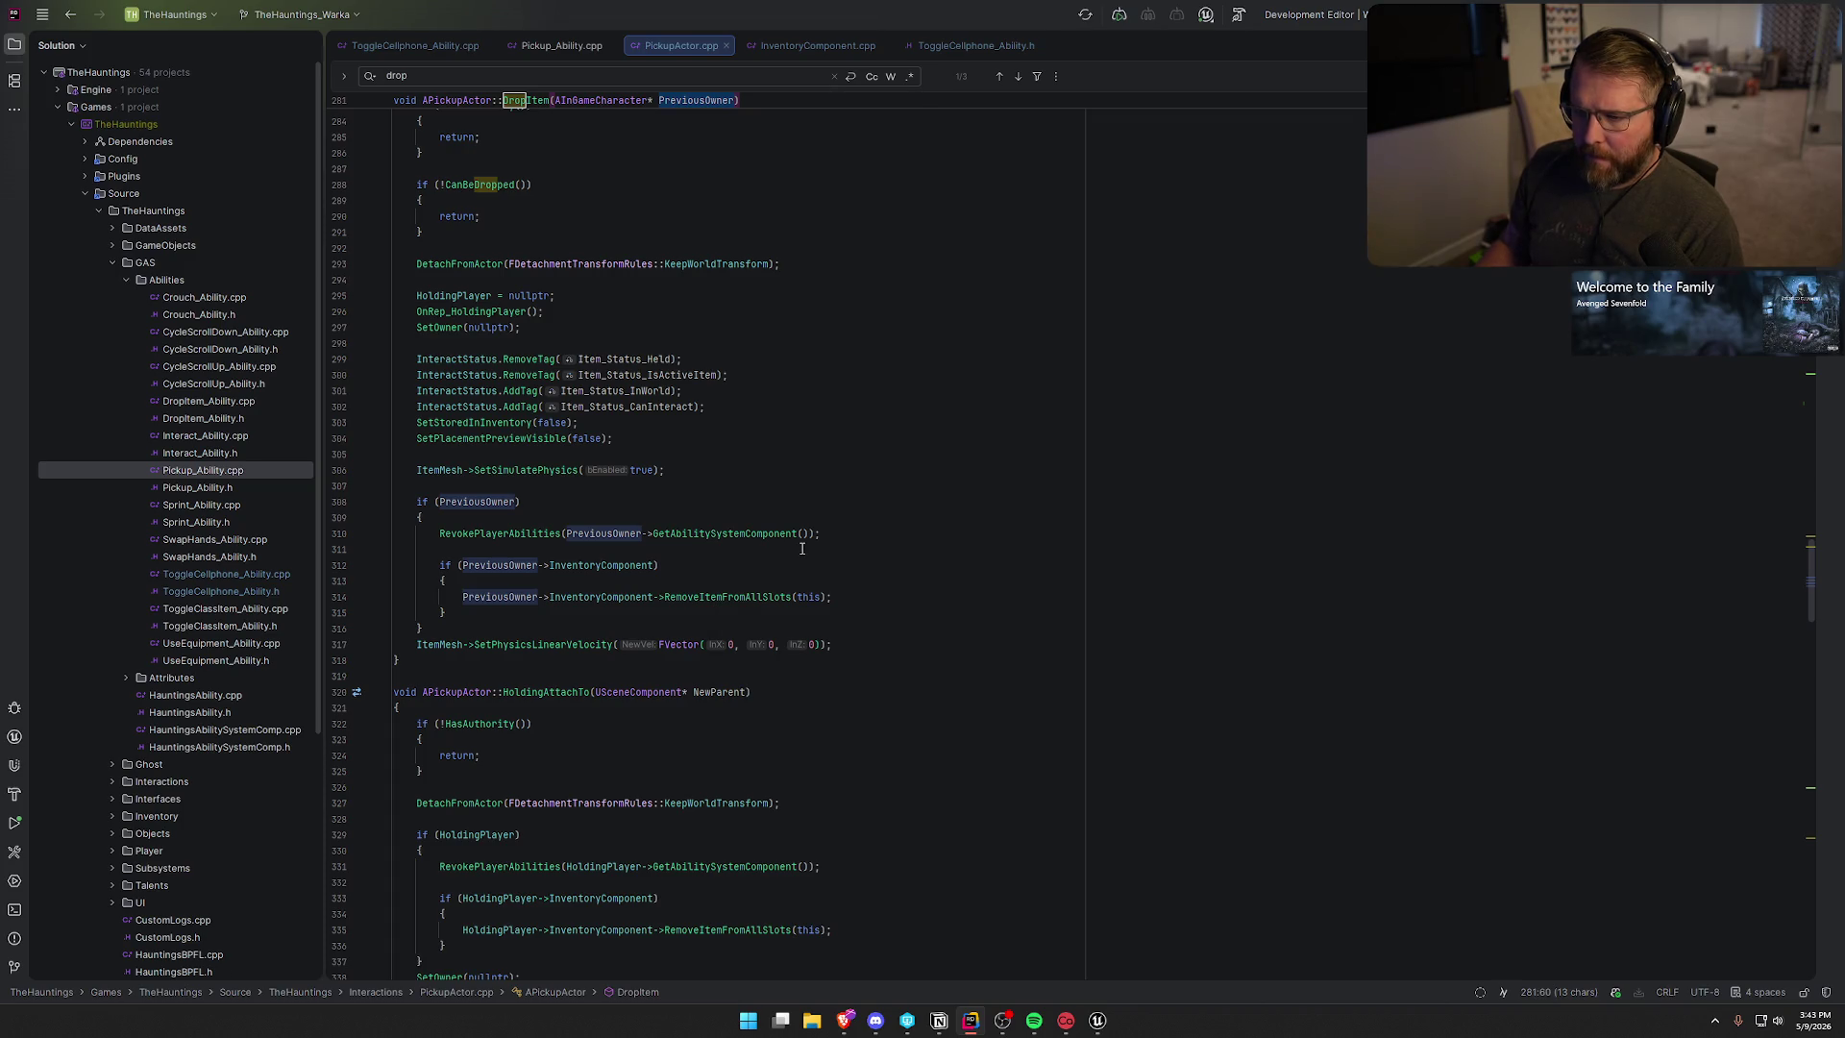
pyautogui.scroll(-2, 803, 548)
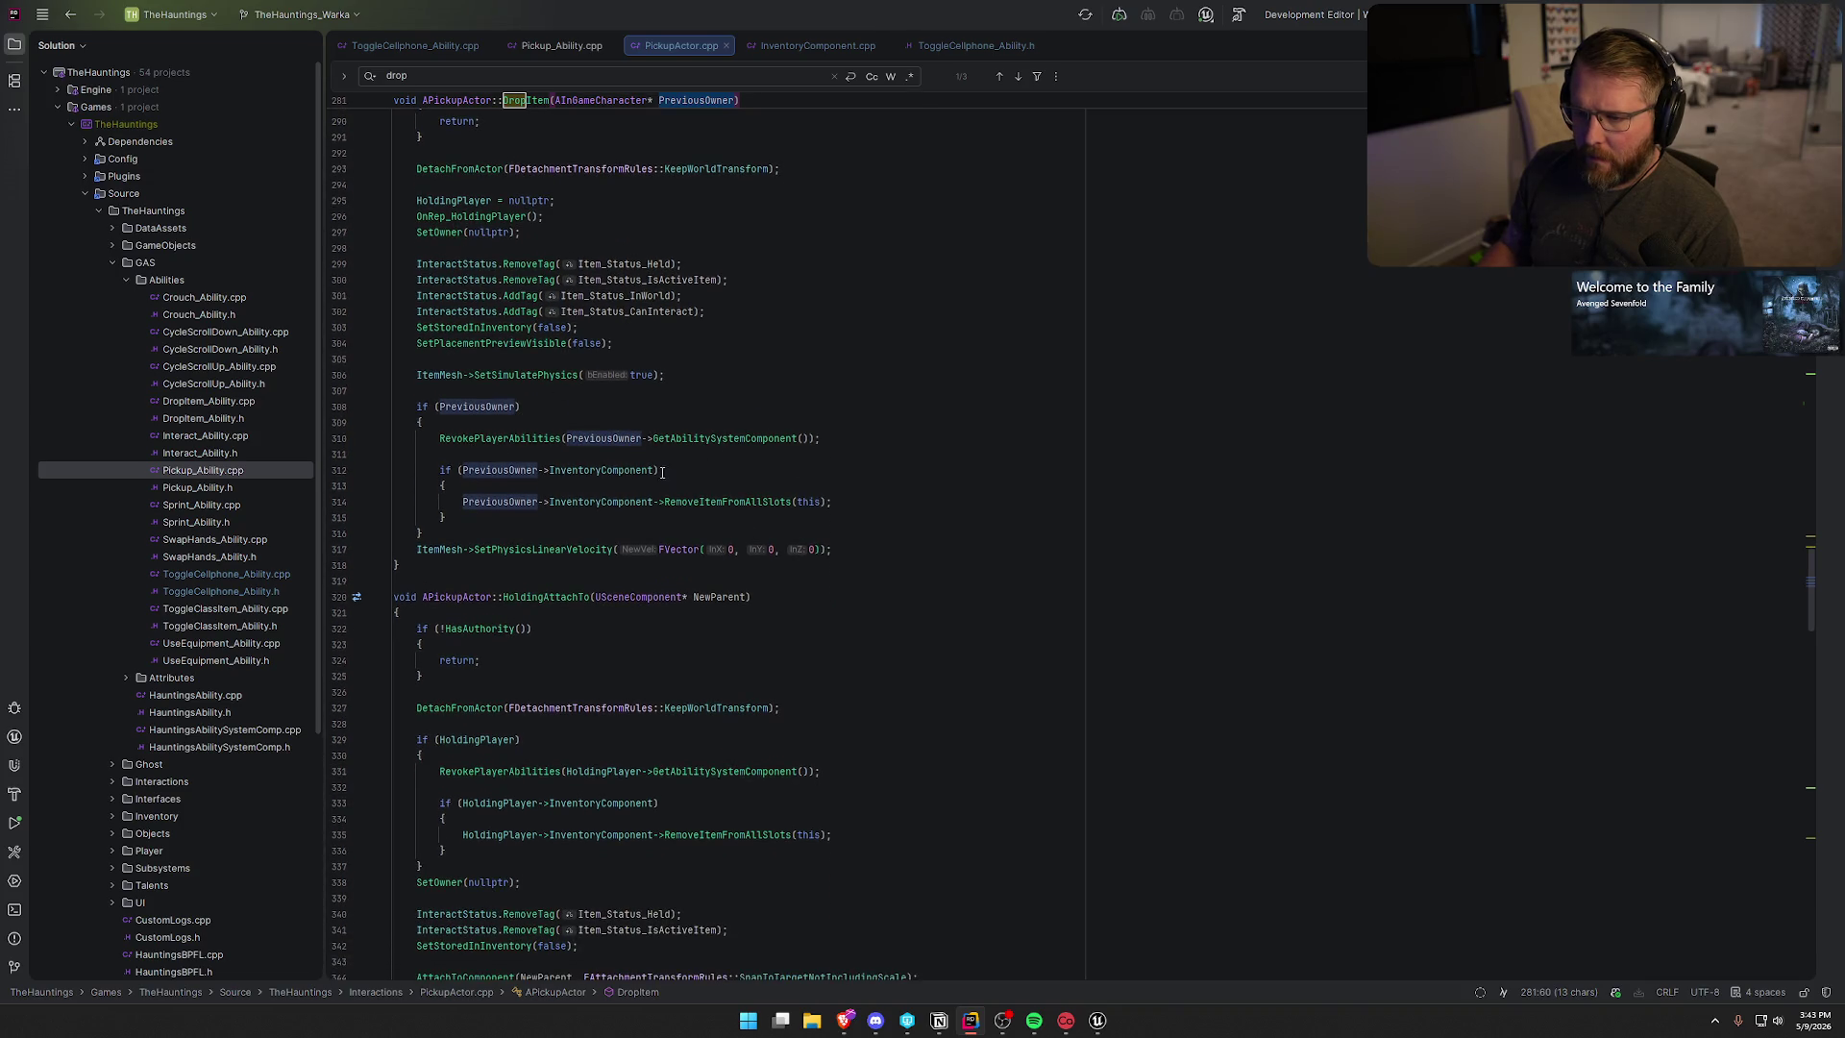
pyautogui.moveTo(488, 463)
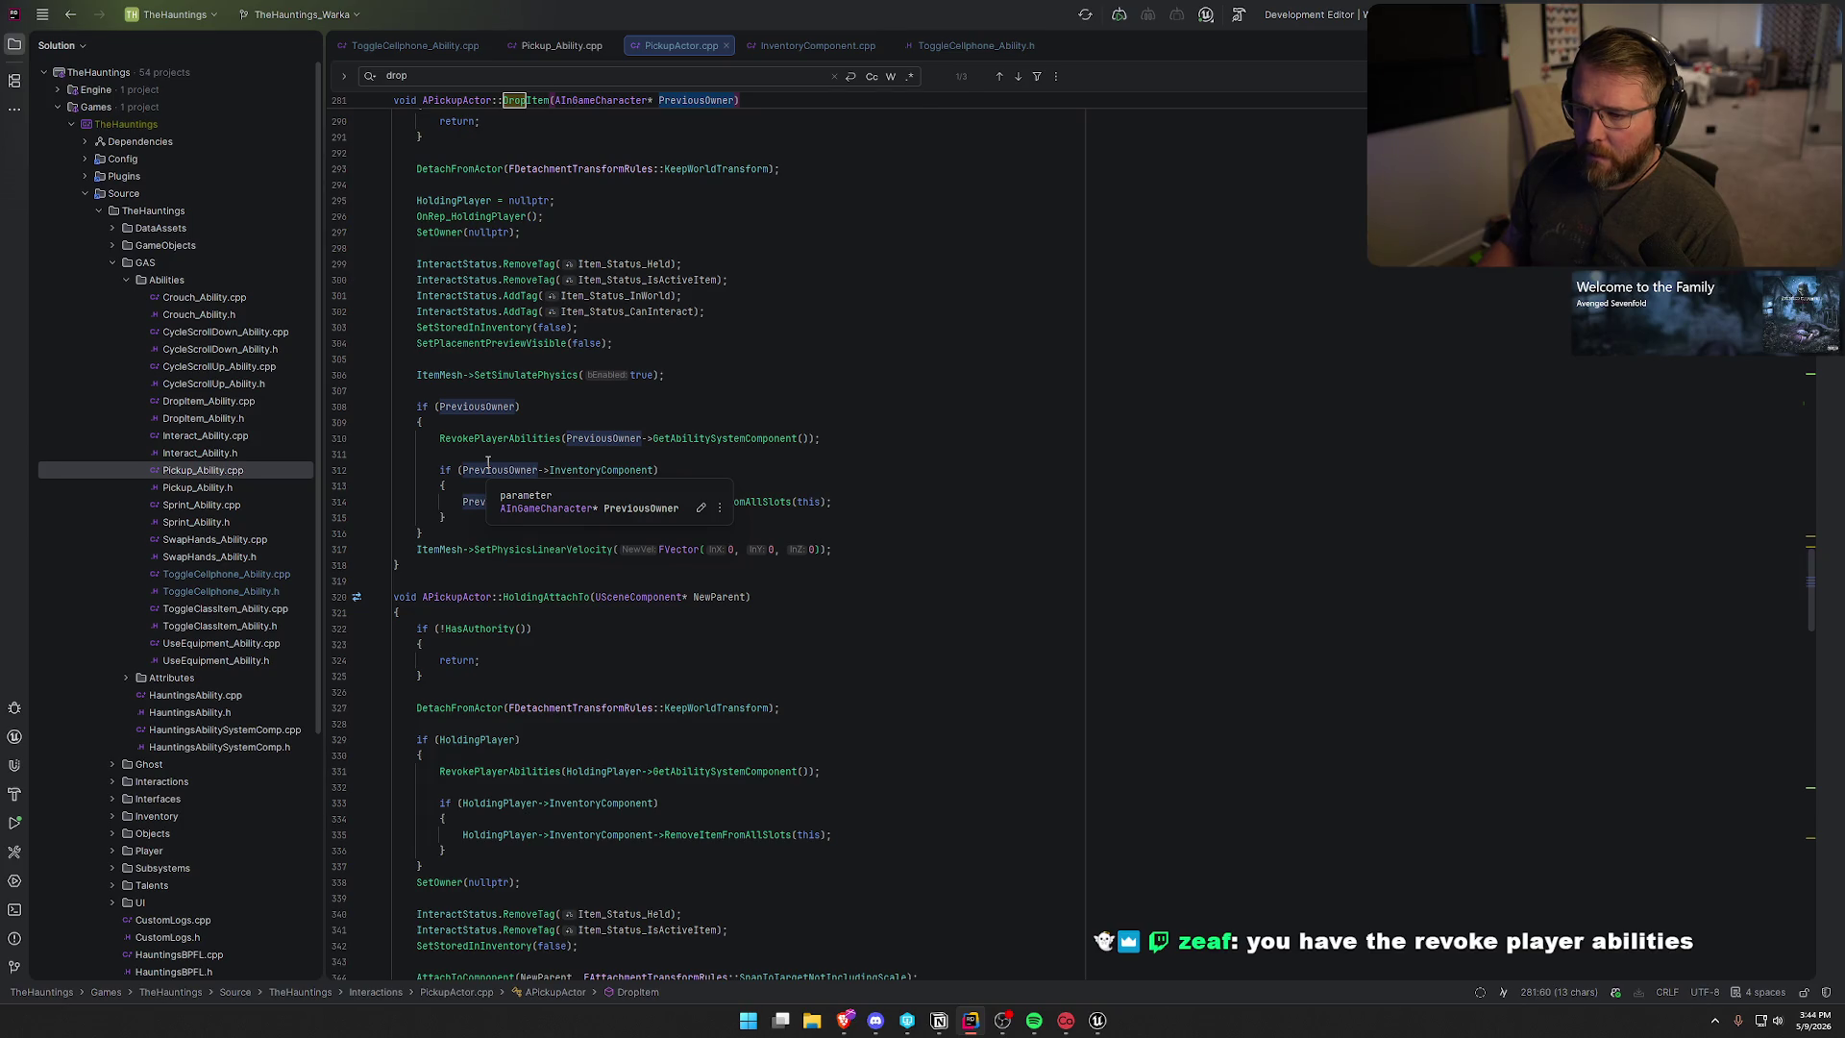
pyautogui.scroll(-1, 646, 489)
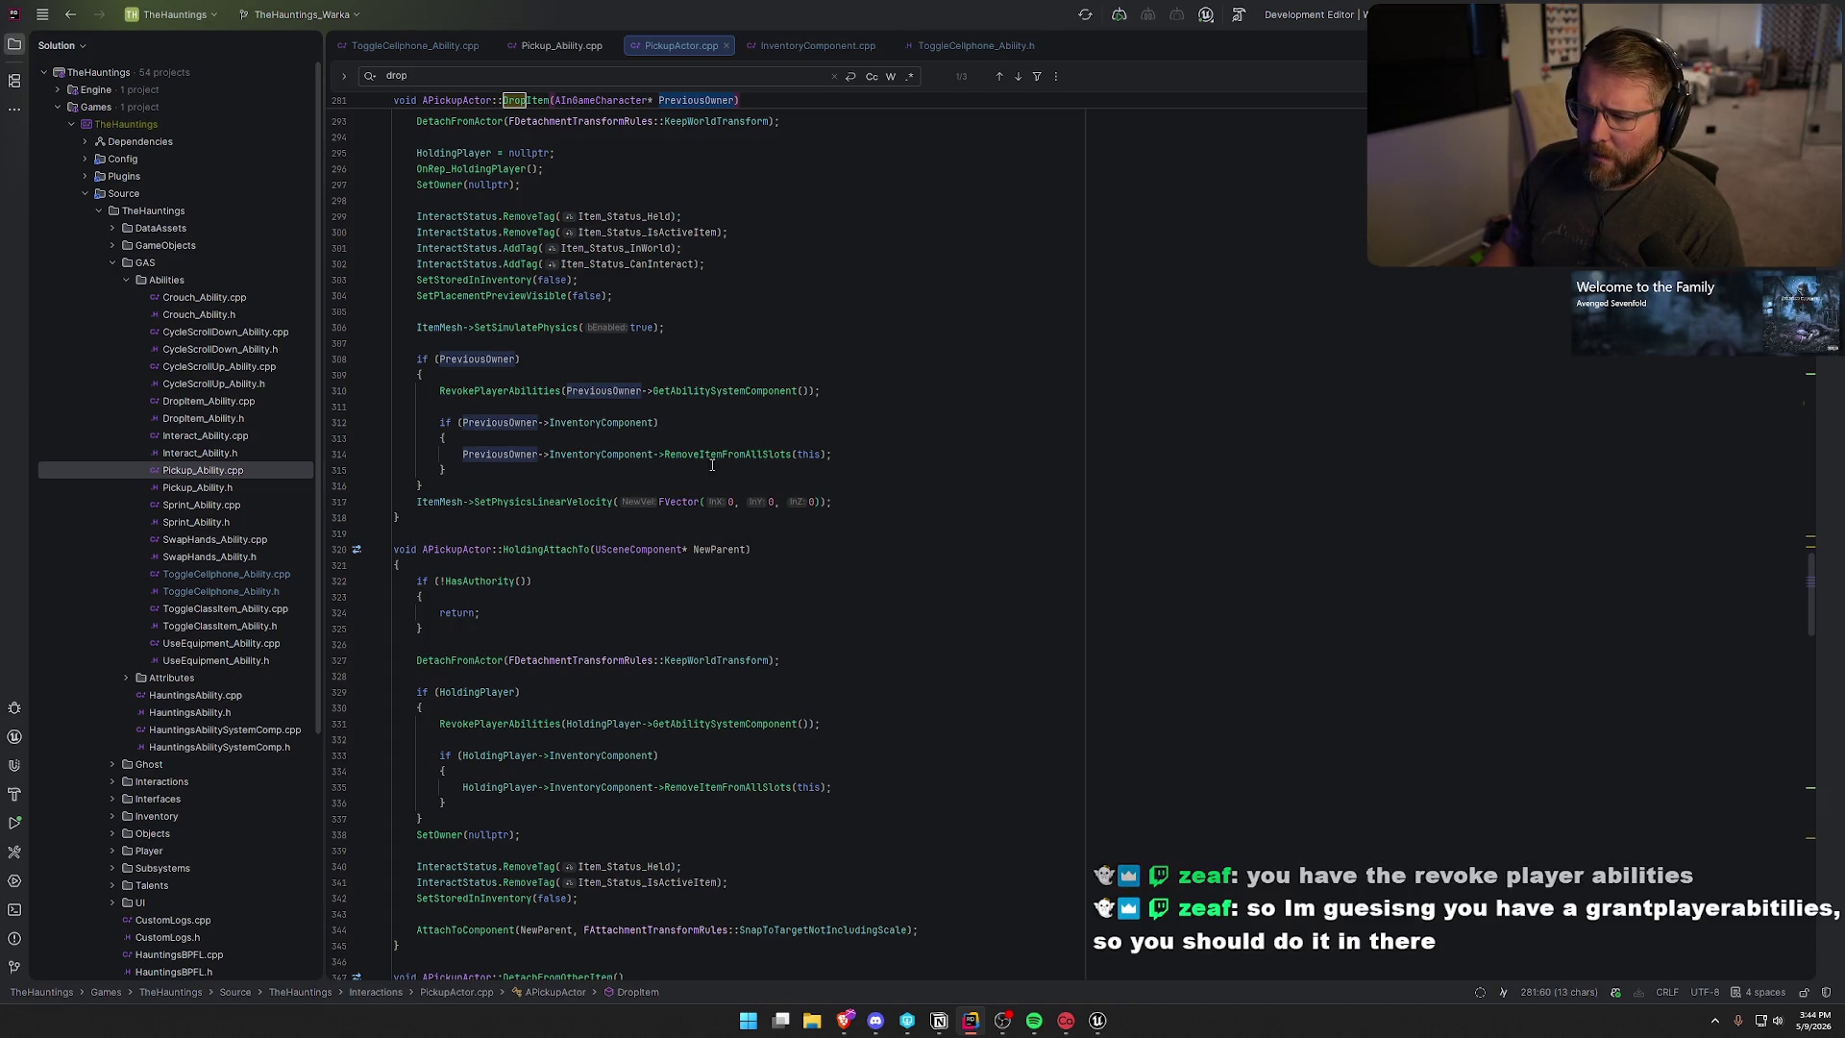
# - Below RevokePlayerAbilities in DropItem, start an if statement checking InteractStatus.HasTag
pyautogui.click(865, 396)
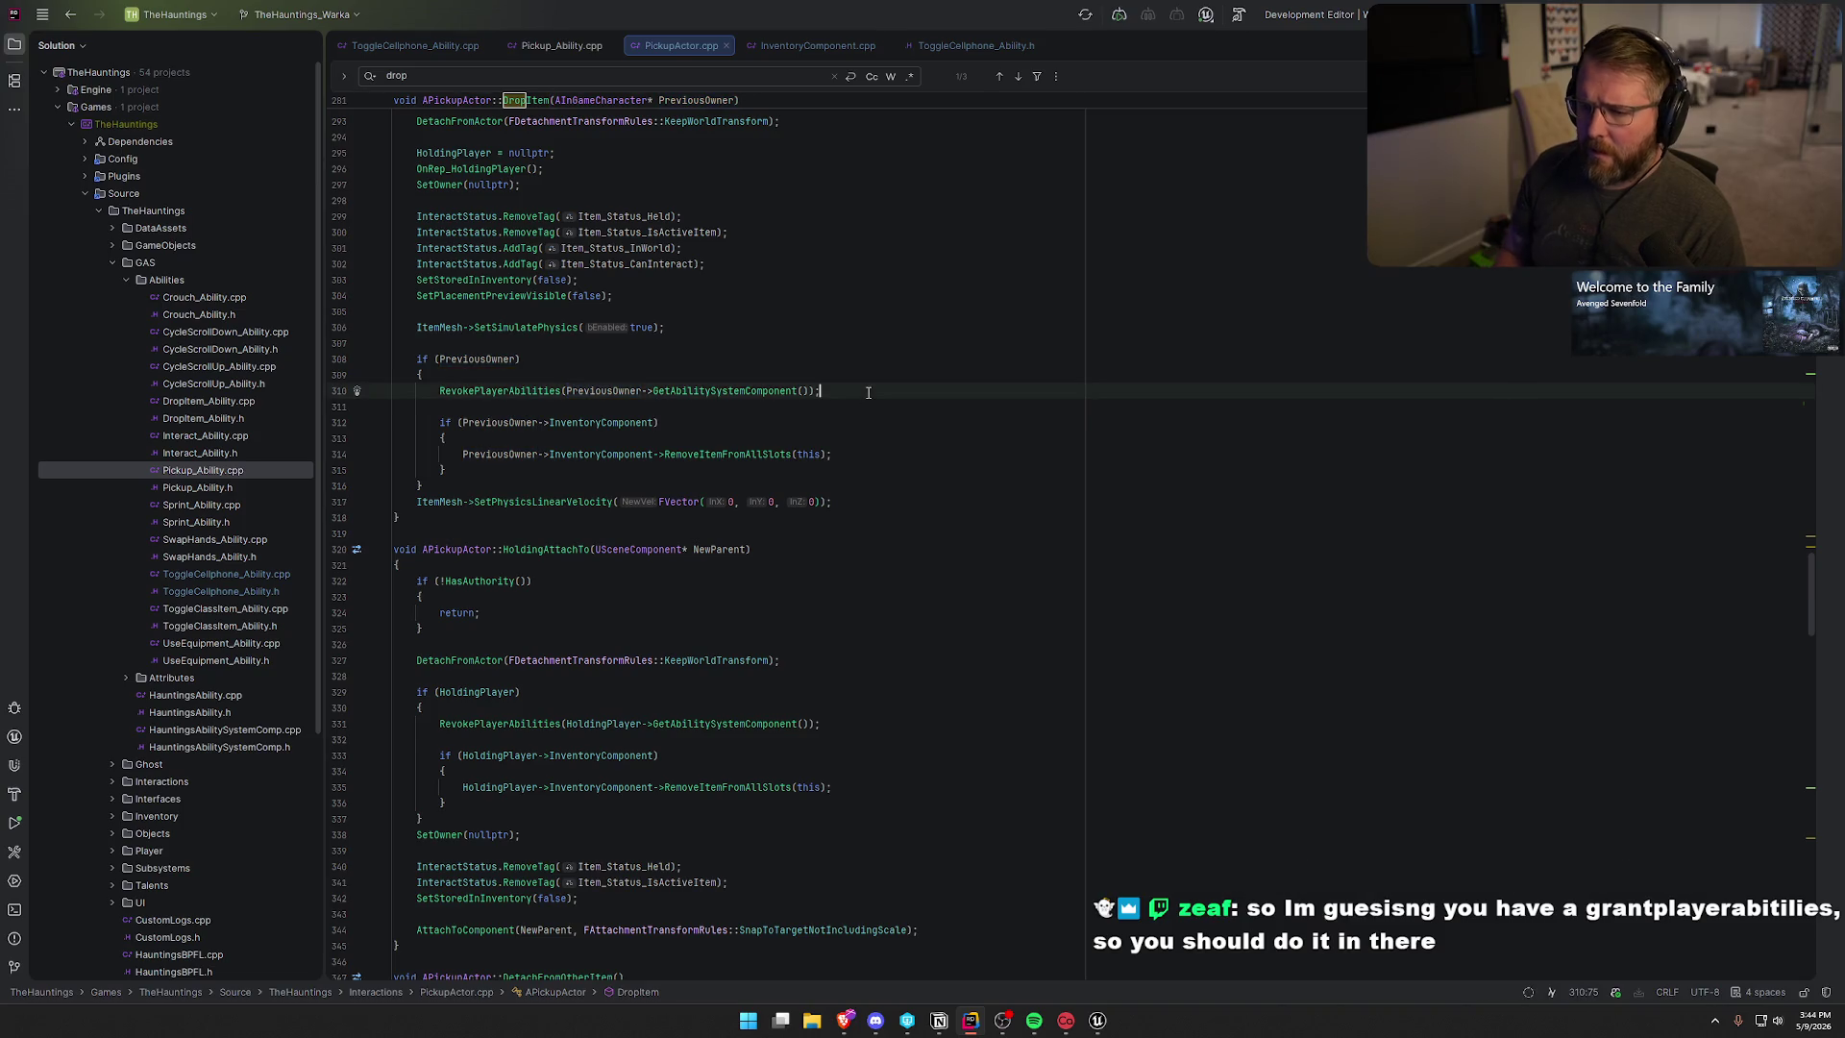
pyautogui.press('Return')
pyautogui.press('Return')
pyautogui.write('if (')
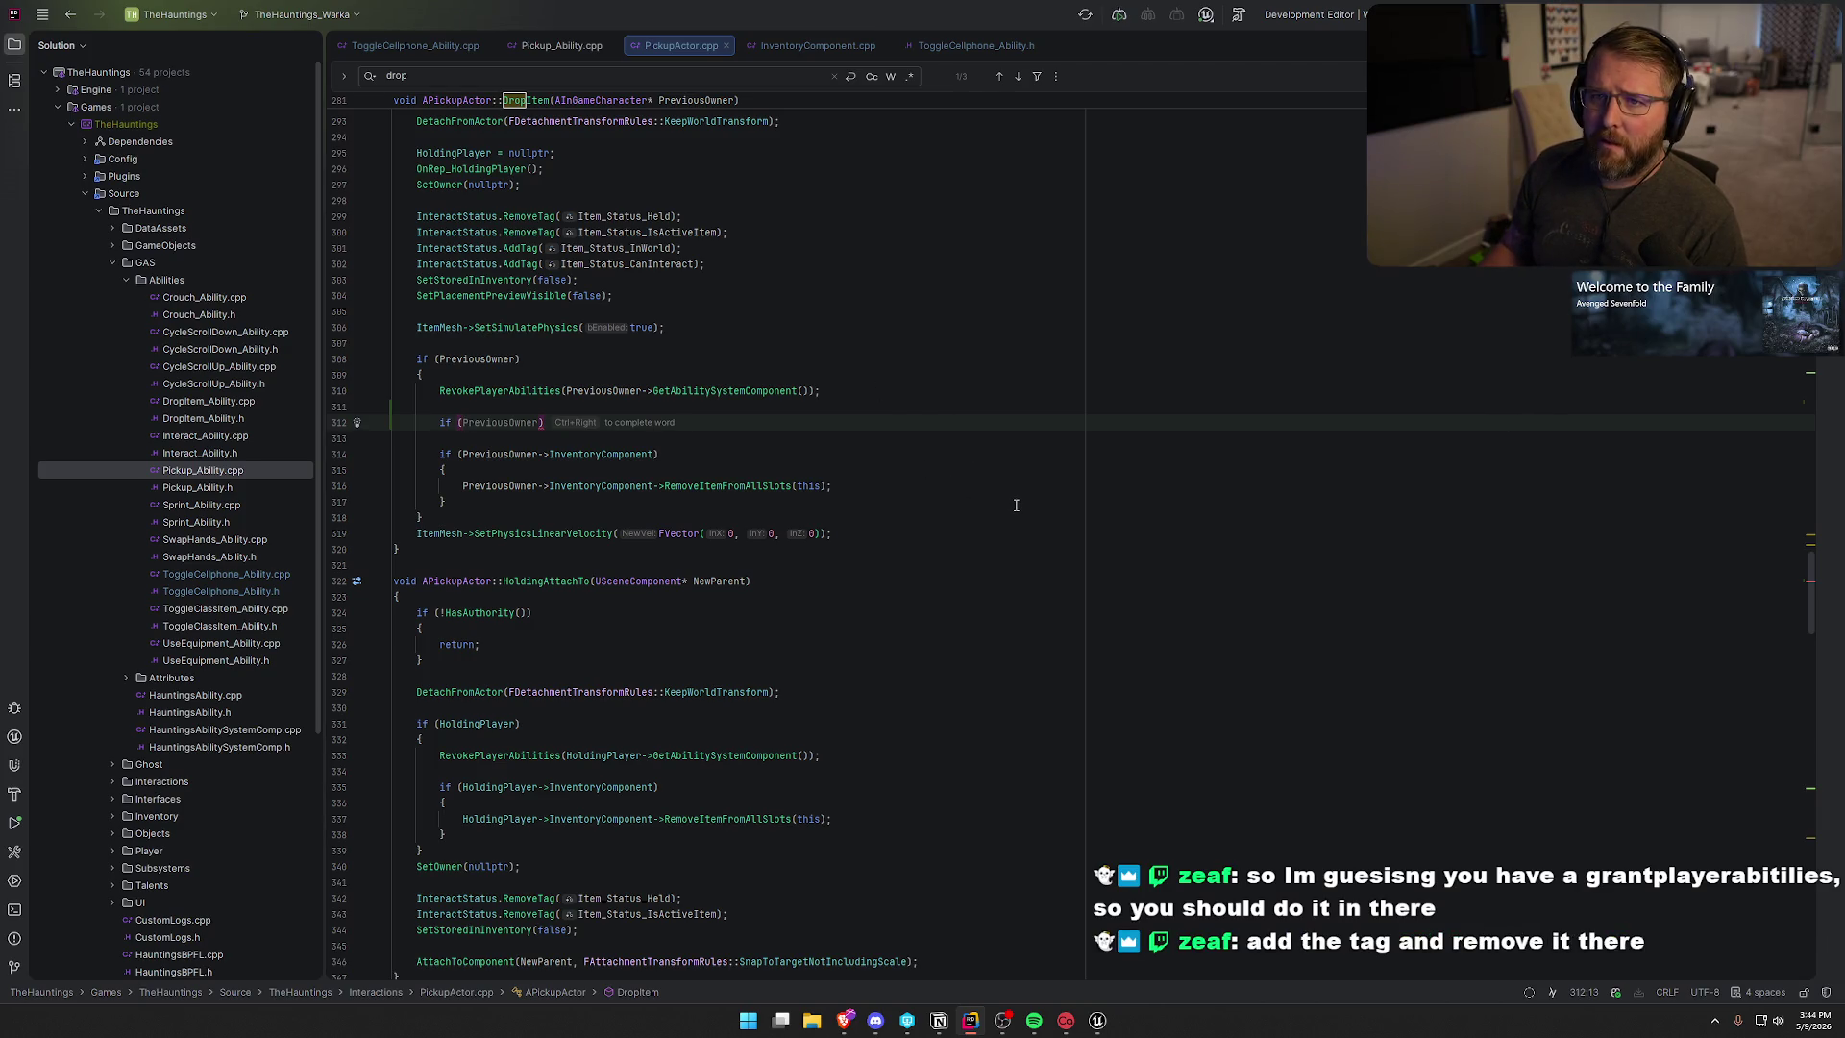
pyautogui.scroll(20, 1017, 513)
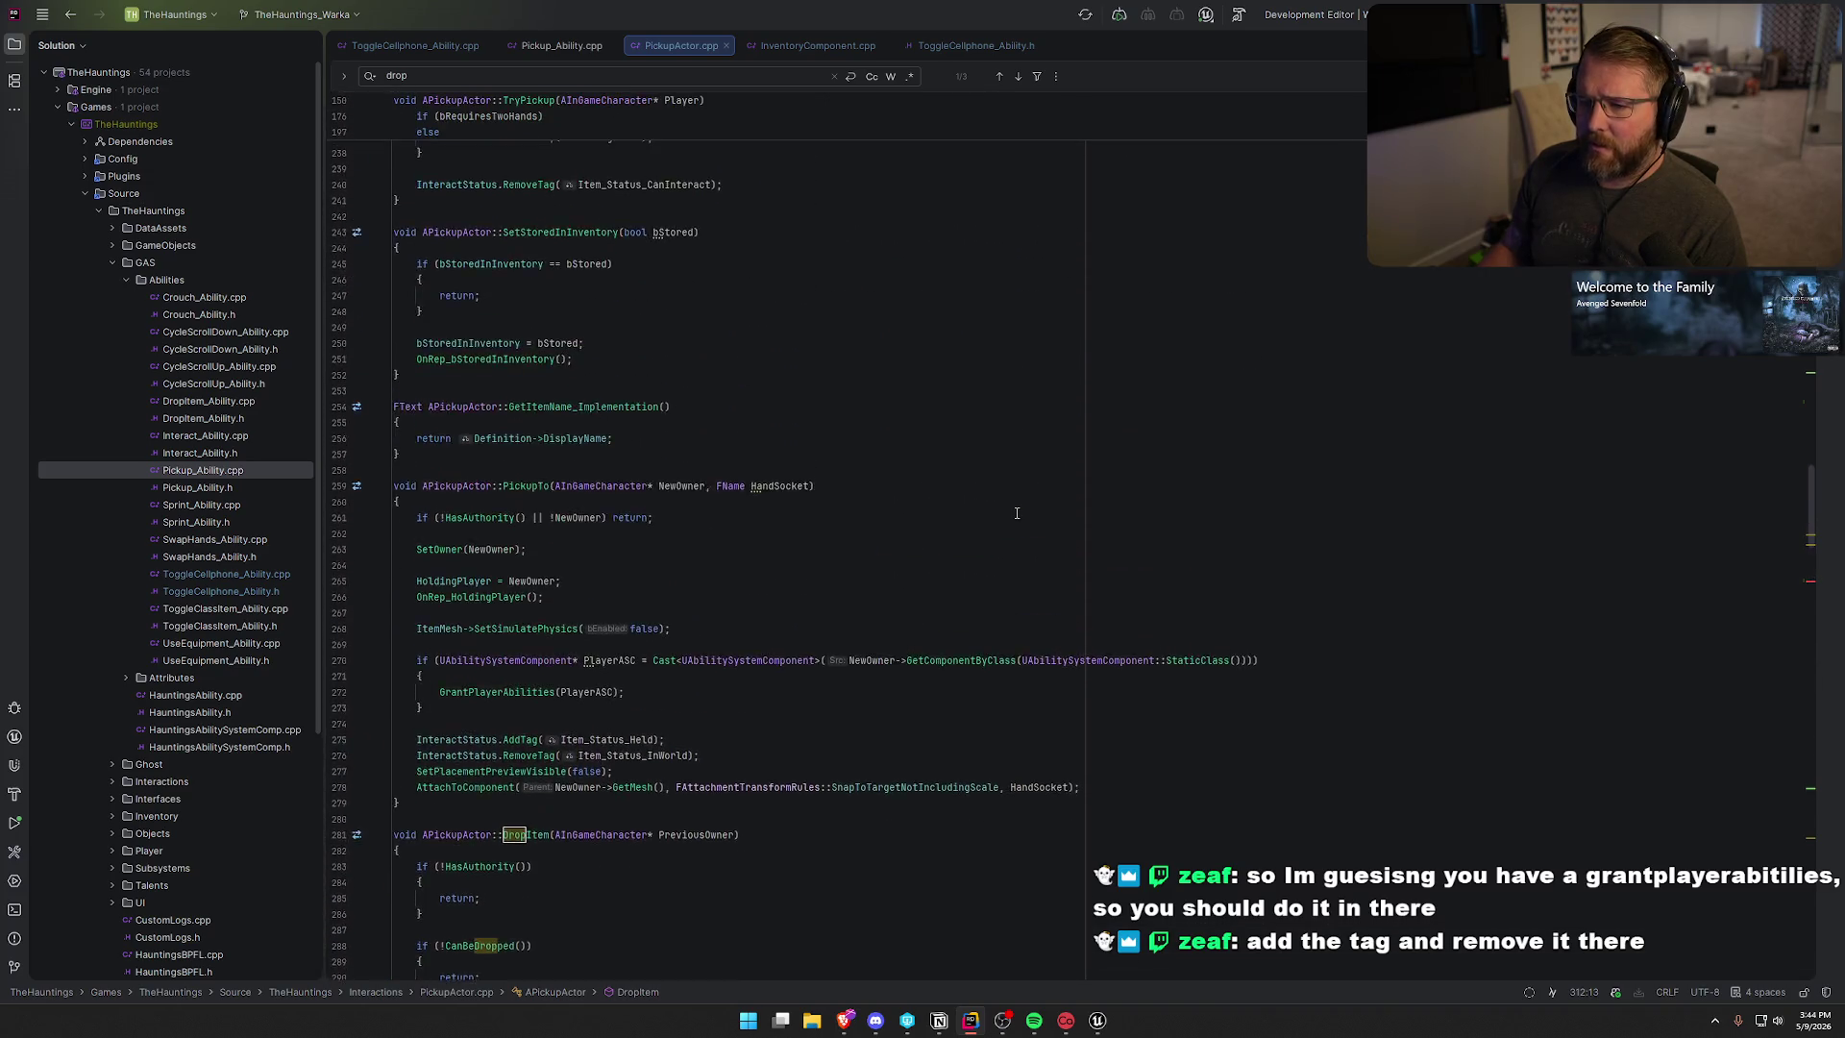
pyautogui.scroll(10, 1016, 510)
pyautogui.scroll(10, 1016, 509)
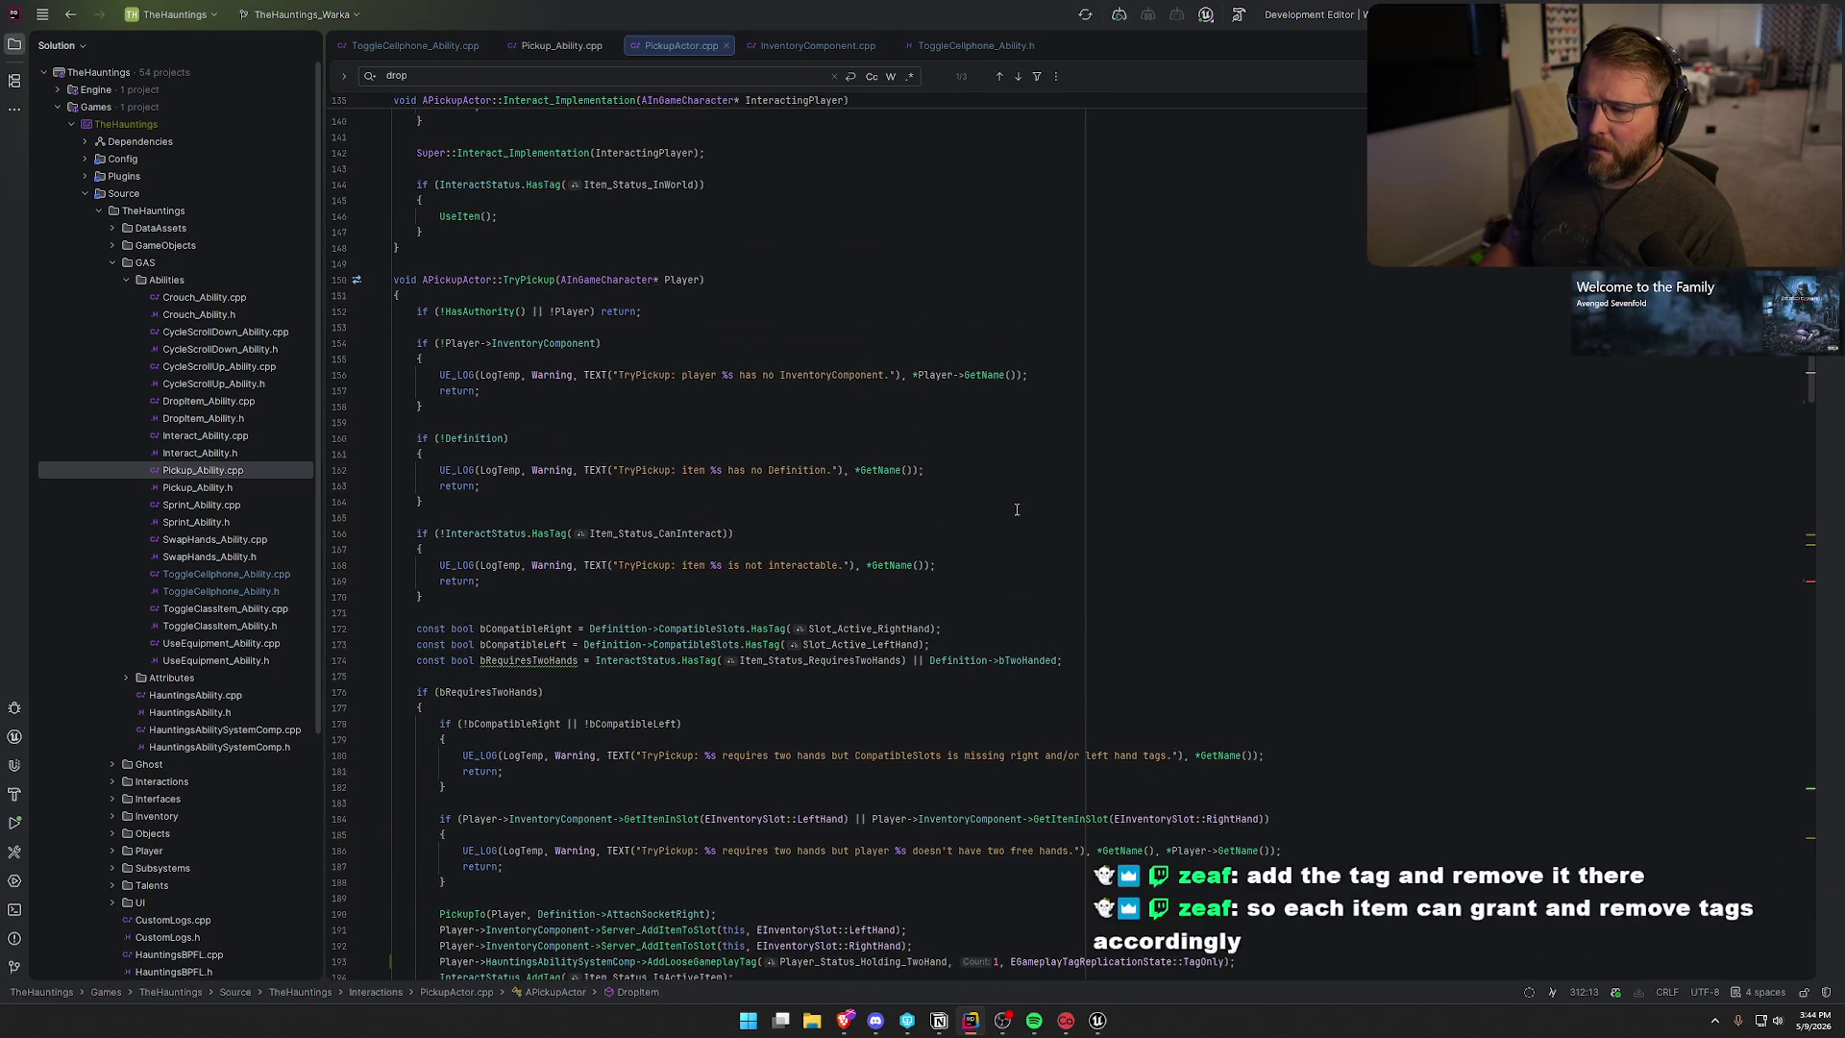
pyautogui.write('Inter')
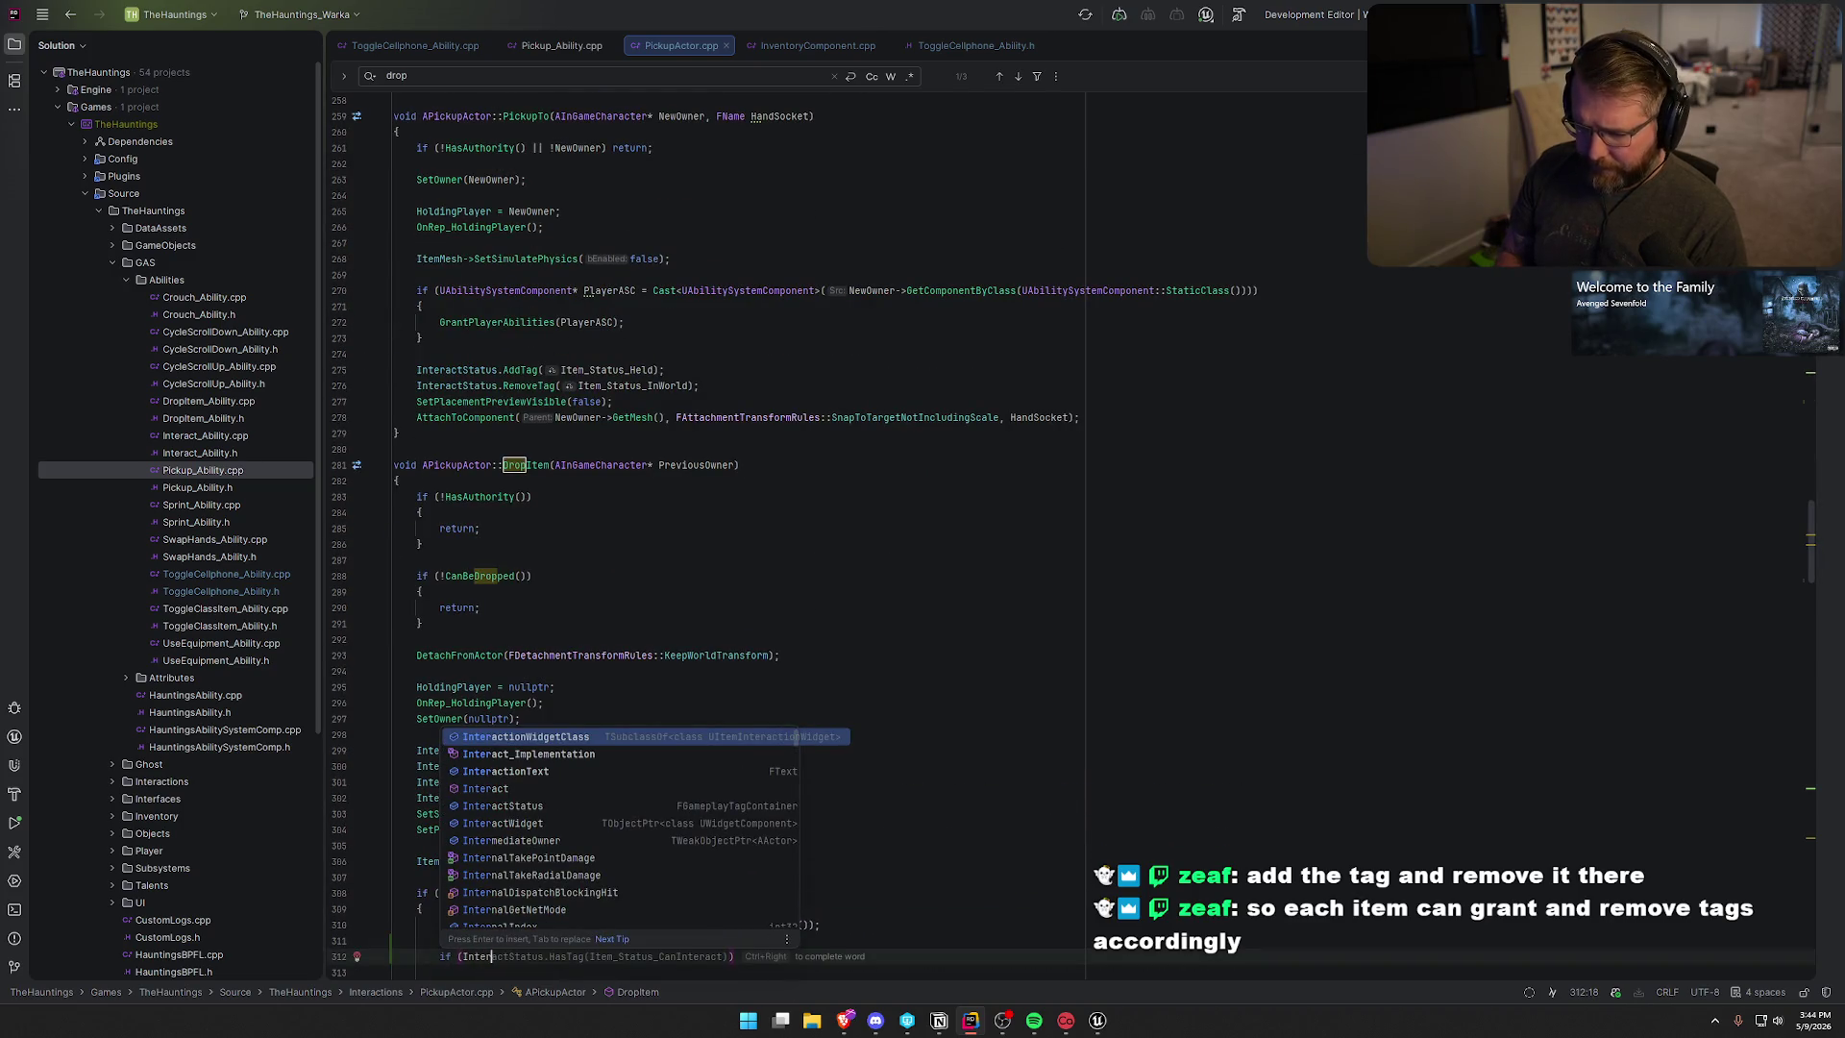
pyautogui.hotkey('ctrl', 'Right')
pyautogui.write('.Has')
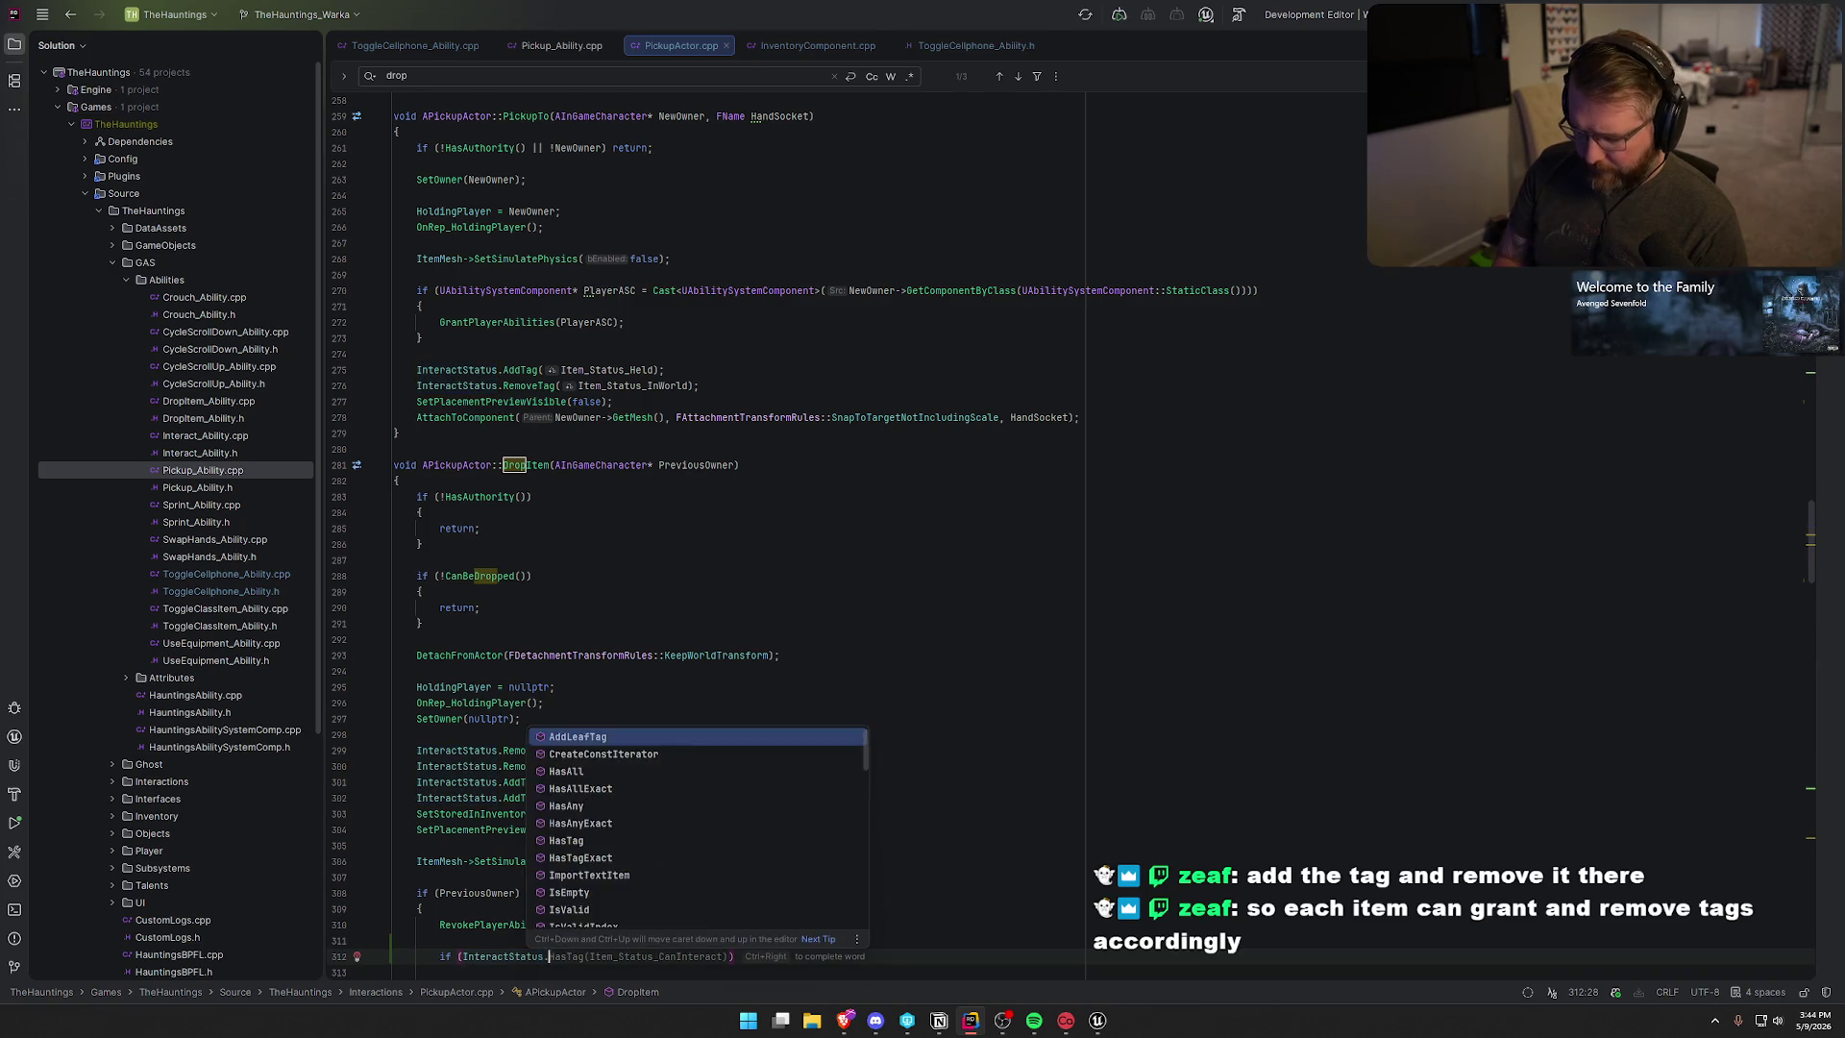
pyautogui.press('Return')
# - Complete the Item_Status_RequiresTwoHands condition and remove Player_Status_Holding_TwoHand from PreviousOwner in its body
pyautogui.scroll(-1, 1072, 490)
pyautogui.press('Tab')
pyautogui.press('Return')
pyautogui.press('Tab')
pyautogui.scroll(-7, 1072, 490)
pyautogui.scroll(-3, 1082, 565)
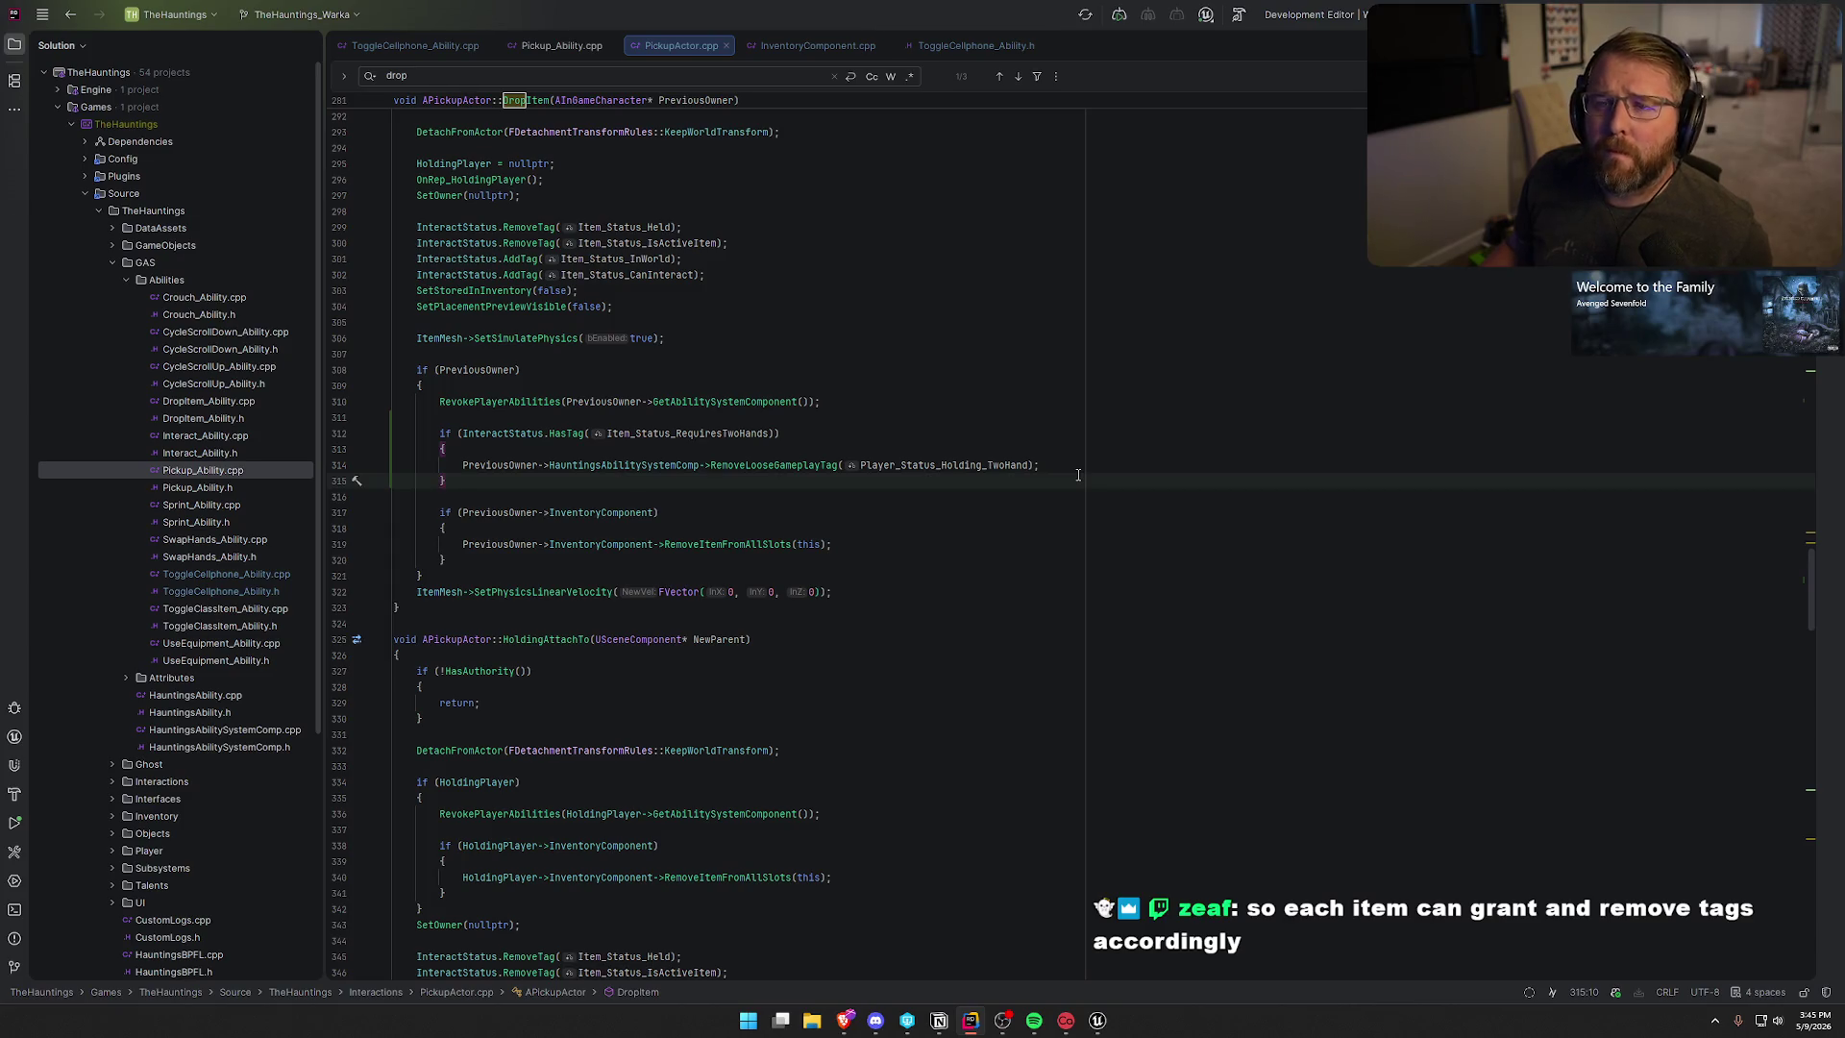
pyautogui.scroll(3, 1078, 475)
# - Review the new two-hand tag removal block and TryPickup's AddLooseGameplayTag line
pyautogui.click(497, 544)
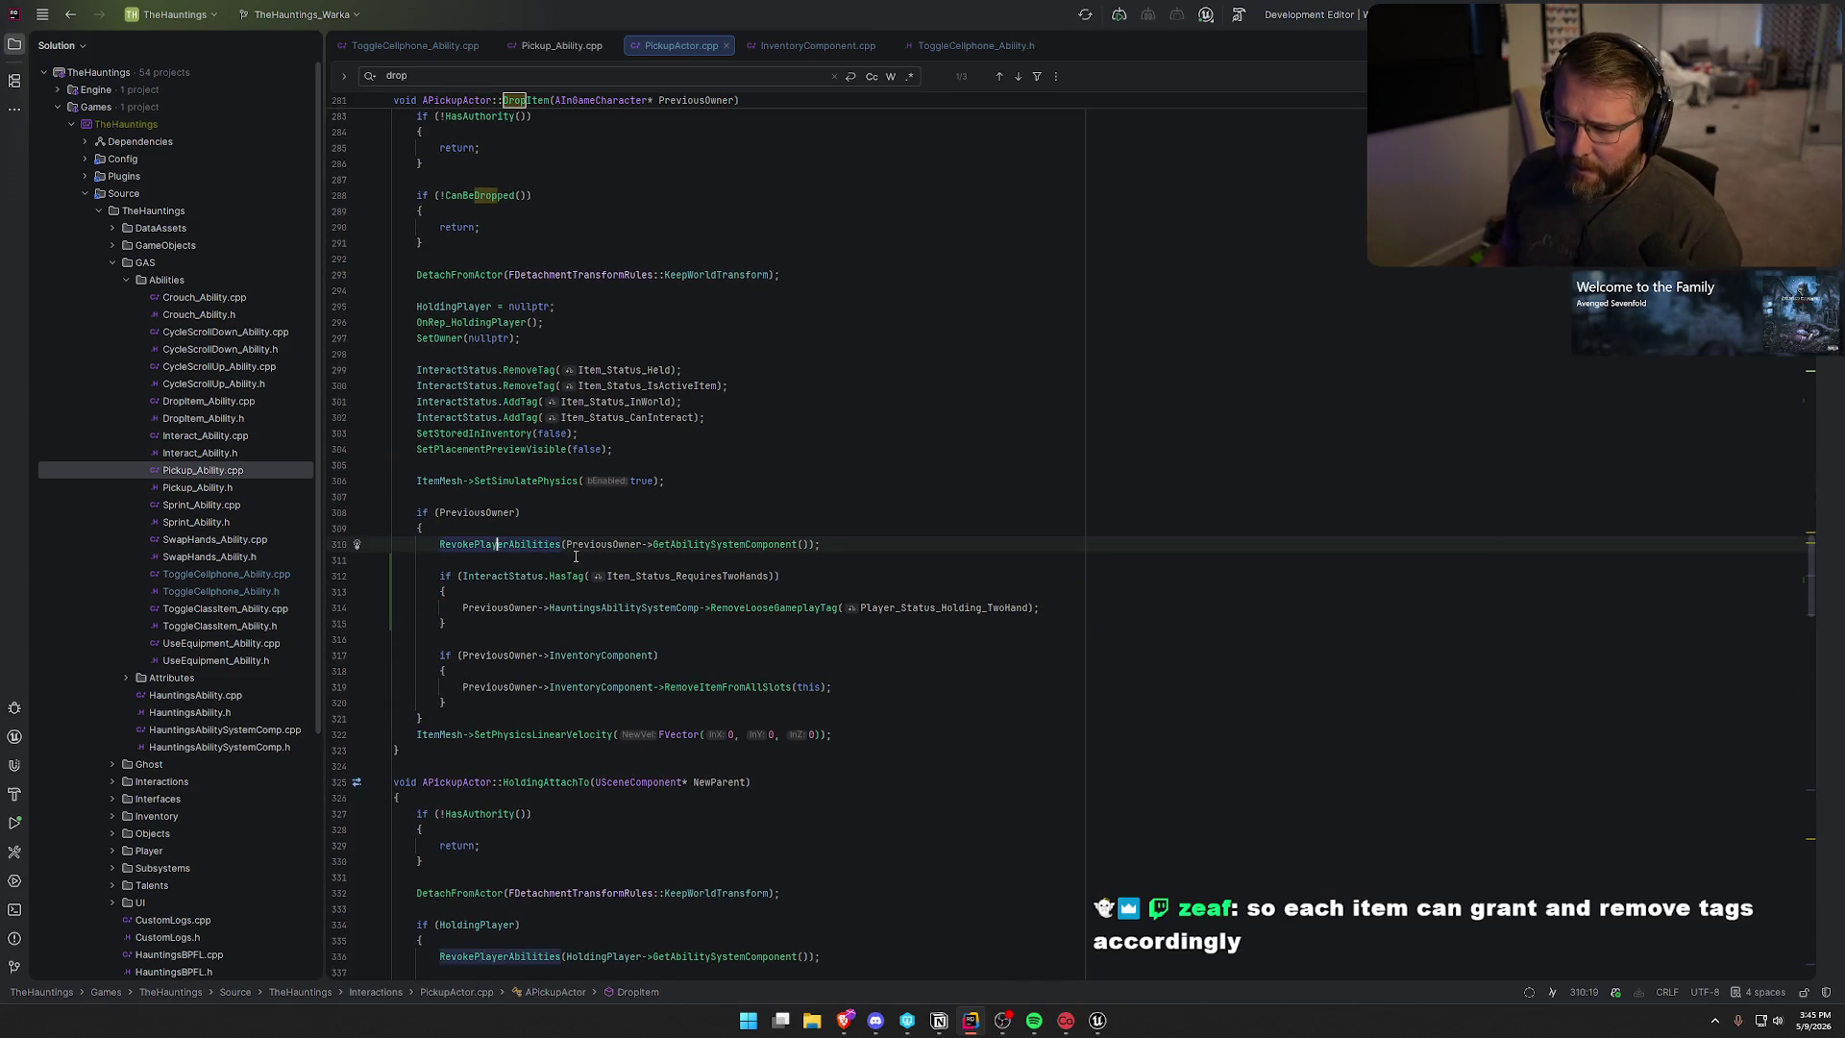
pyautogui.moveTo(440, 575); pyautogui.dragTo(672, 618)
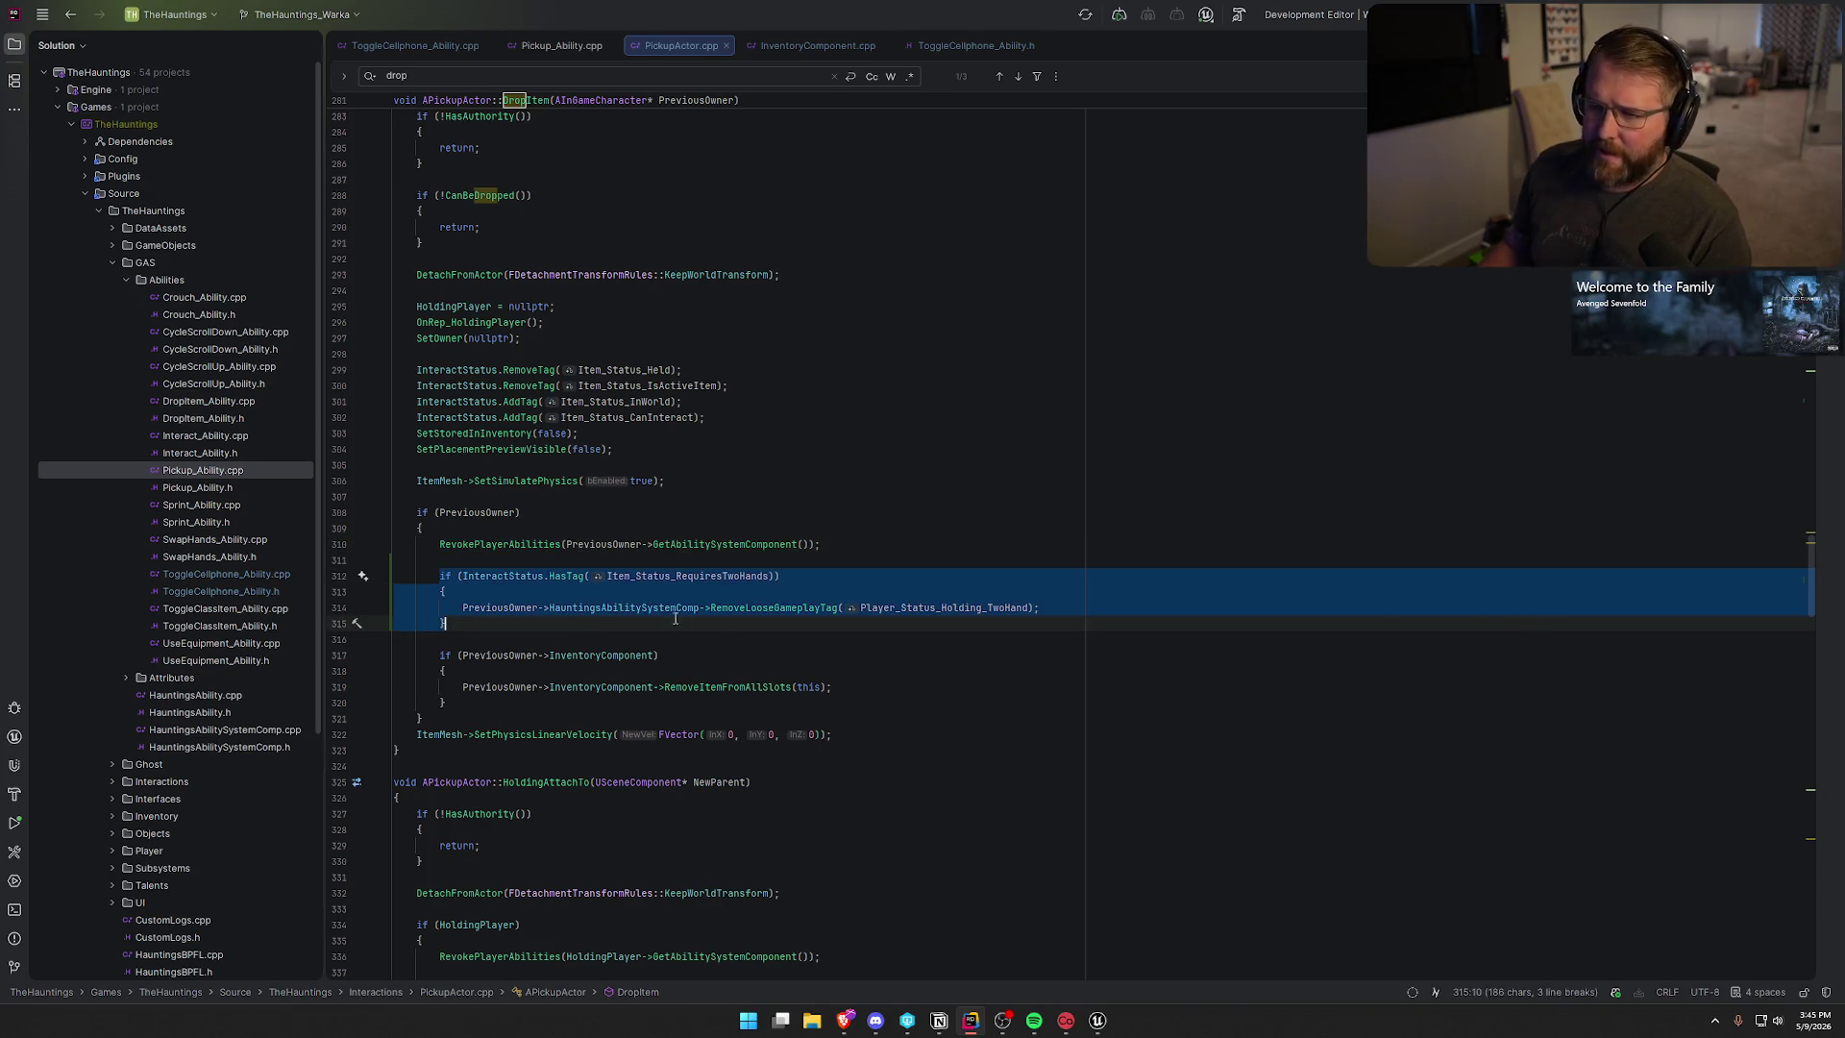
pyautogui.scroll(20, 888, 709)
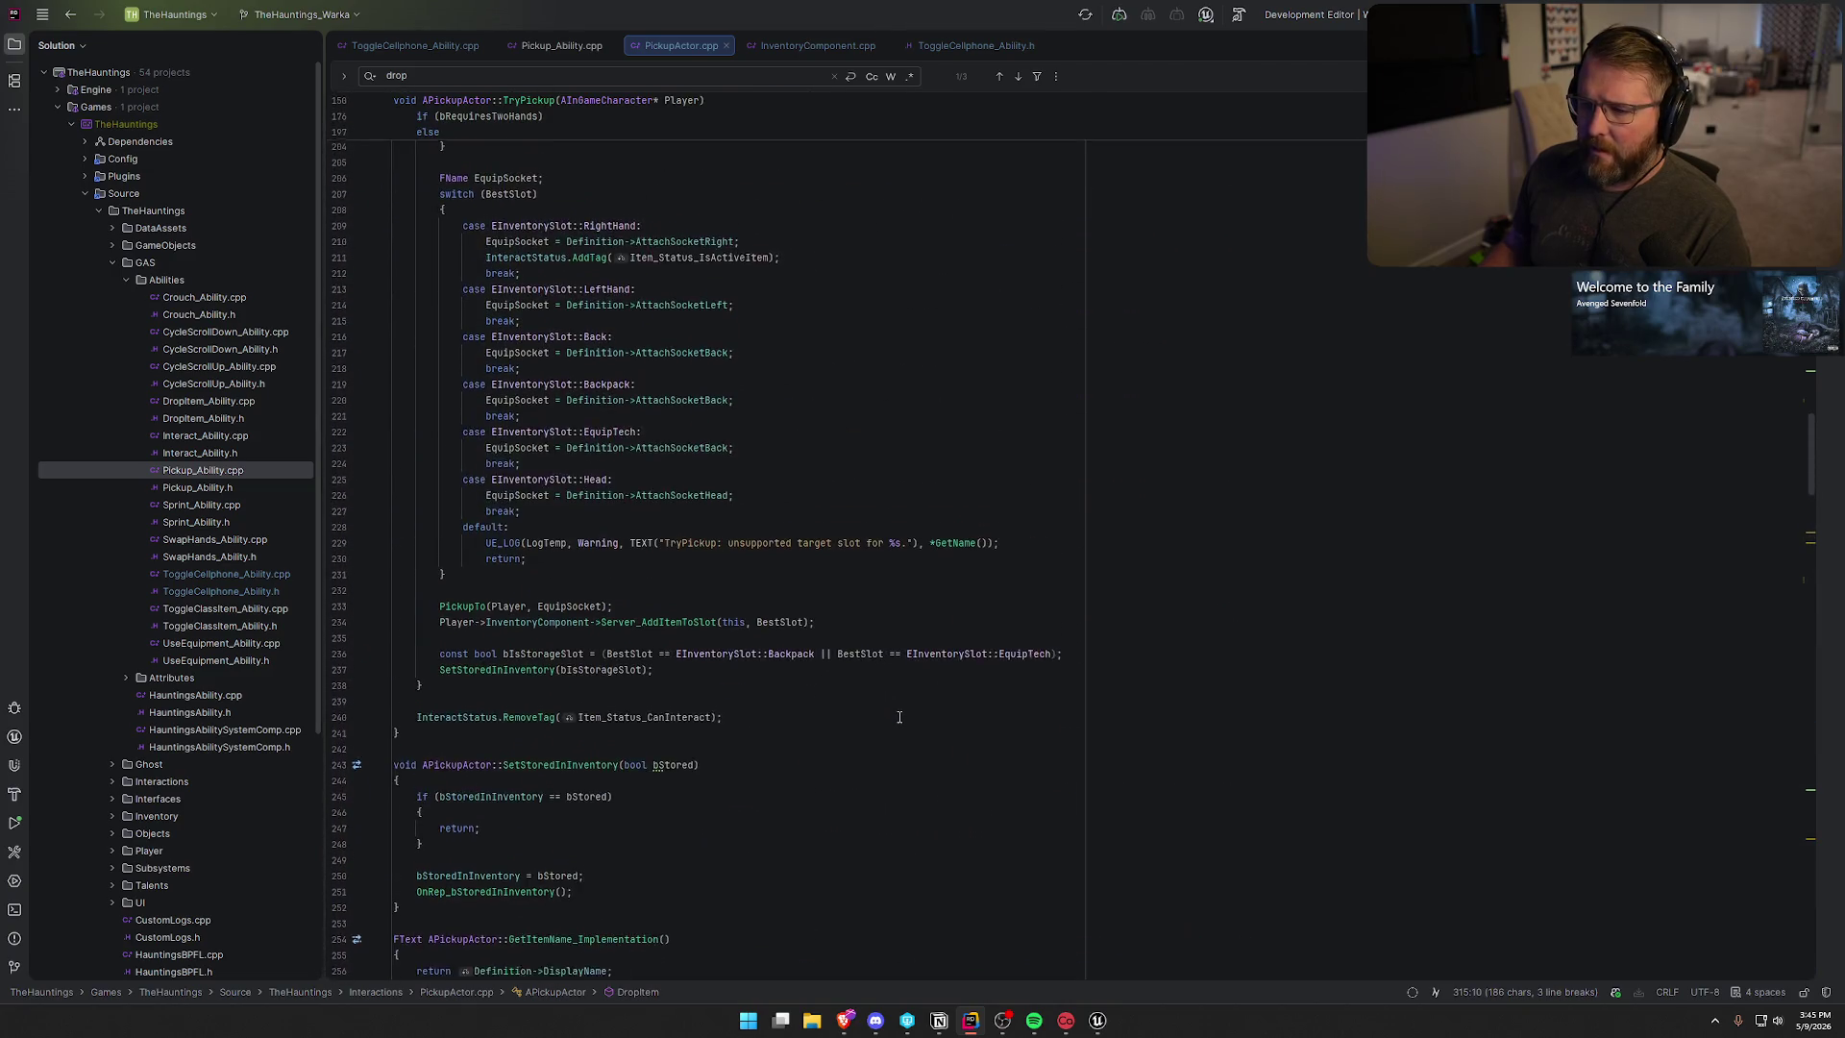
pyautogui.scroll(18, 899, 717)
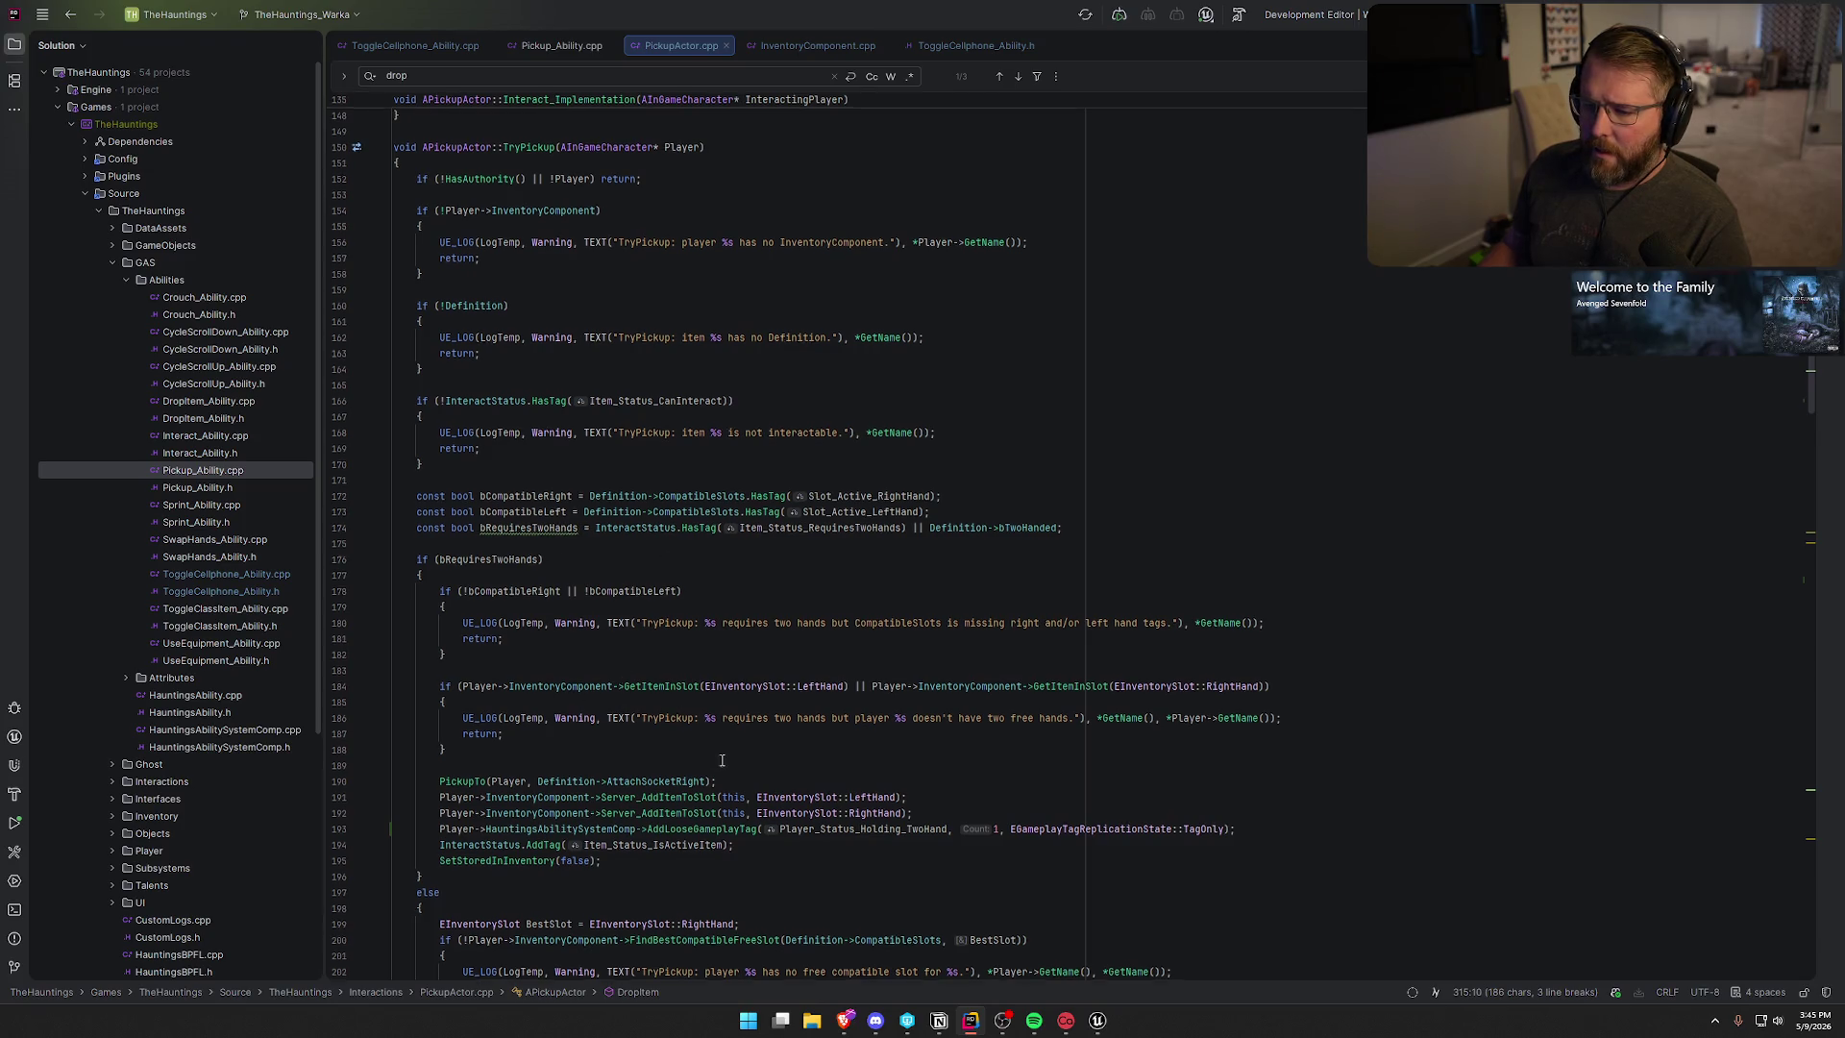
pyautogui.scroll(-5, 731, 730)
pyautogui.click(1240, 591)
pyautogui.scroll(-4, 1169, 730)
pyautogui.scroll(-9, 1157, 705)
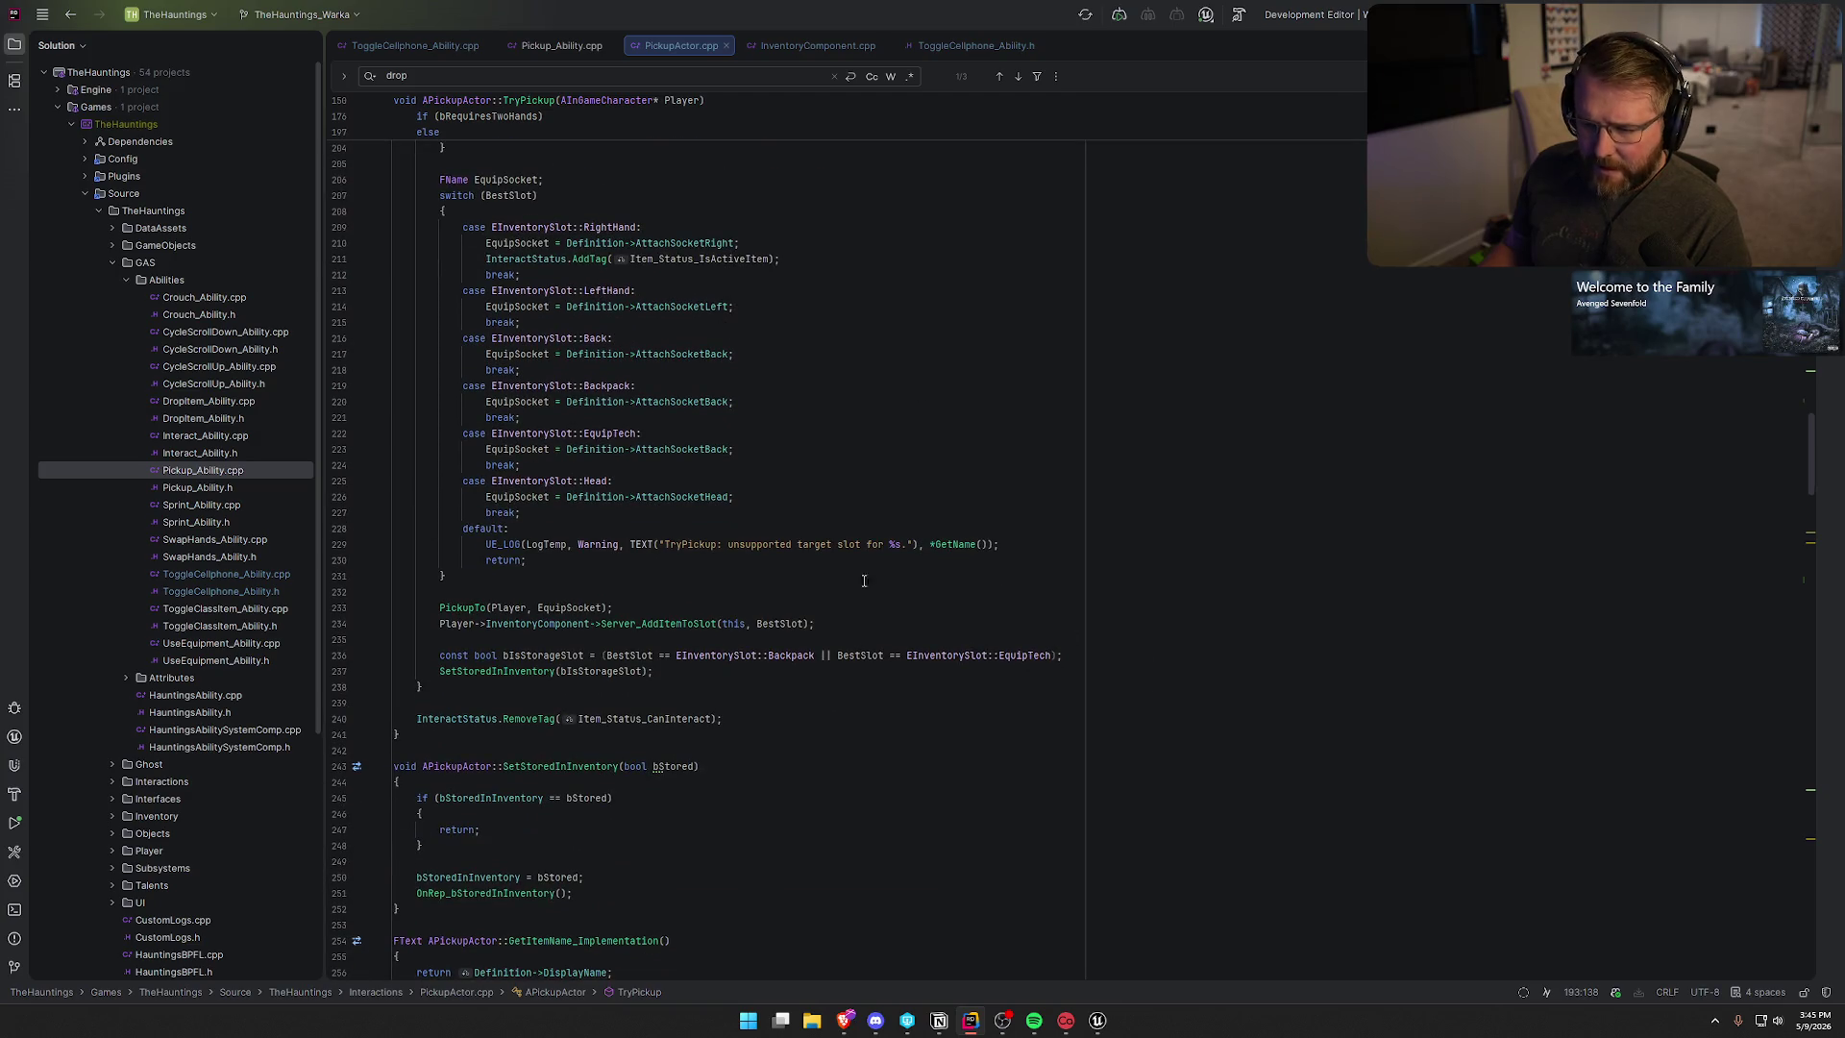
# - Check PickupTo's GrantPlayerAbilities call and bRequiresTwoHands uses in TryPickup, then return to Unreal Editor
pyautogui.keyDown('ctrl'); pyautogui.click(465, 607); pyautogui.keyUp('ctrl')
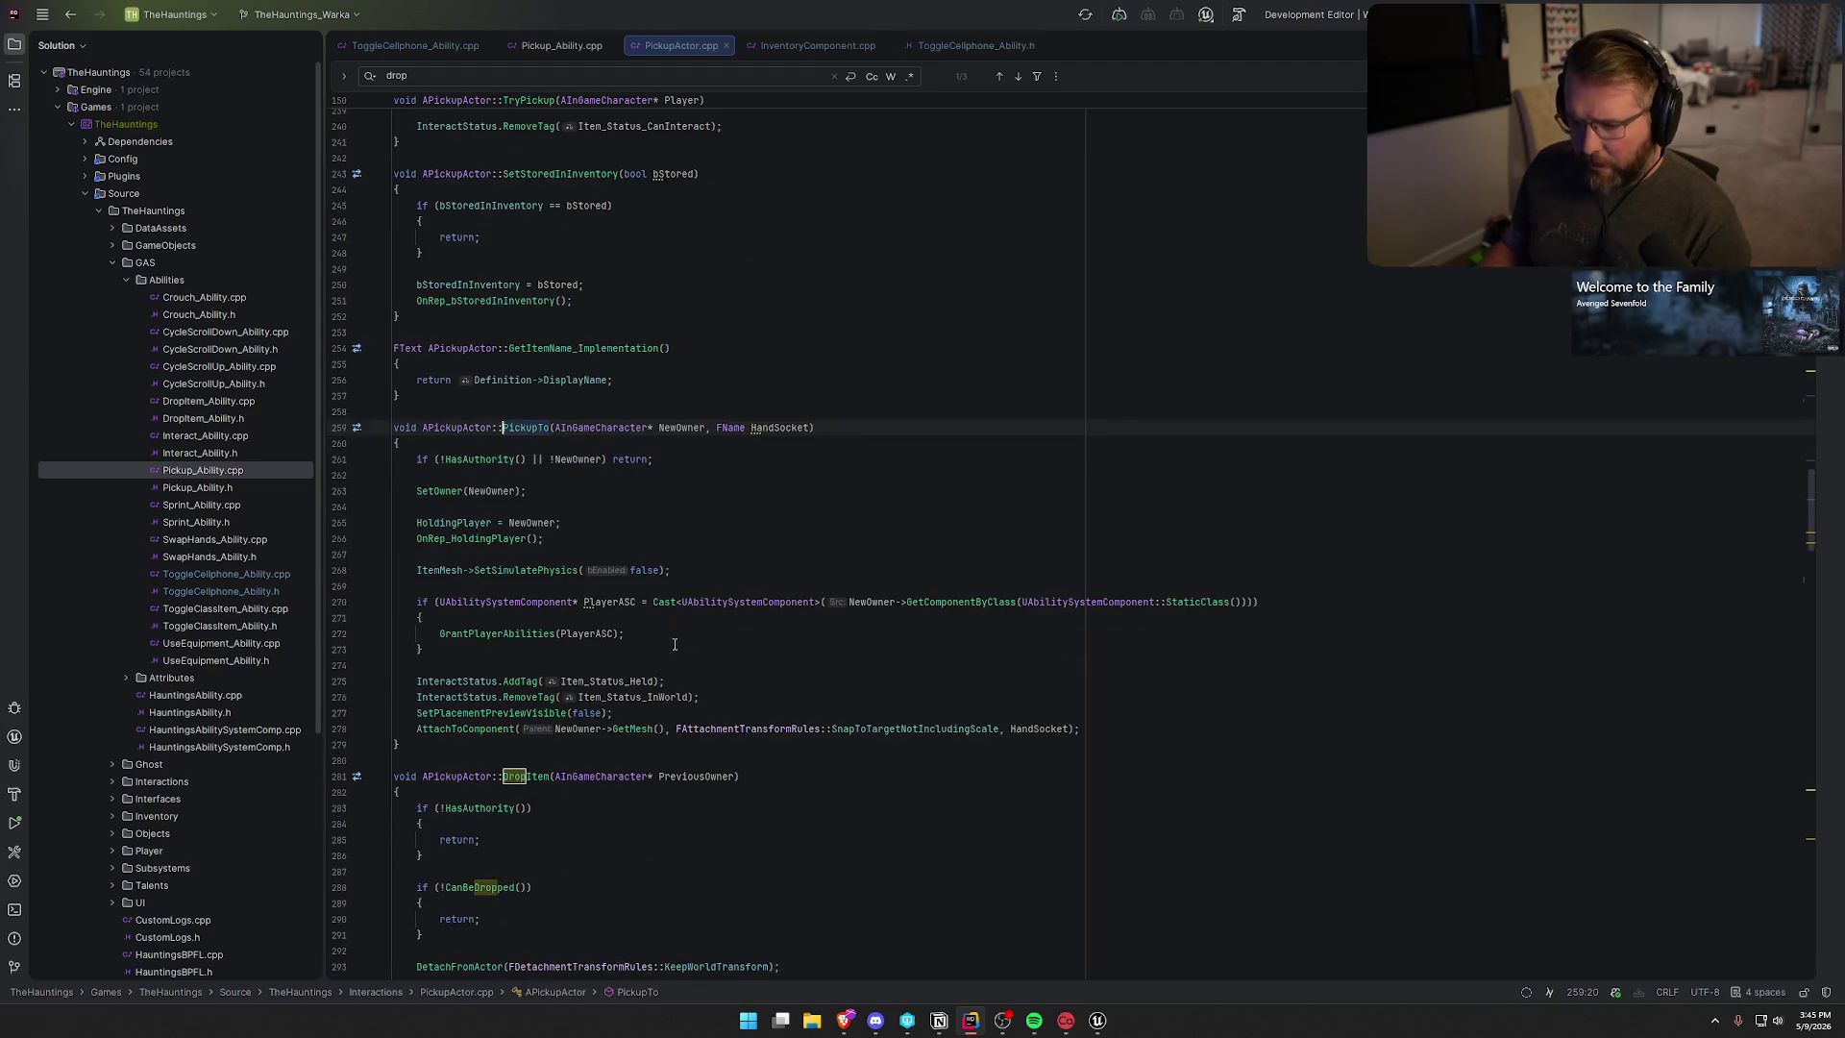
pyautogui.scroll(-2, 706, 601)
pyautogui.click(465, 538)
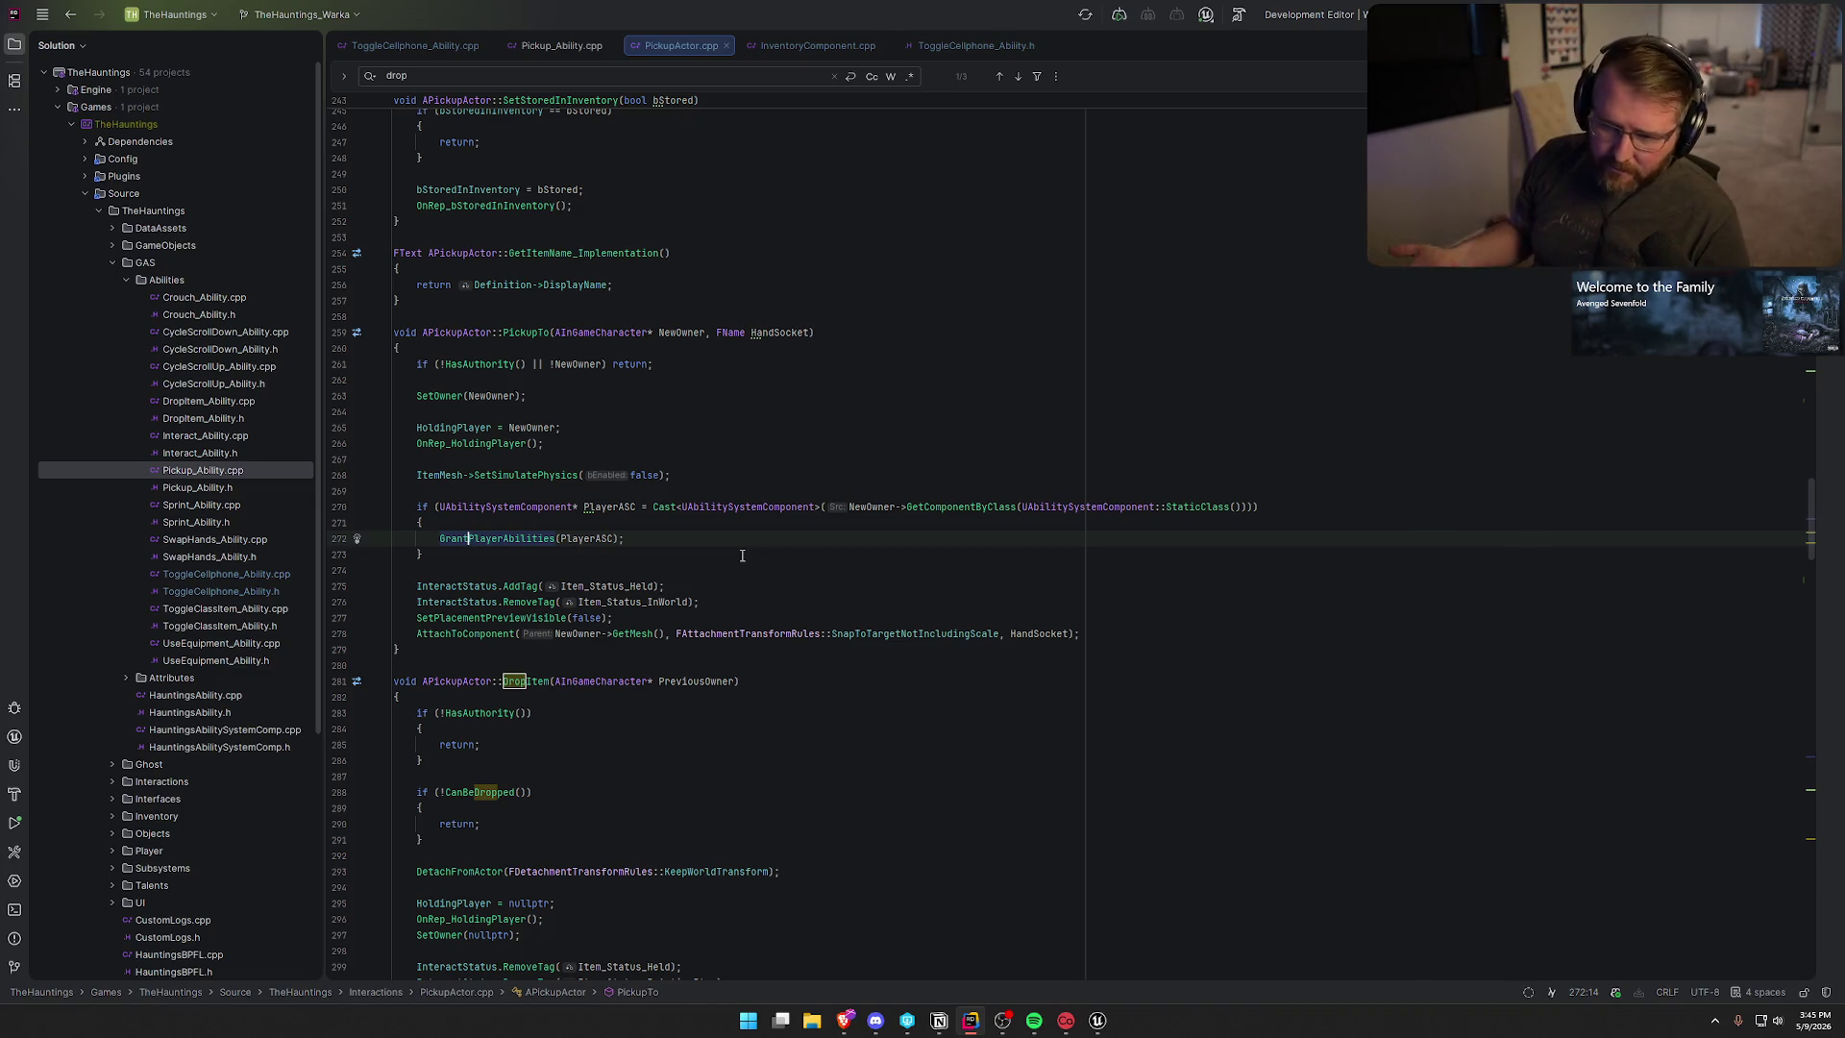
pyautogui.scroll(10, 742, 555)
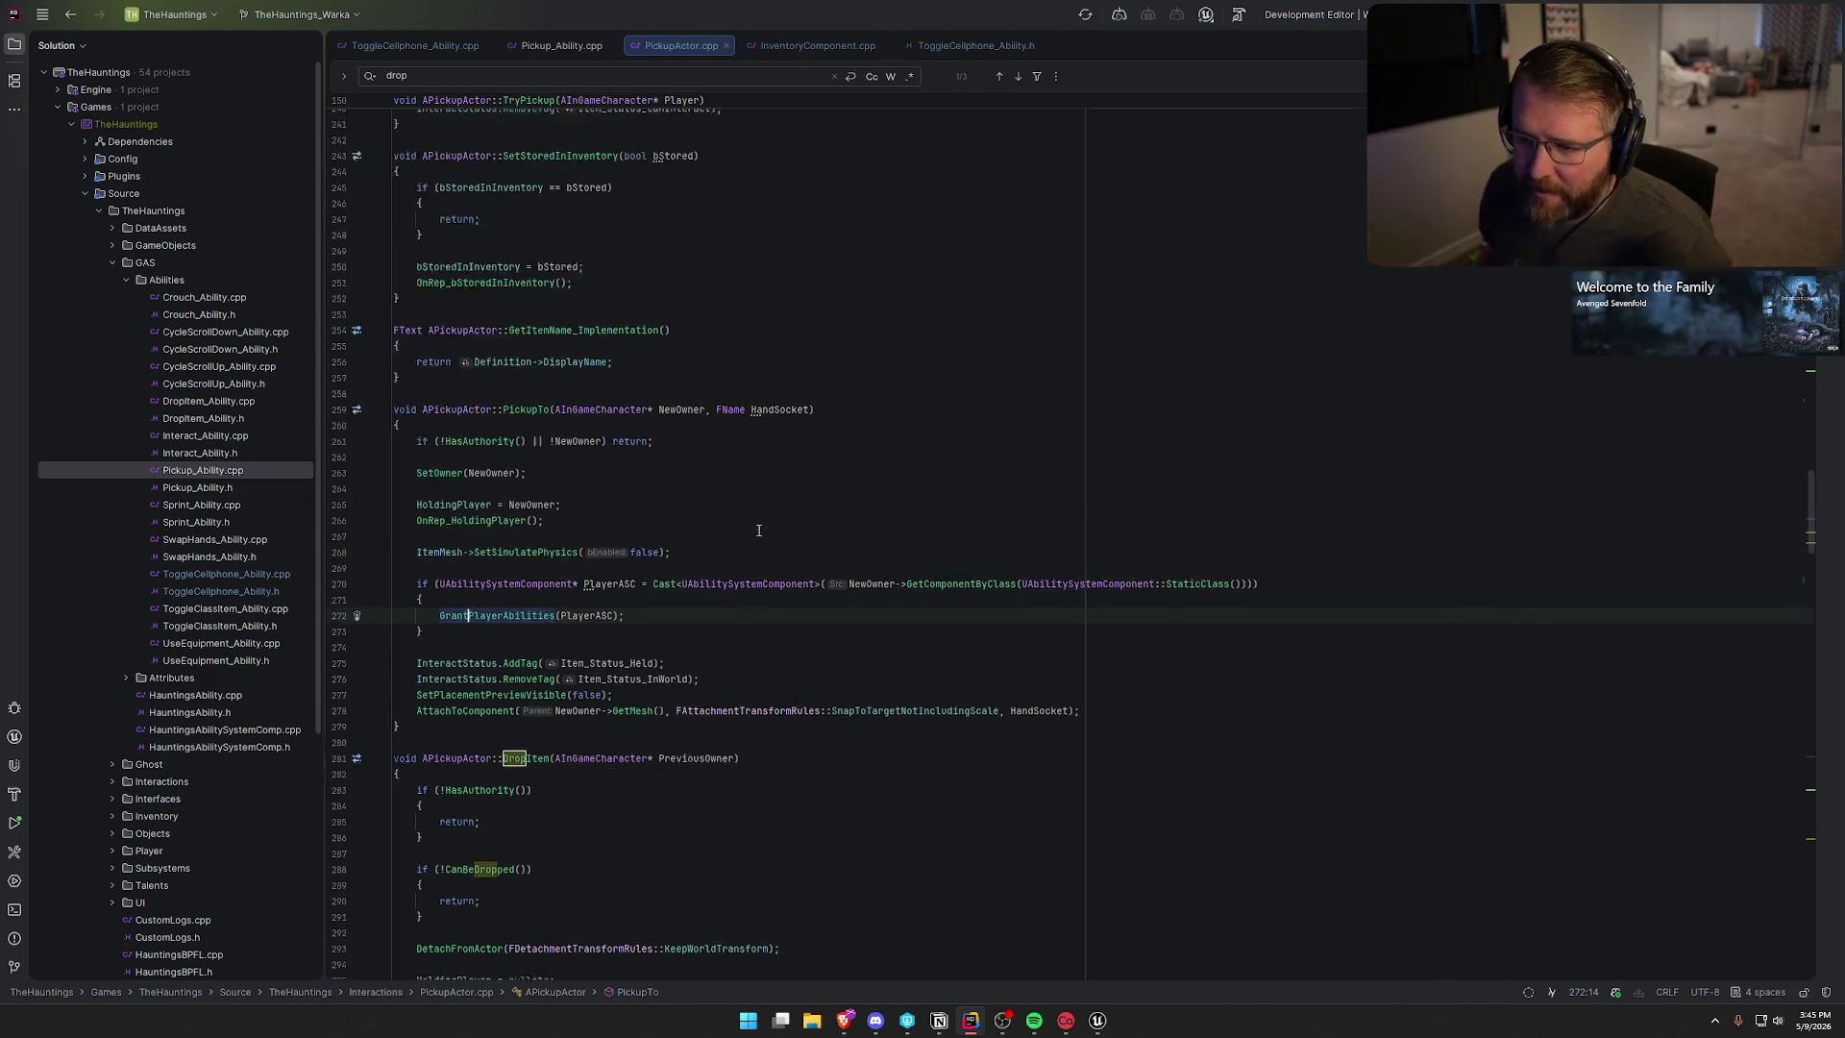
pyautogui.scroll(4, 765, 527)
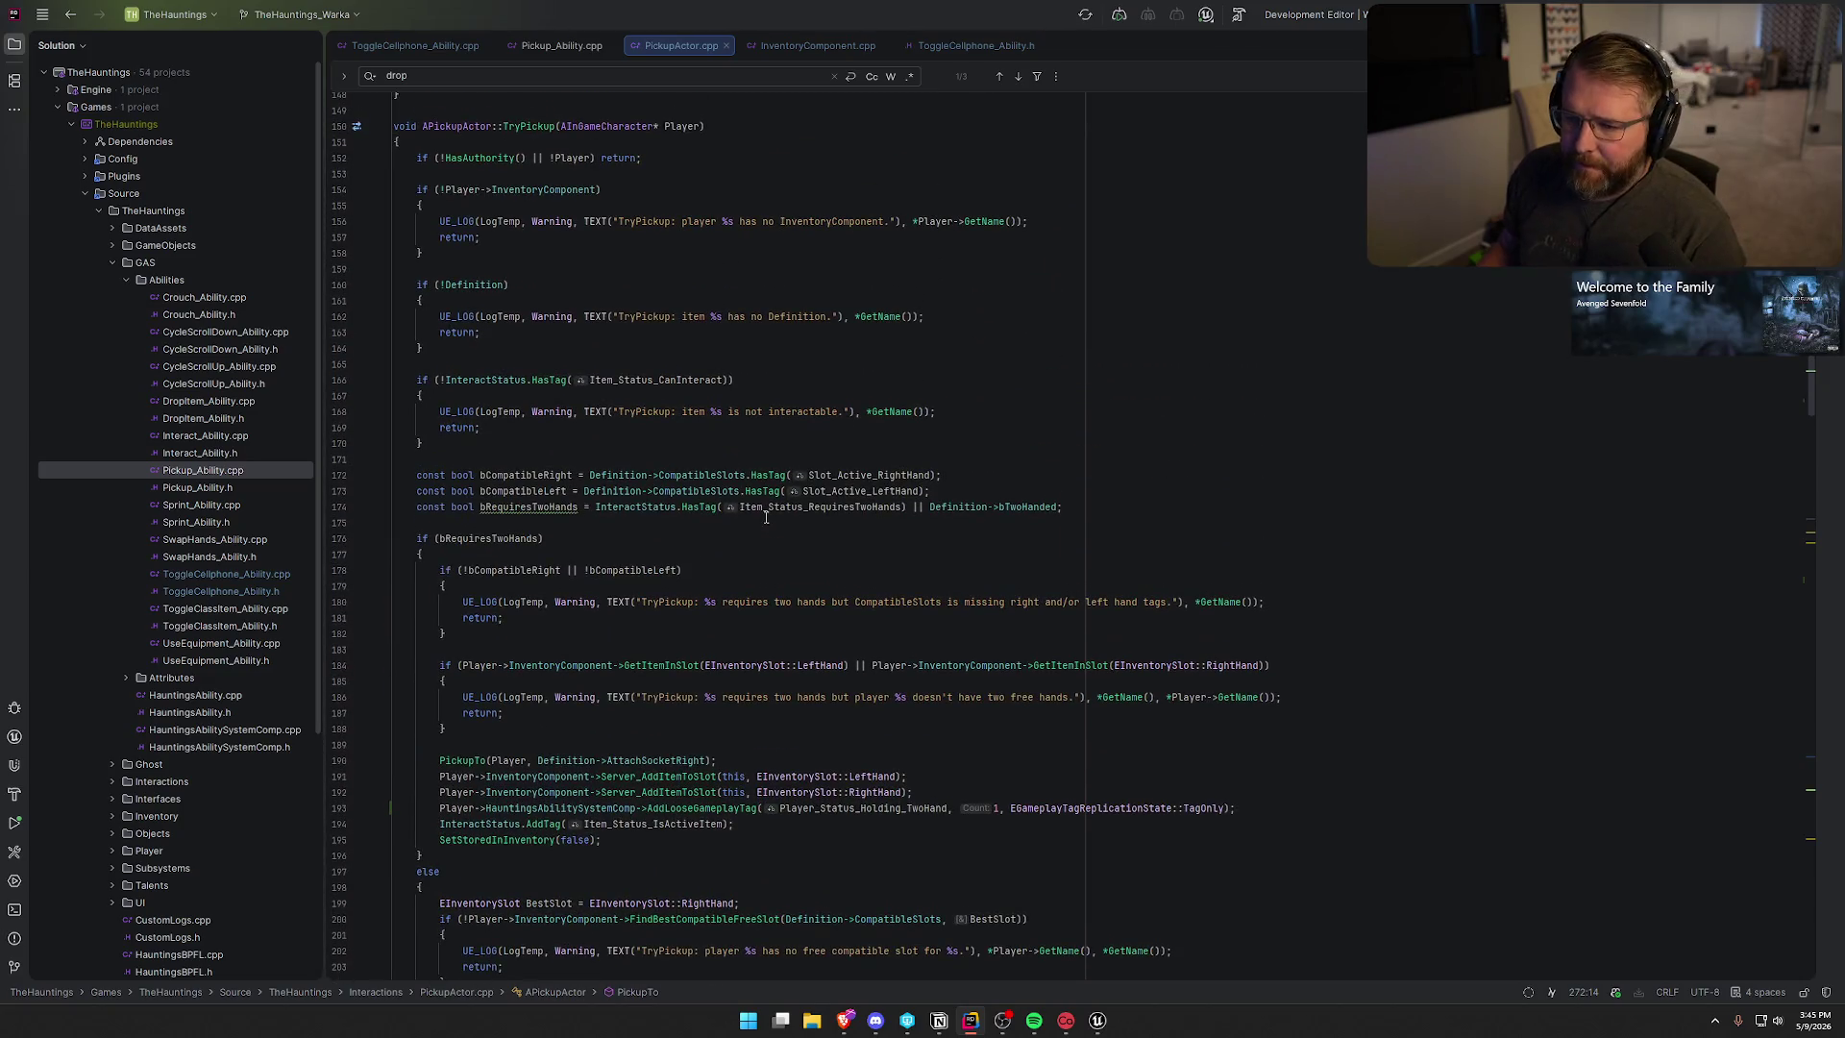
pyautogui.click(446, 543)
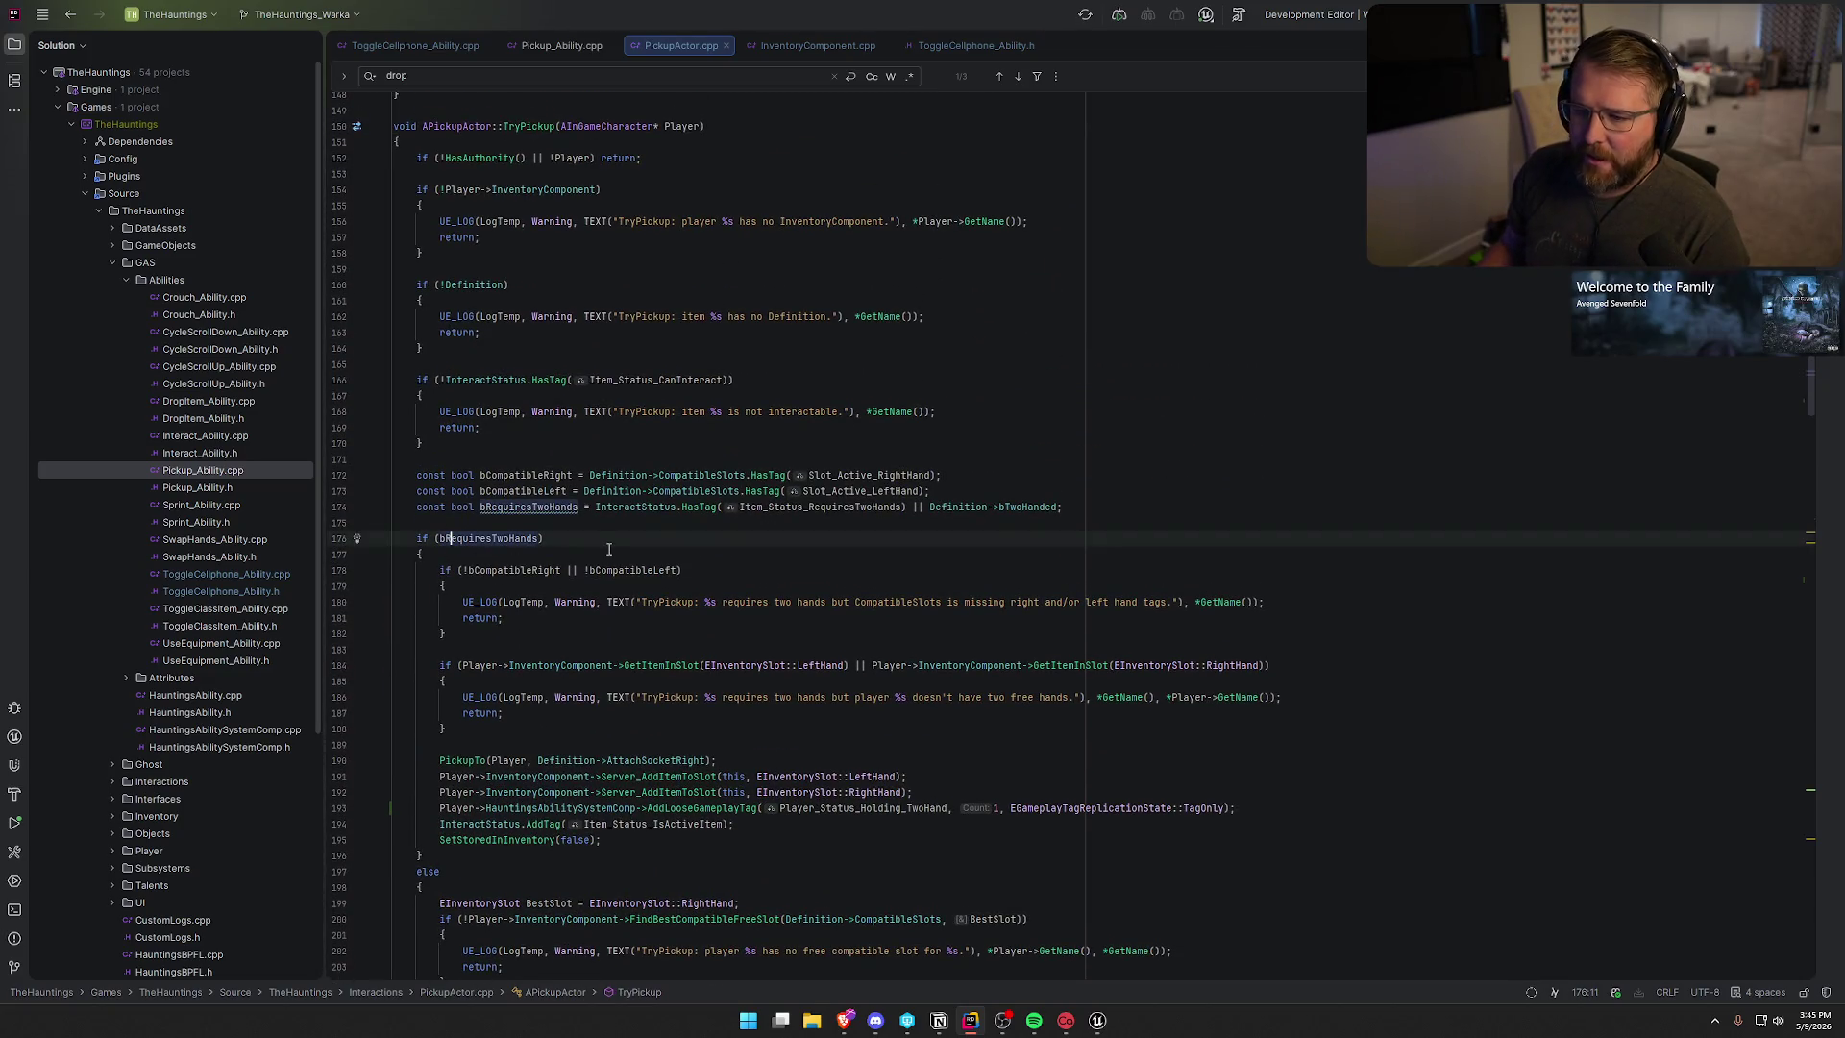
pyautogui.click(522, 126)
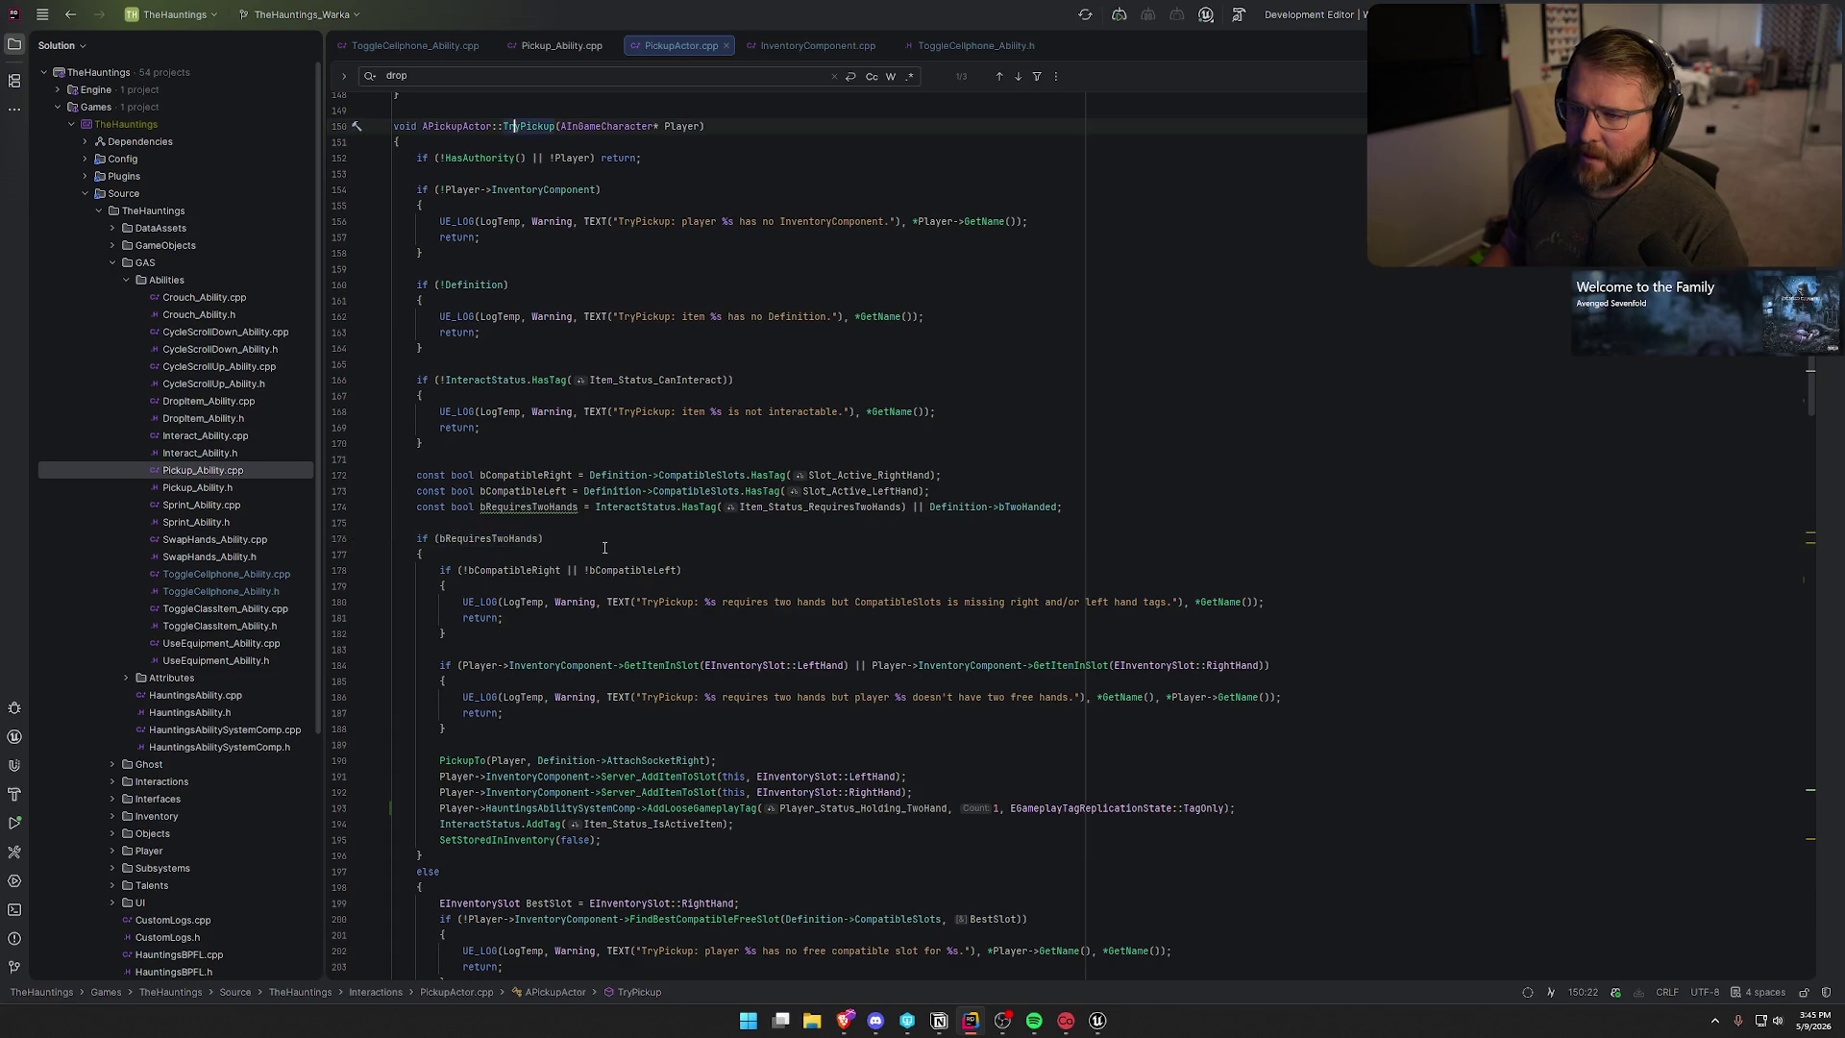
pyautogui.scroll(-2, 667, 684)
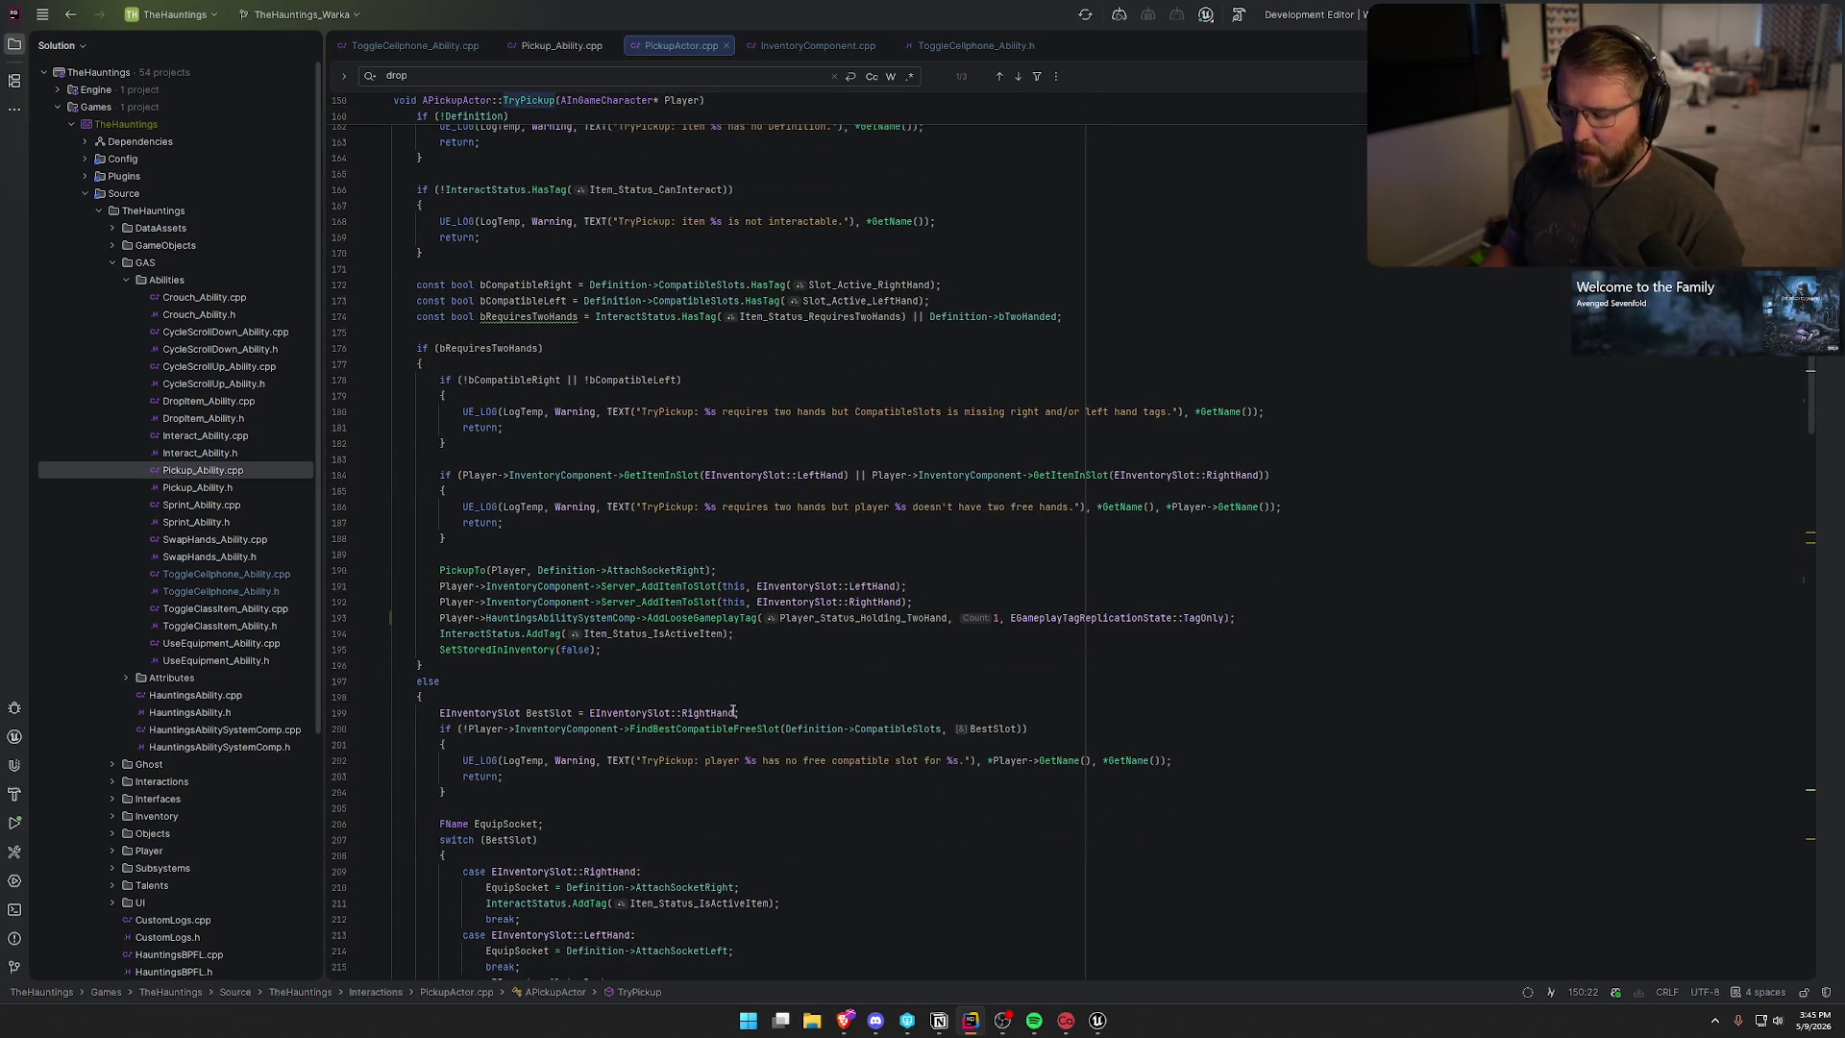
pyautogui.click(1105, 1028)
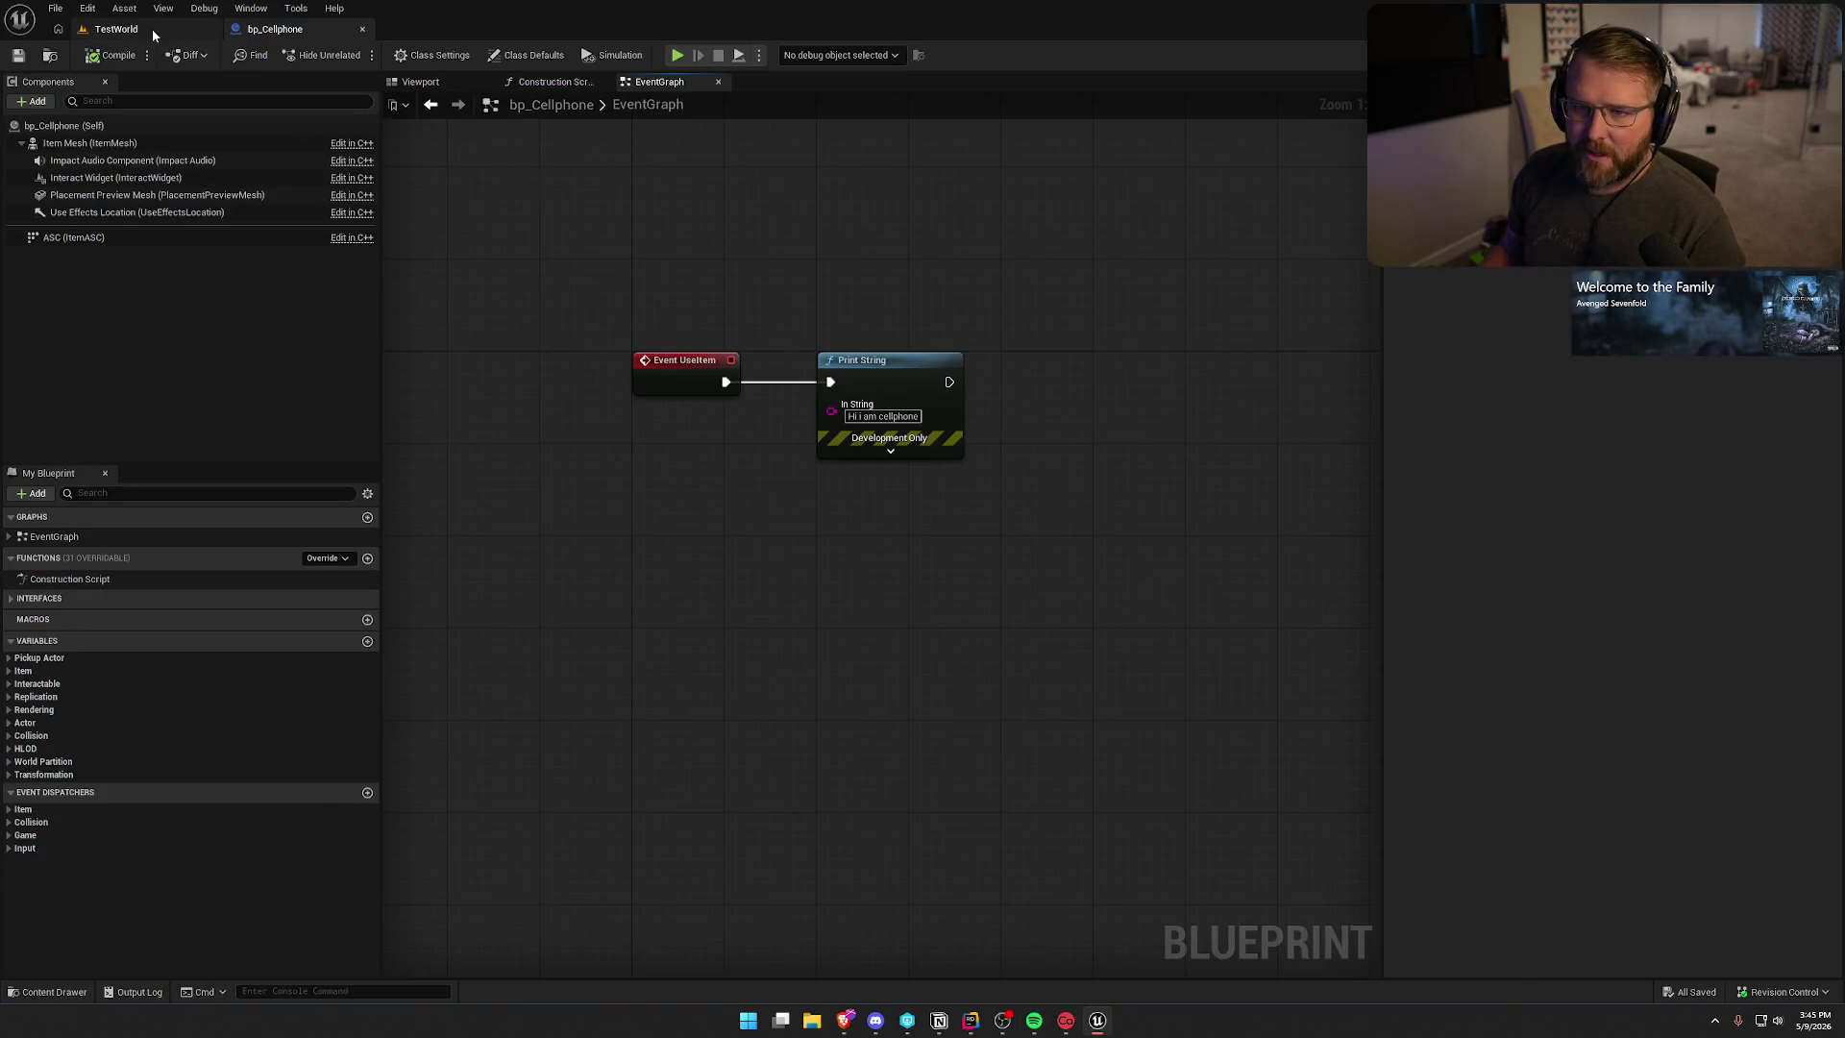
# - Recompile the code changes with Live Coding and close the log after the patch succeeds
pyautogui.click(144, 30)
pyautogui.click(1623, 992)
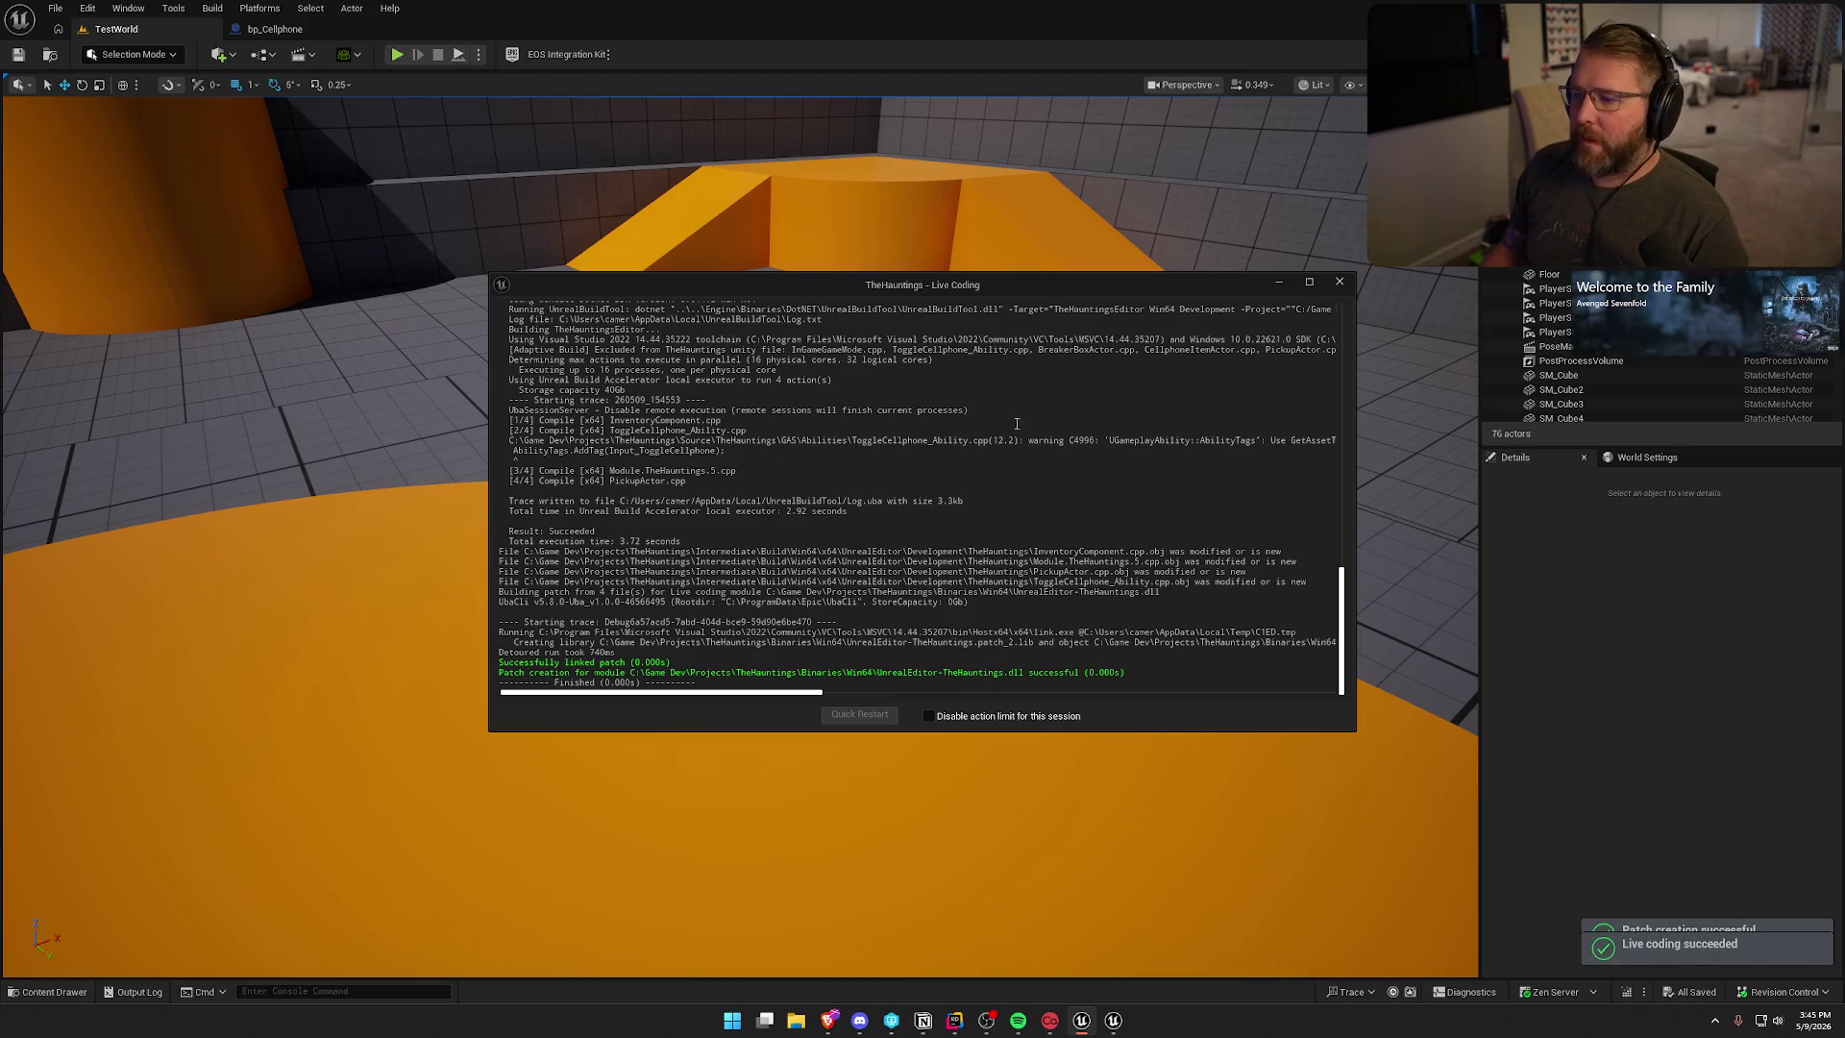
pyautogui.click(1339, 282)
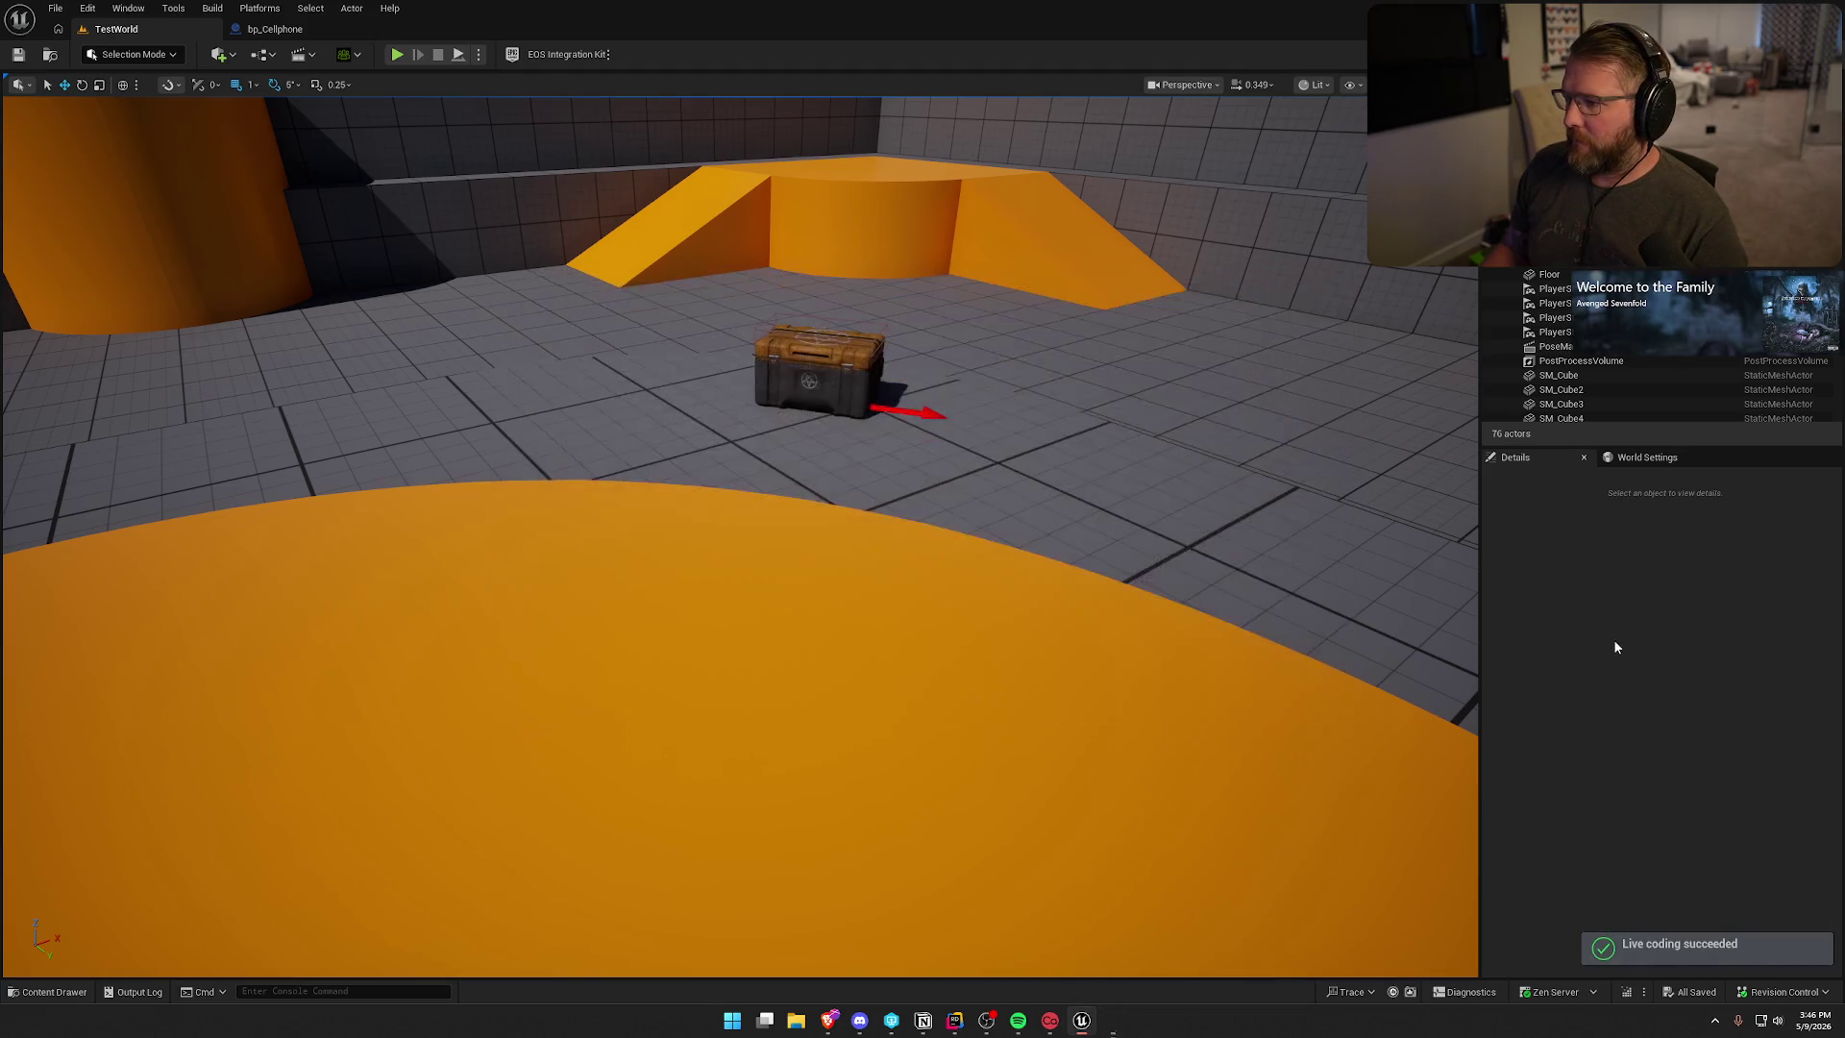
# - Play the level with the gameplay debugger shown, then pick up, raise, lower and drop the pentagram crate
pyautogui.hotkey('alt', 'p')
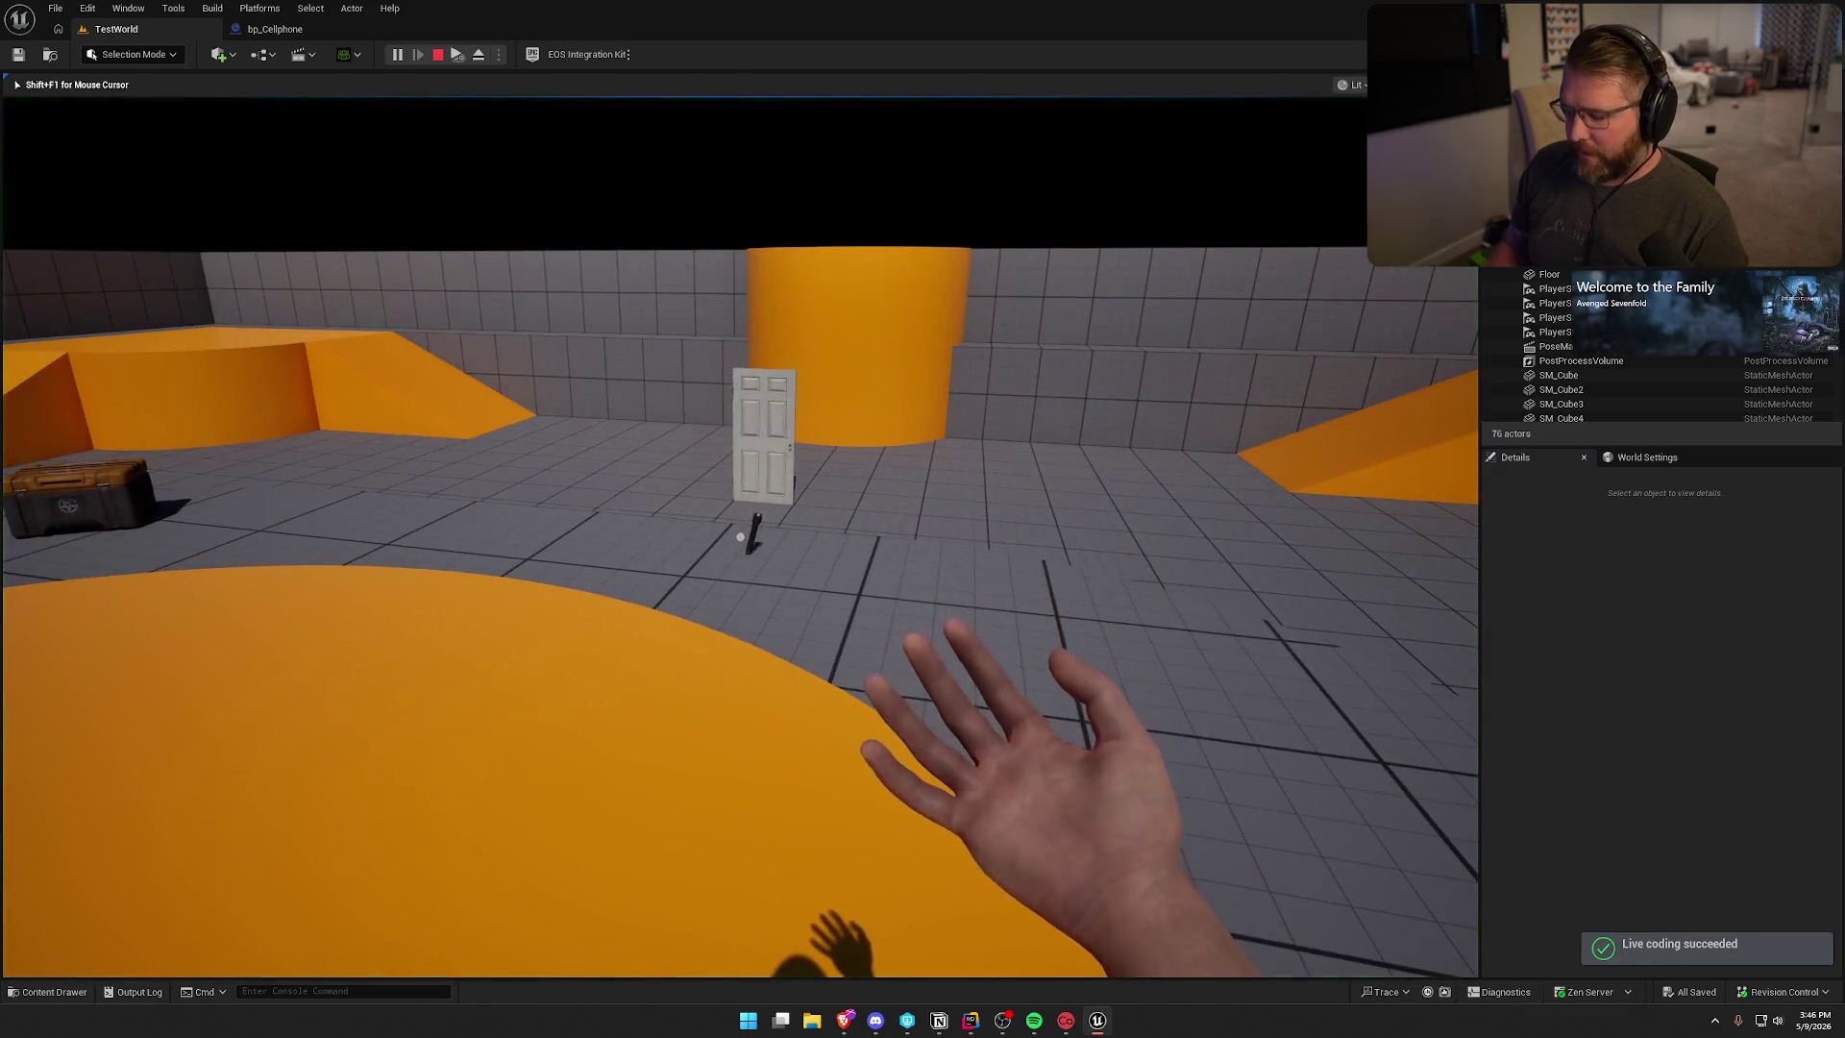
pyautogui.press("'")
pyautogui.press('w')
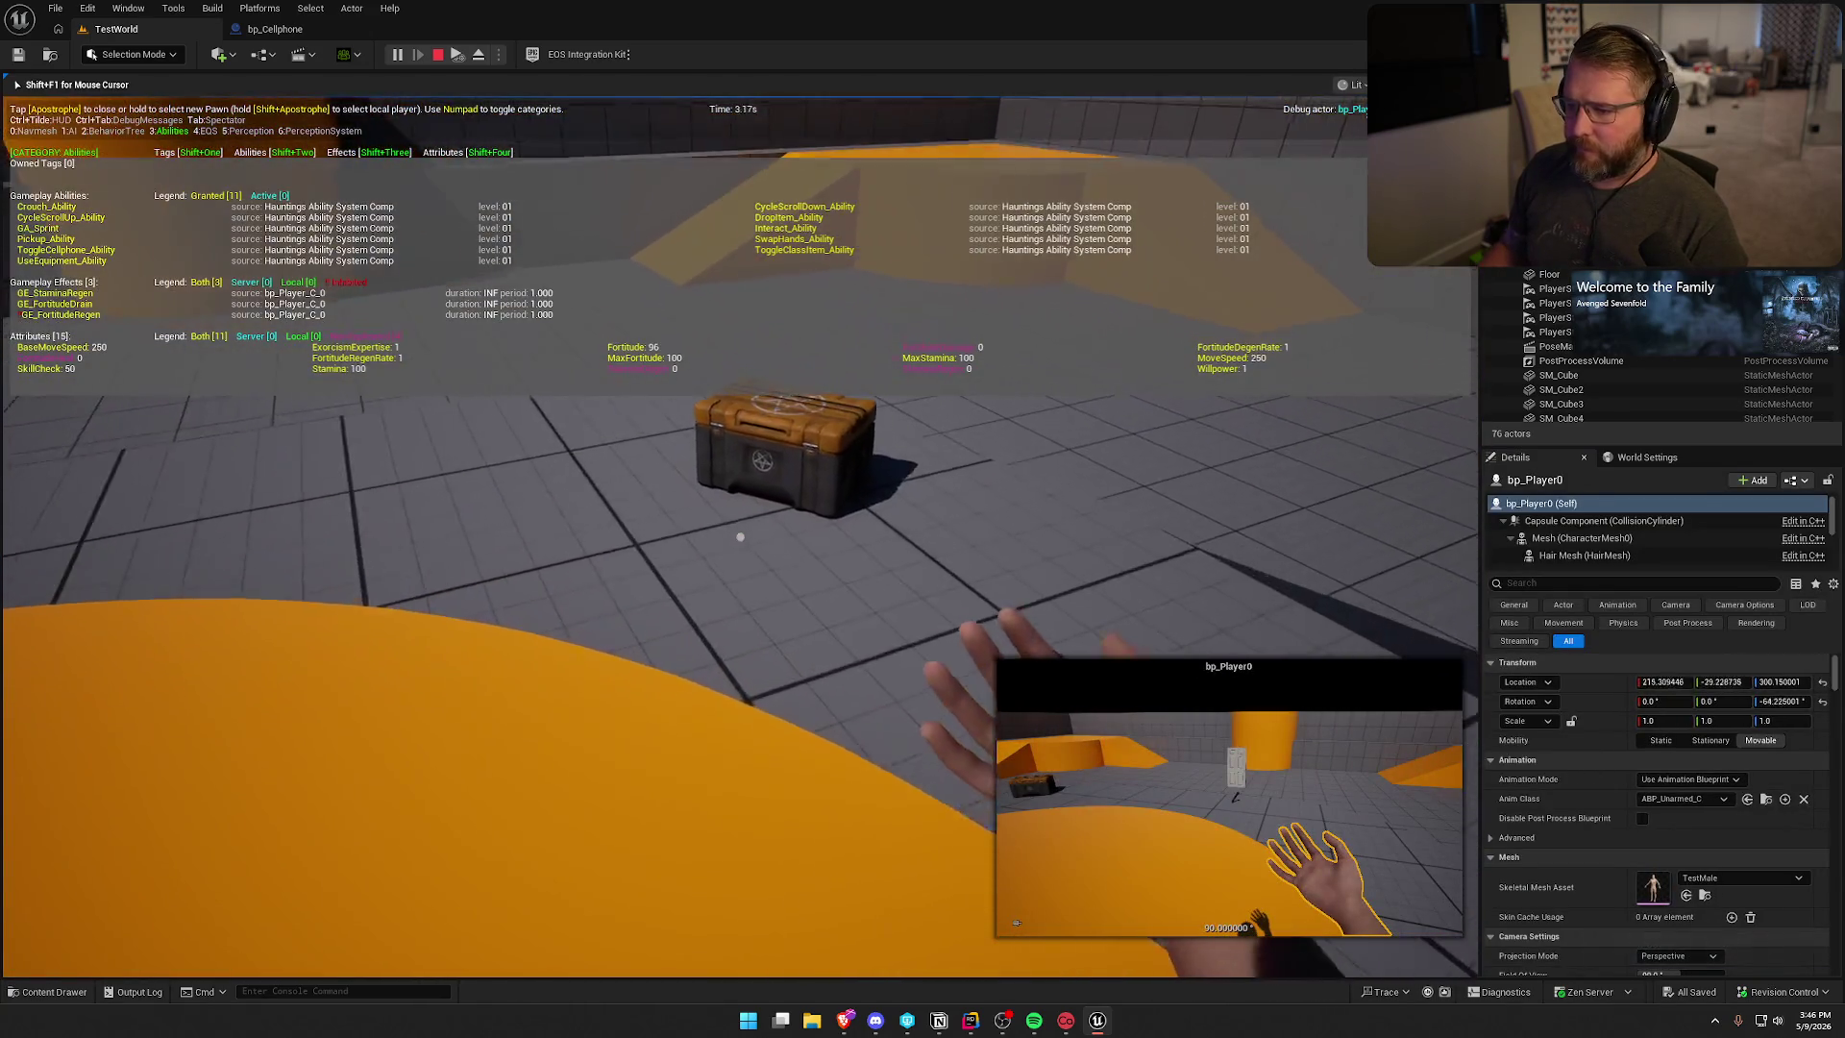
pyautogui.press('e')
pyautogui.press('s')
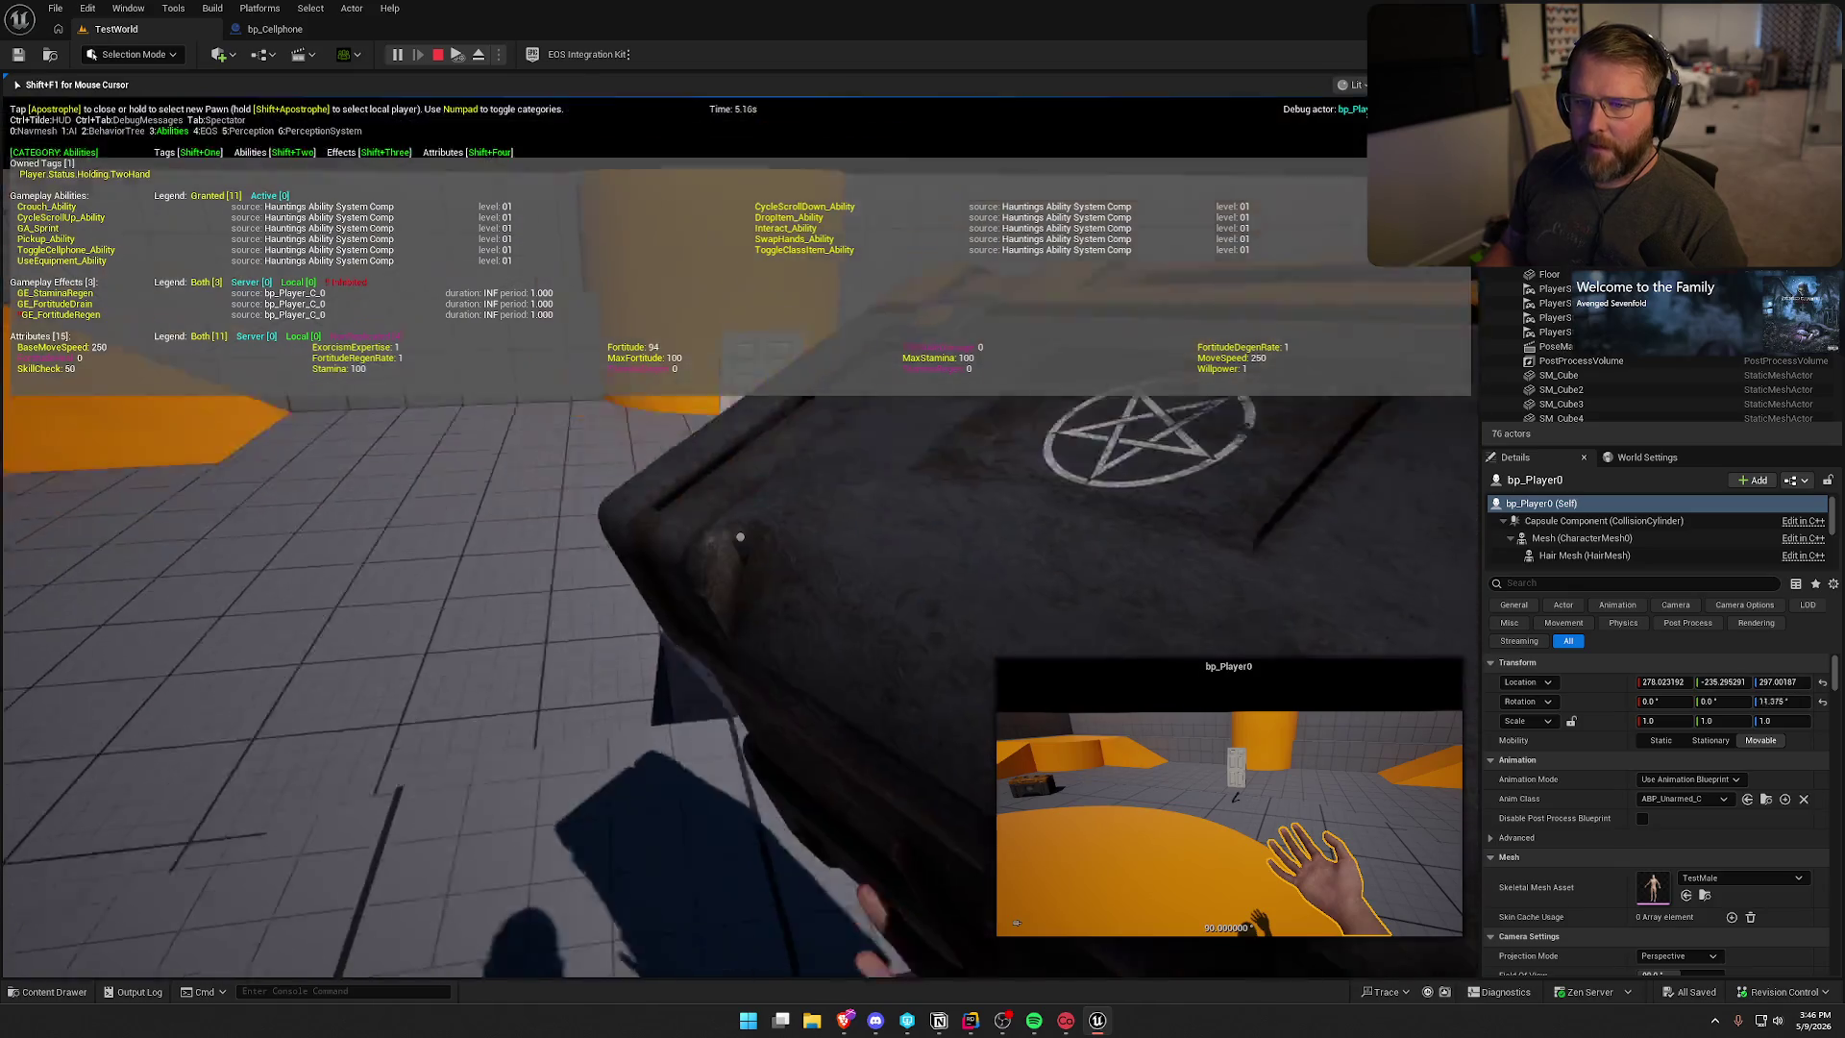
pyautogui.press('s')
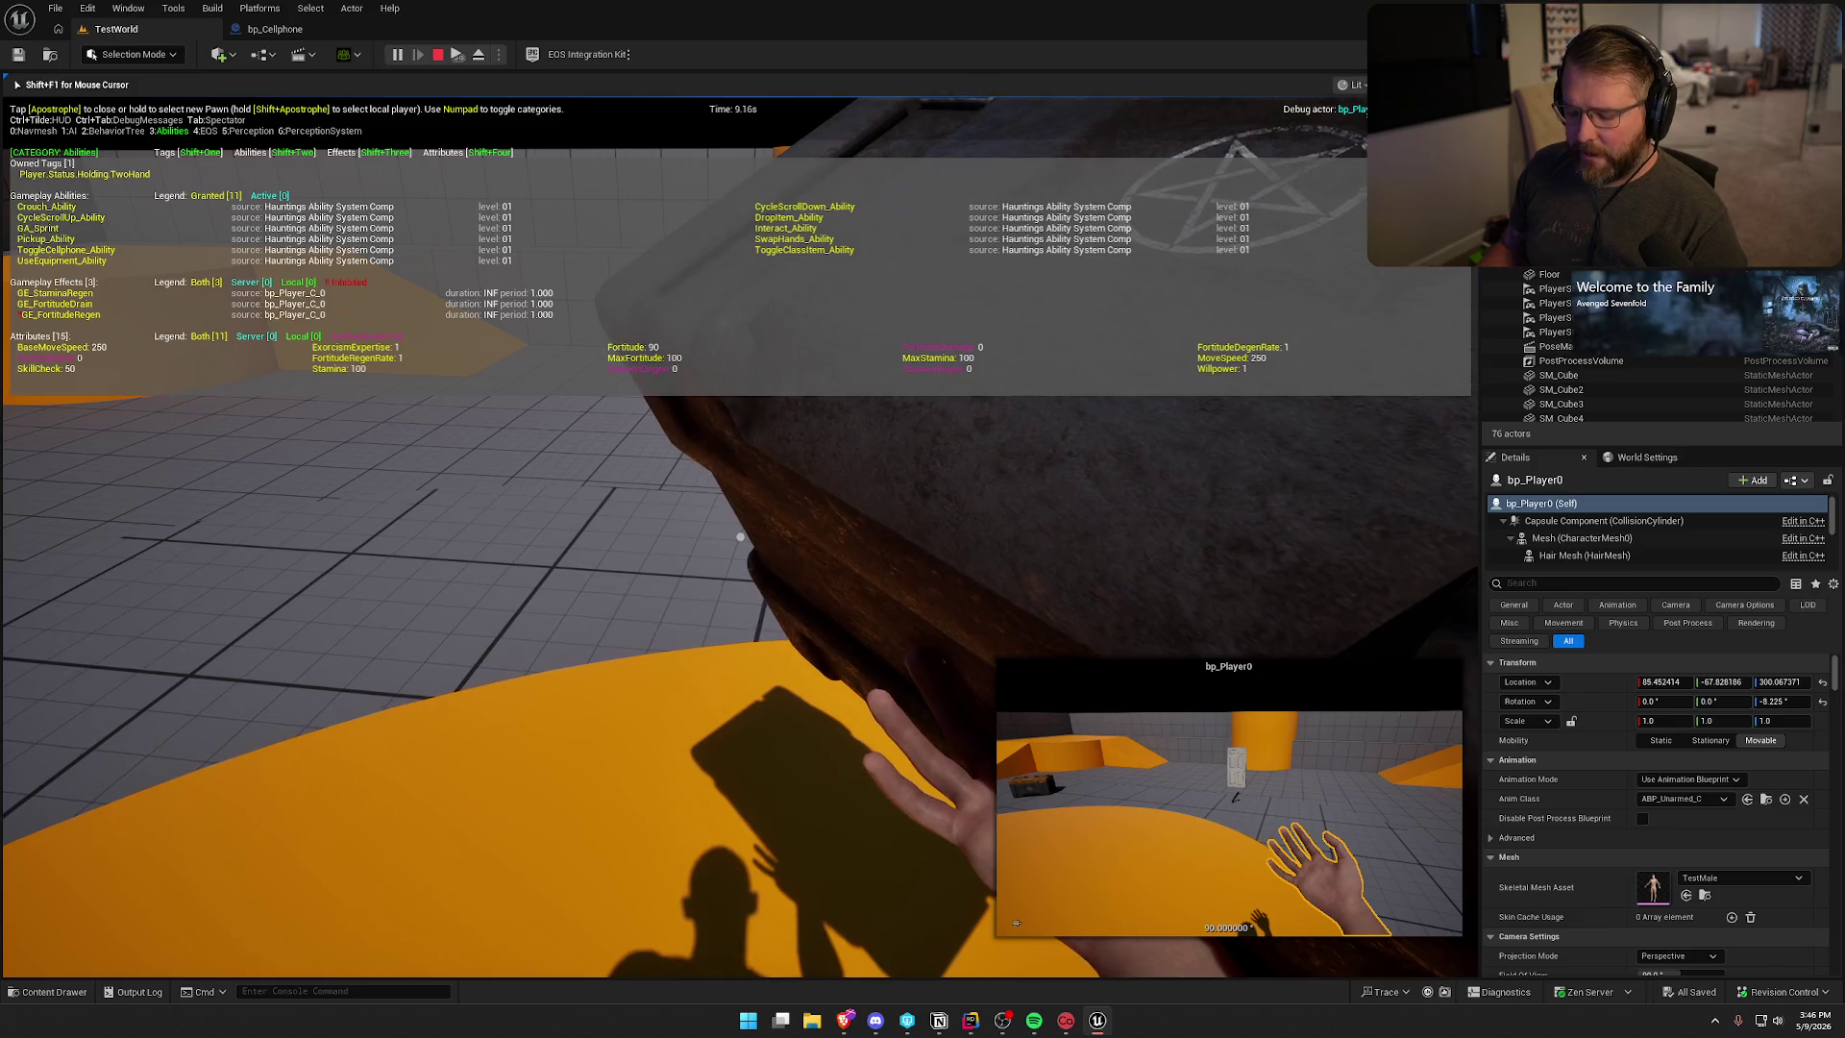
pyautogui.press('q')
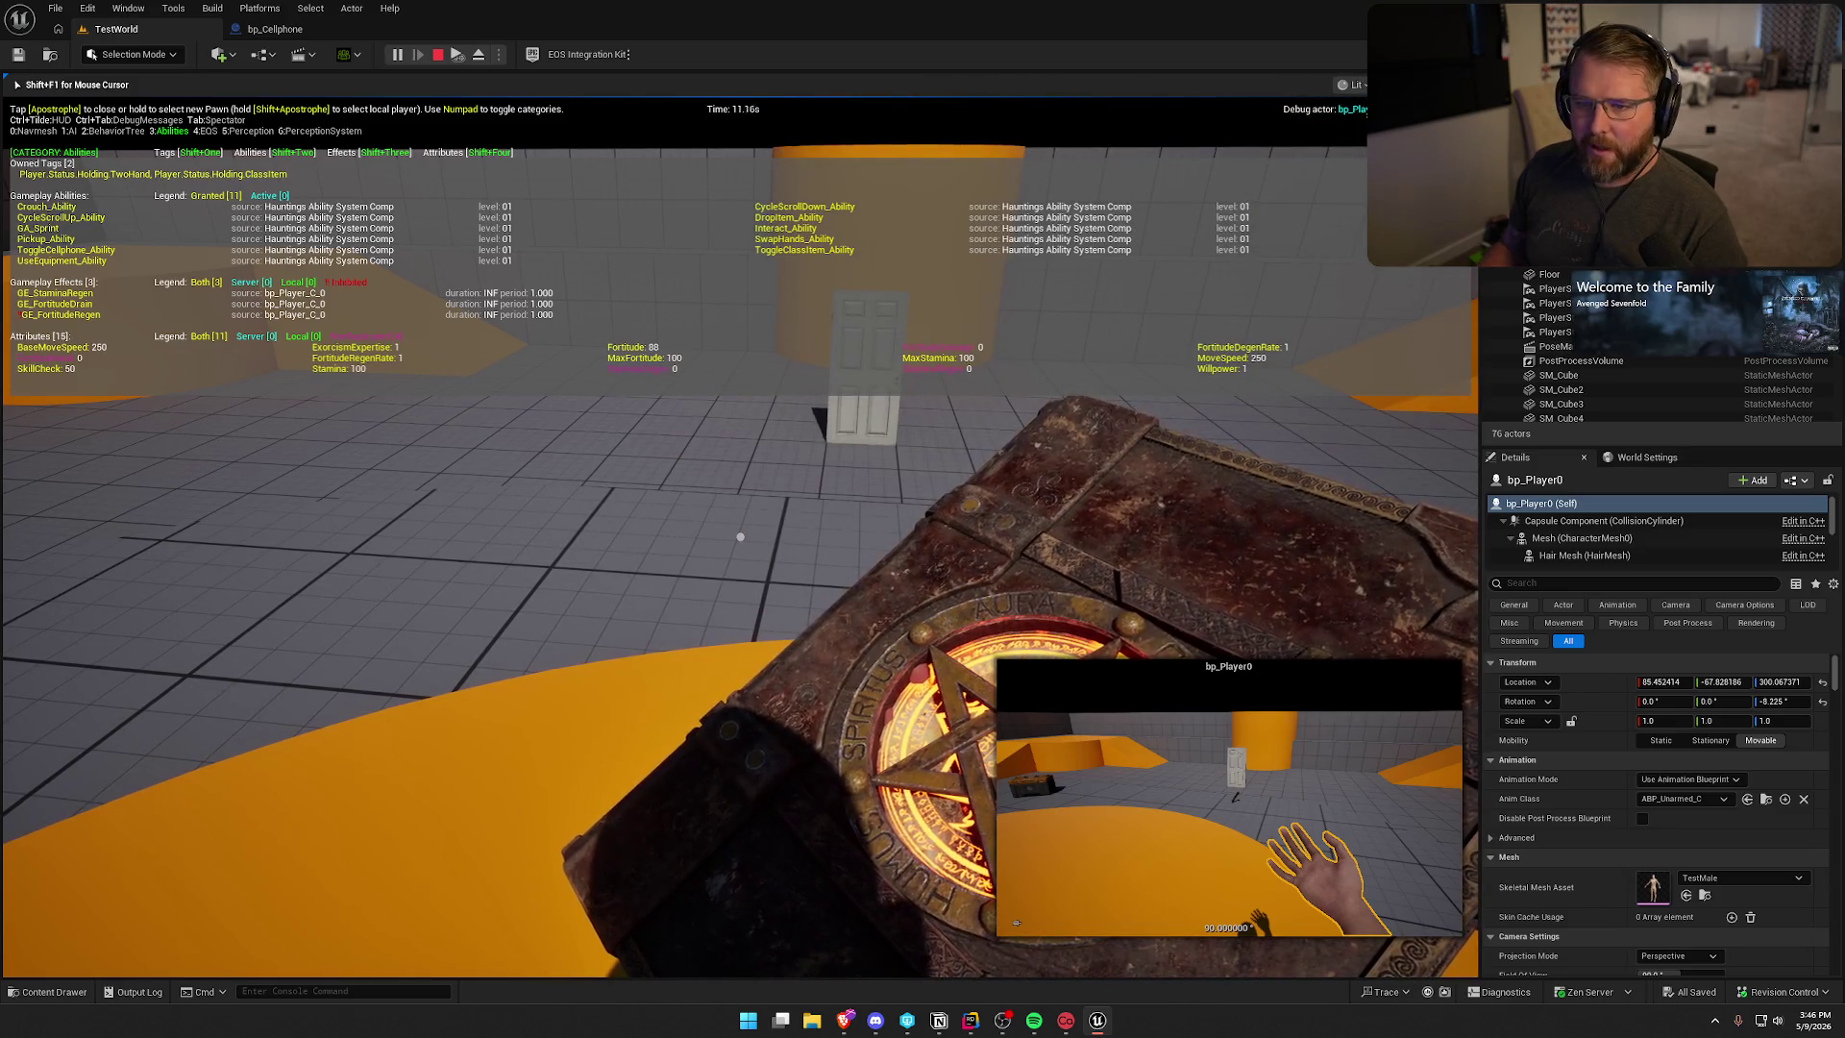
pyautogui.press('q')
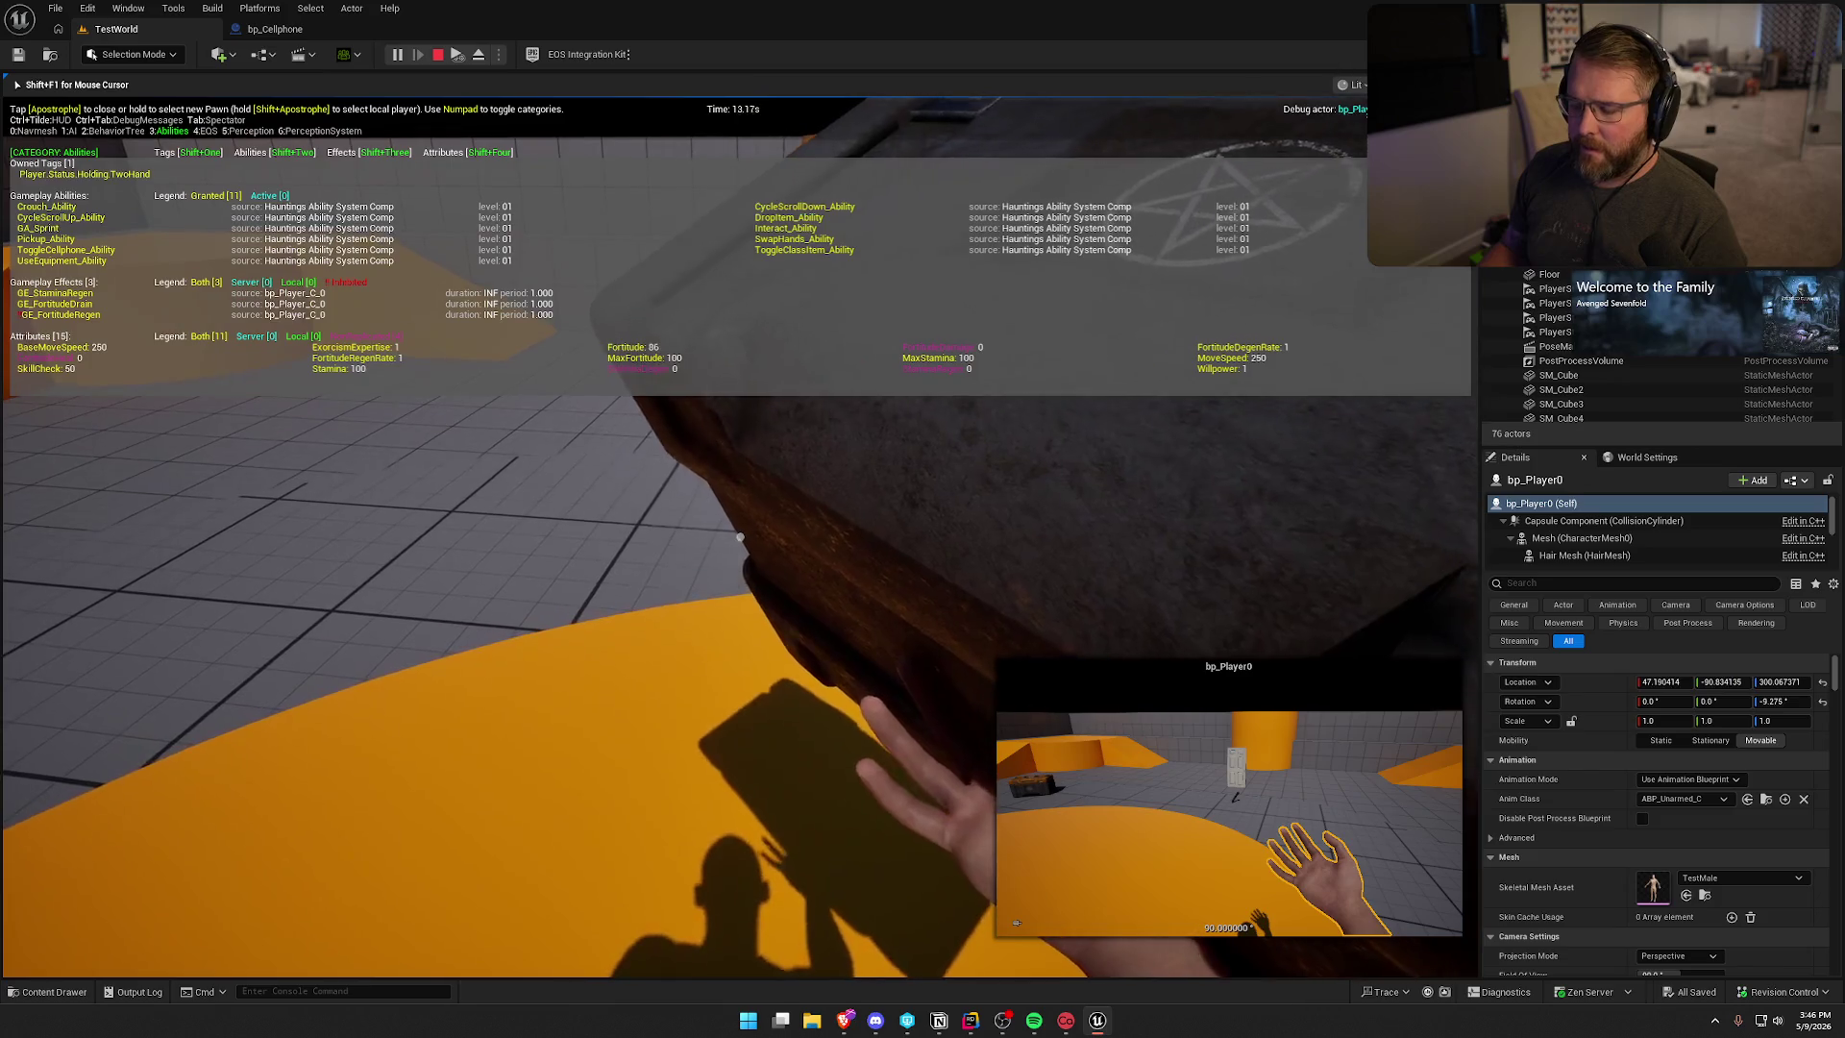
pyautogui.press('s')
pyautogui.press('g')
# - Pick up and raise the crate again, drop it, grab the flashlight, and hide the debugger
pyautogui.press('w')
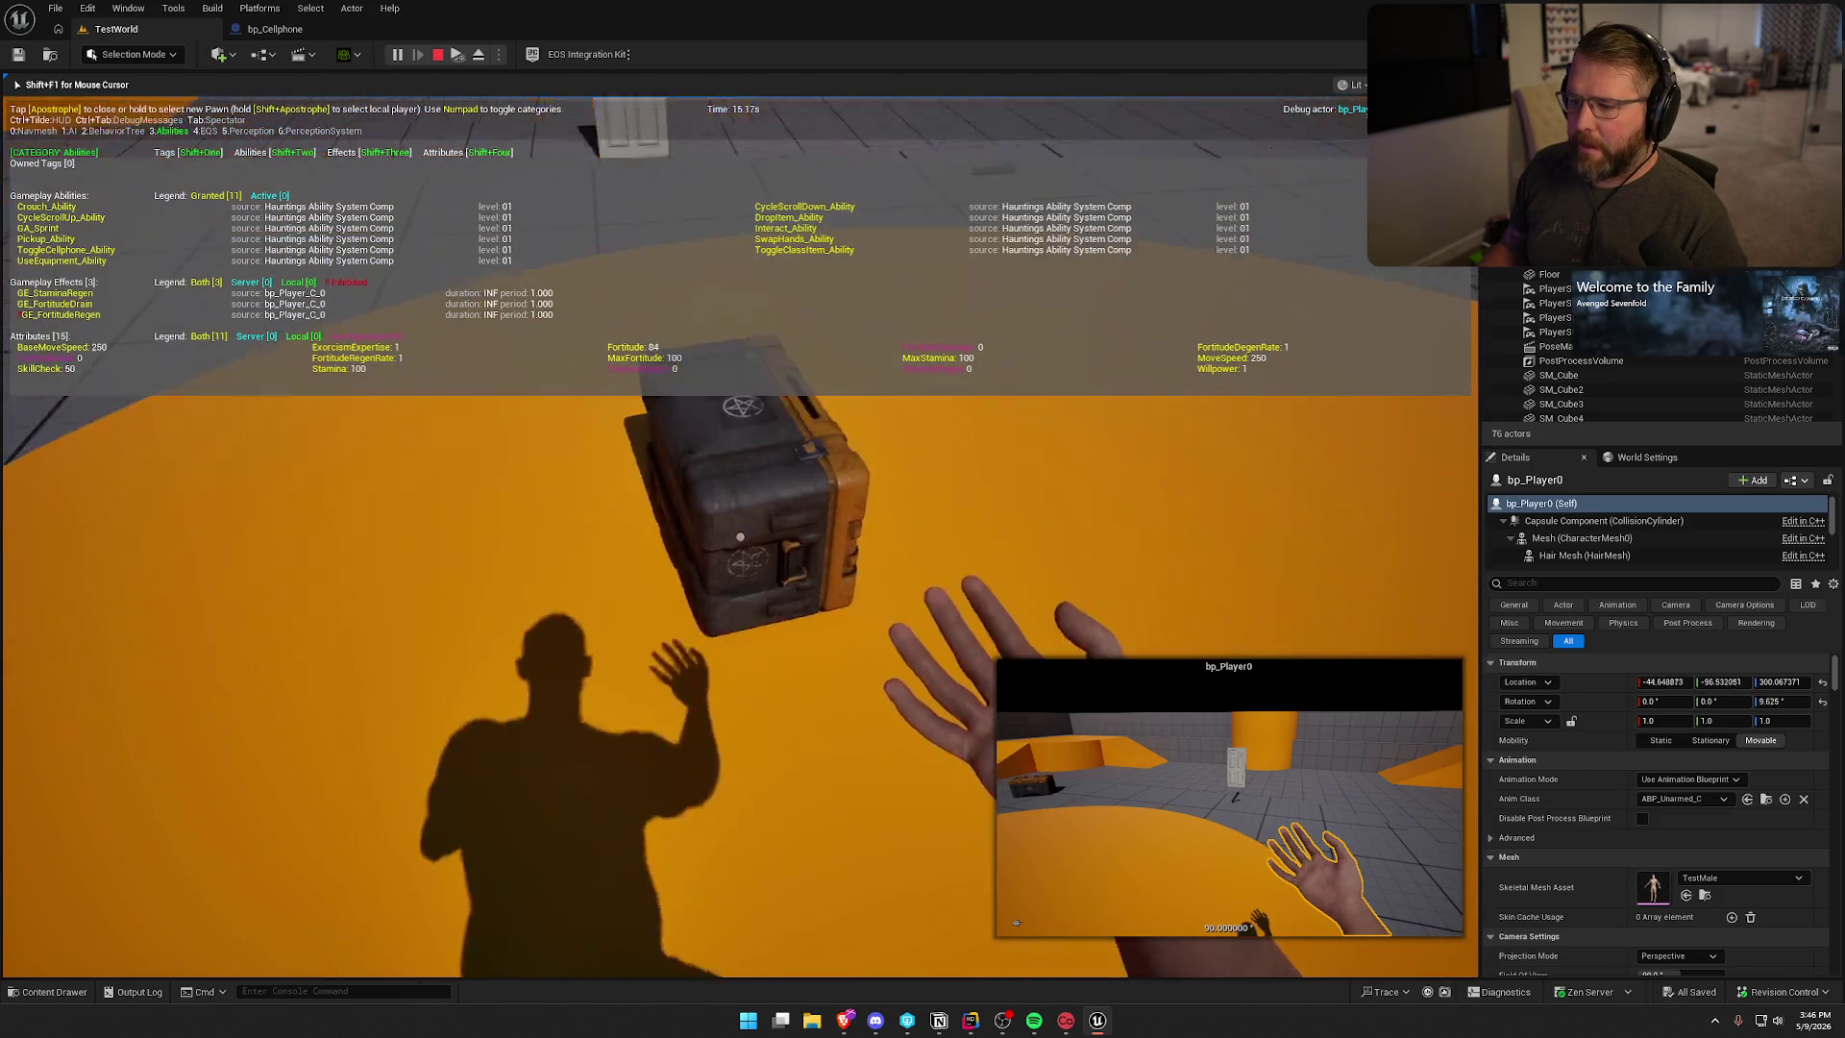
pyautogui.press('e')
pyautogui.press('w')
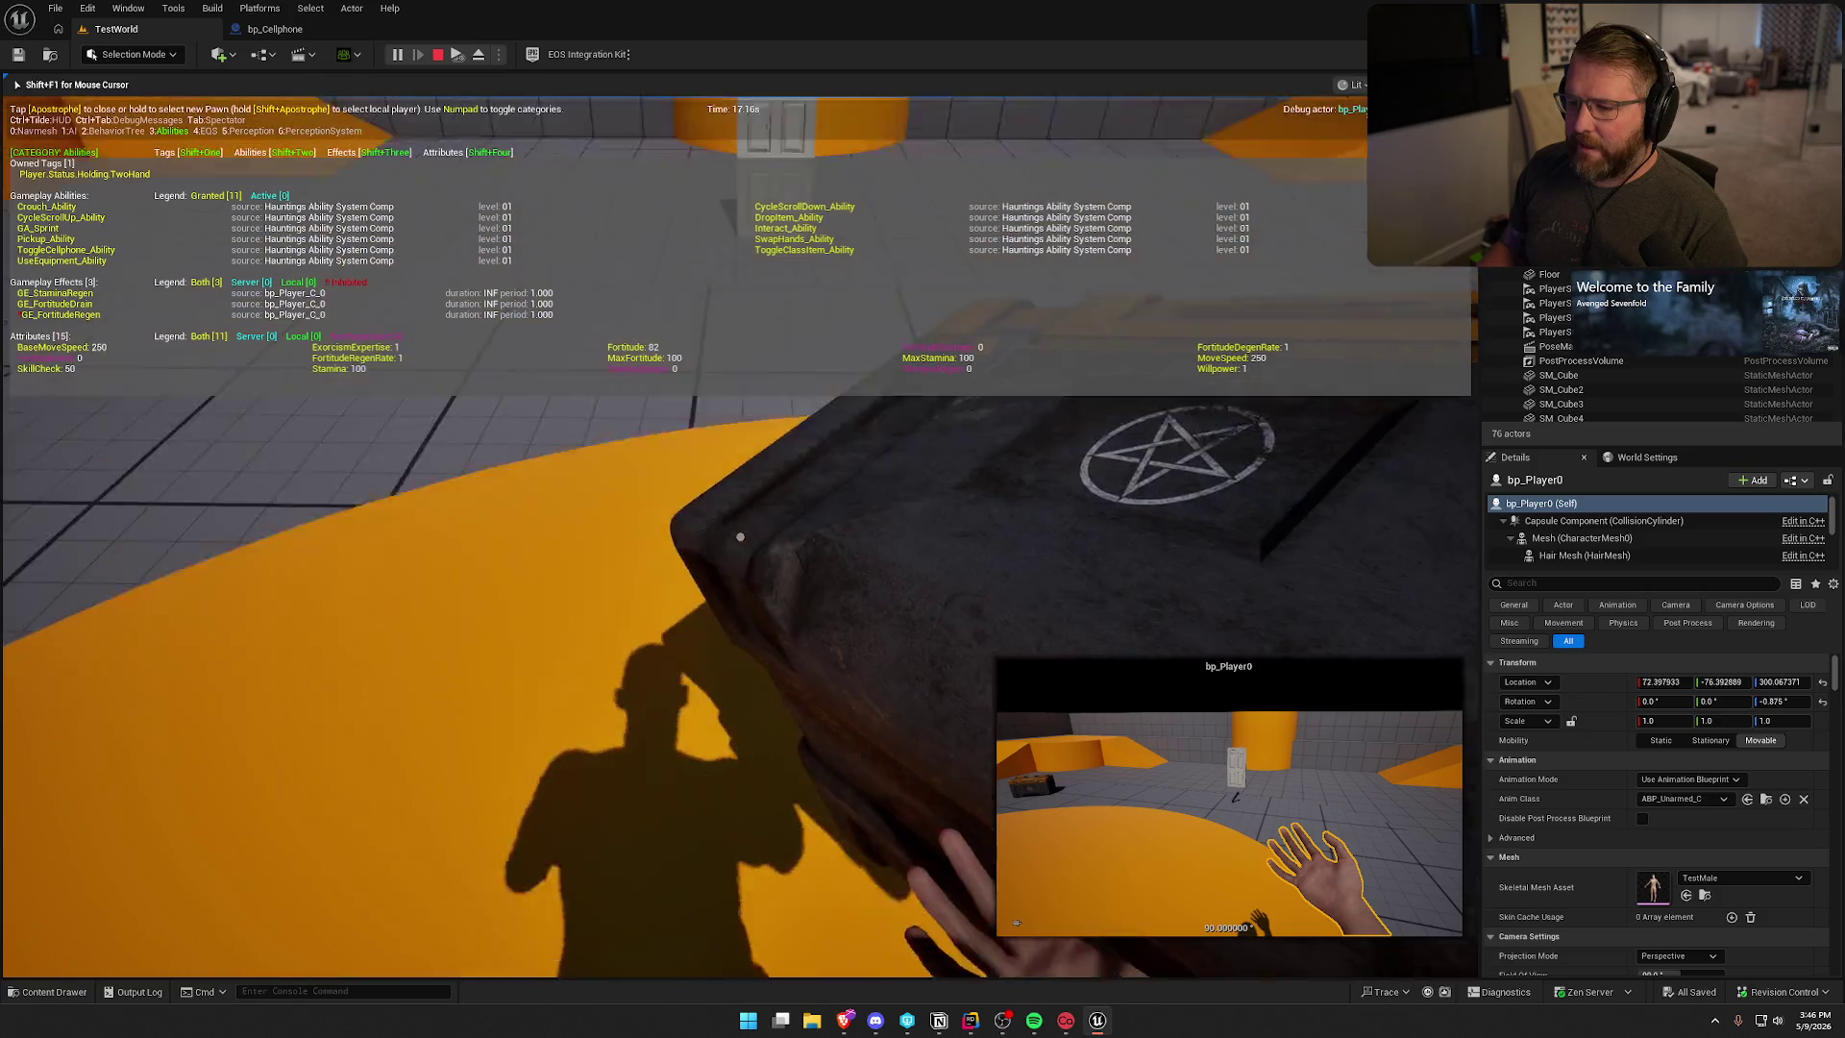
pyautogui.press('q')
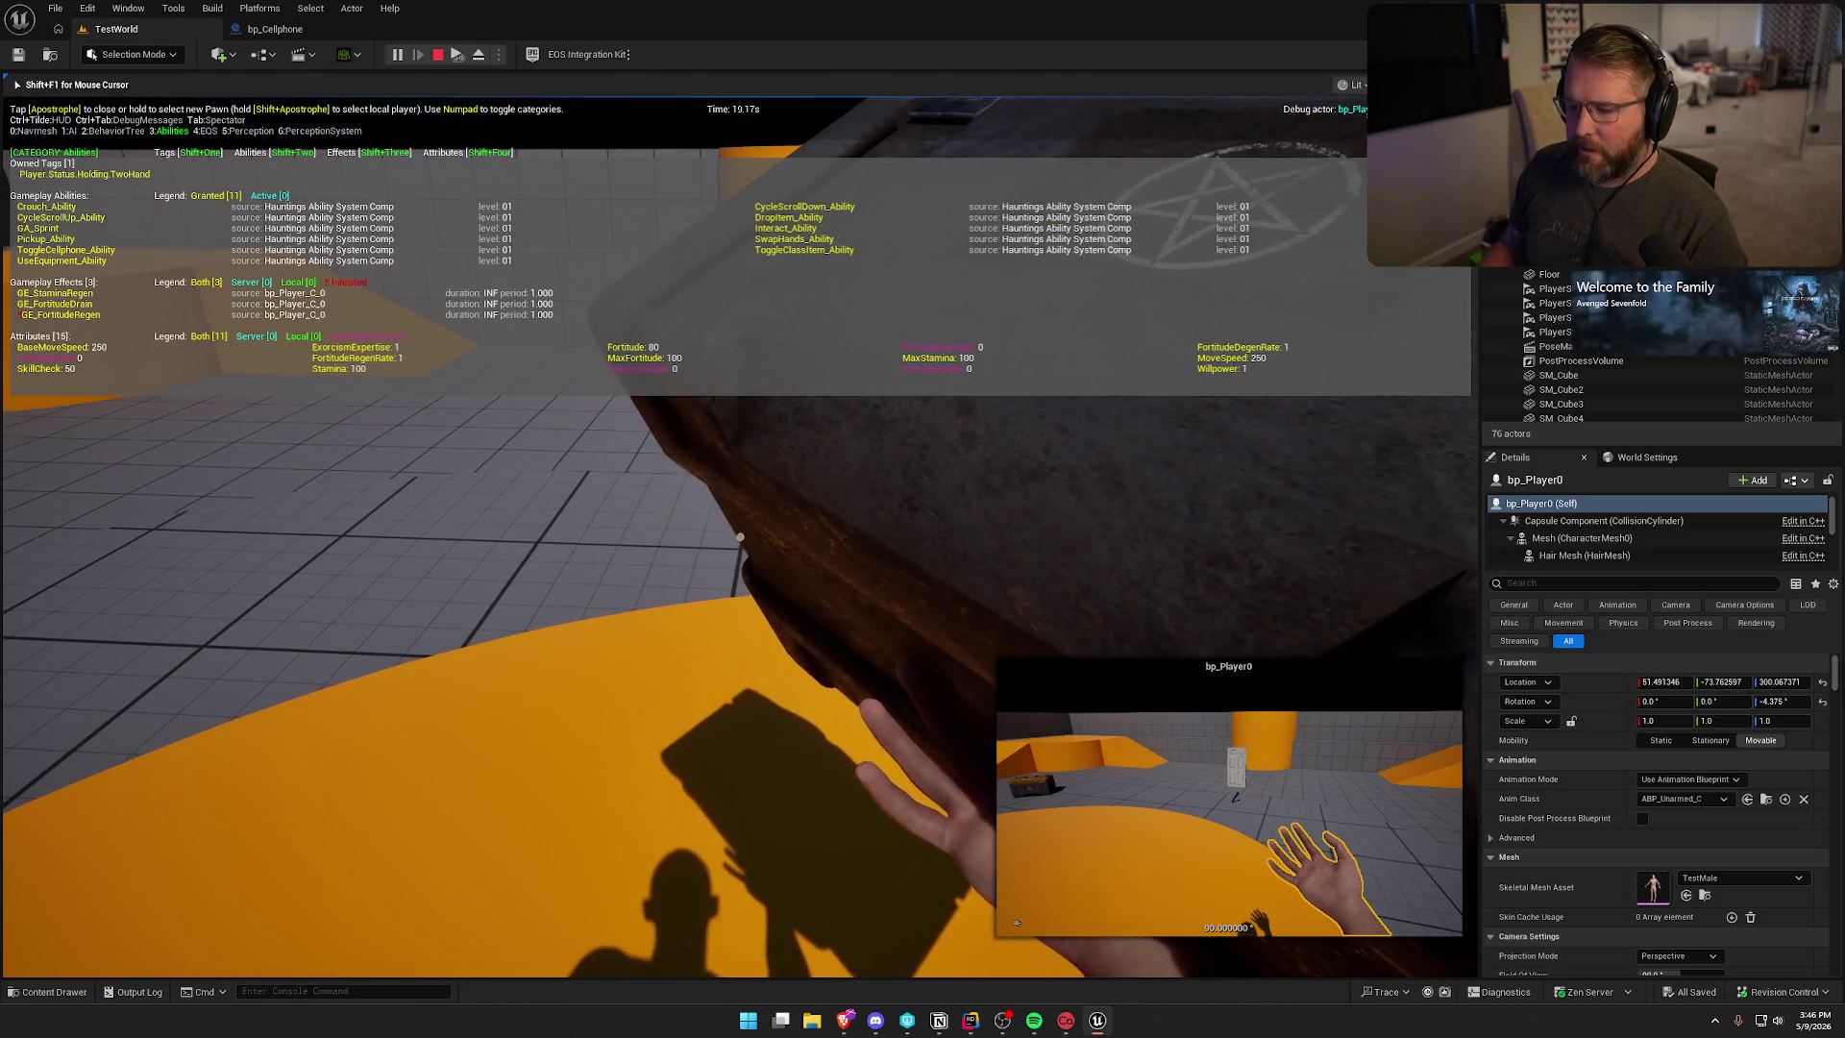
pyautogui.press('g')
pyautogui.press('s')
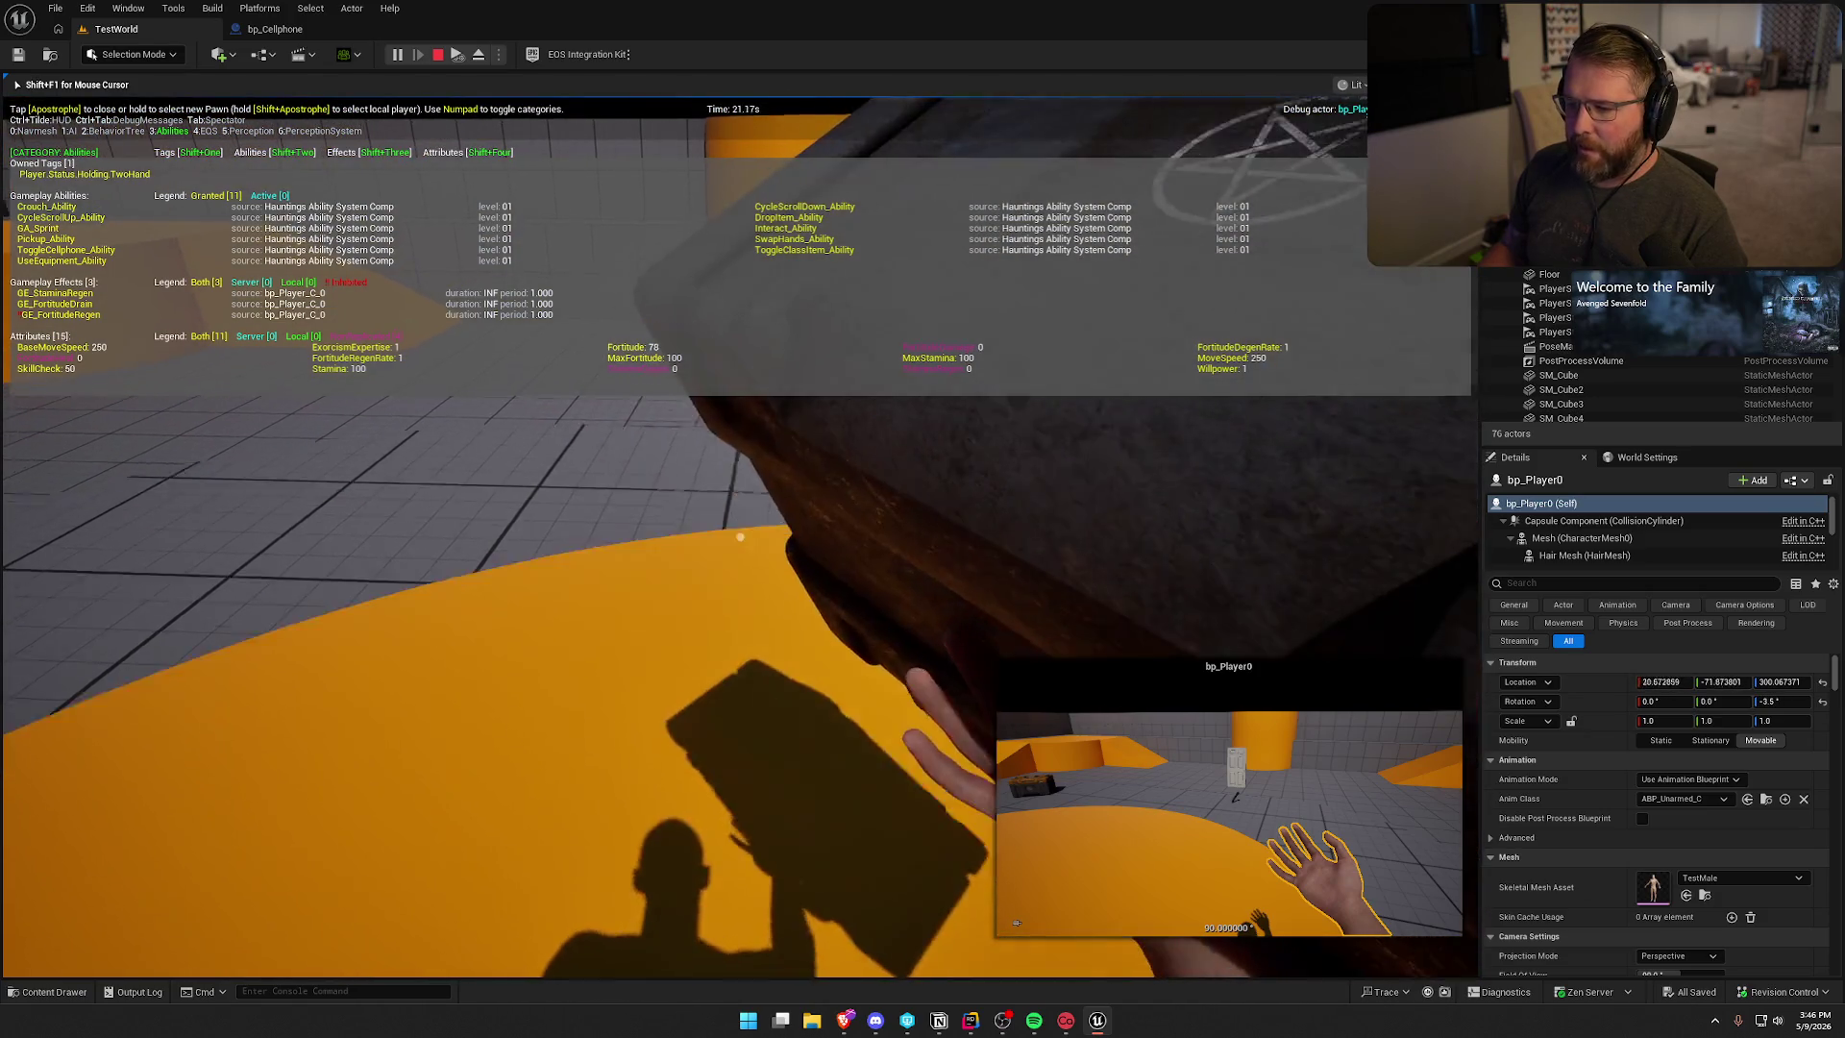
pyautogui.hotkey('shift', 's')
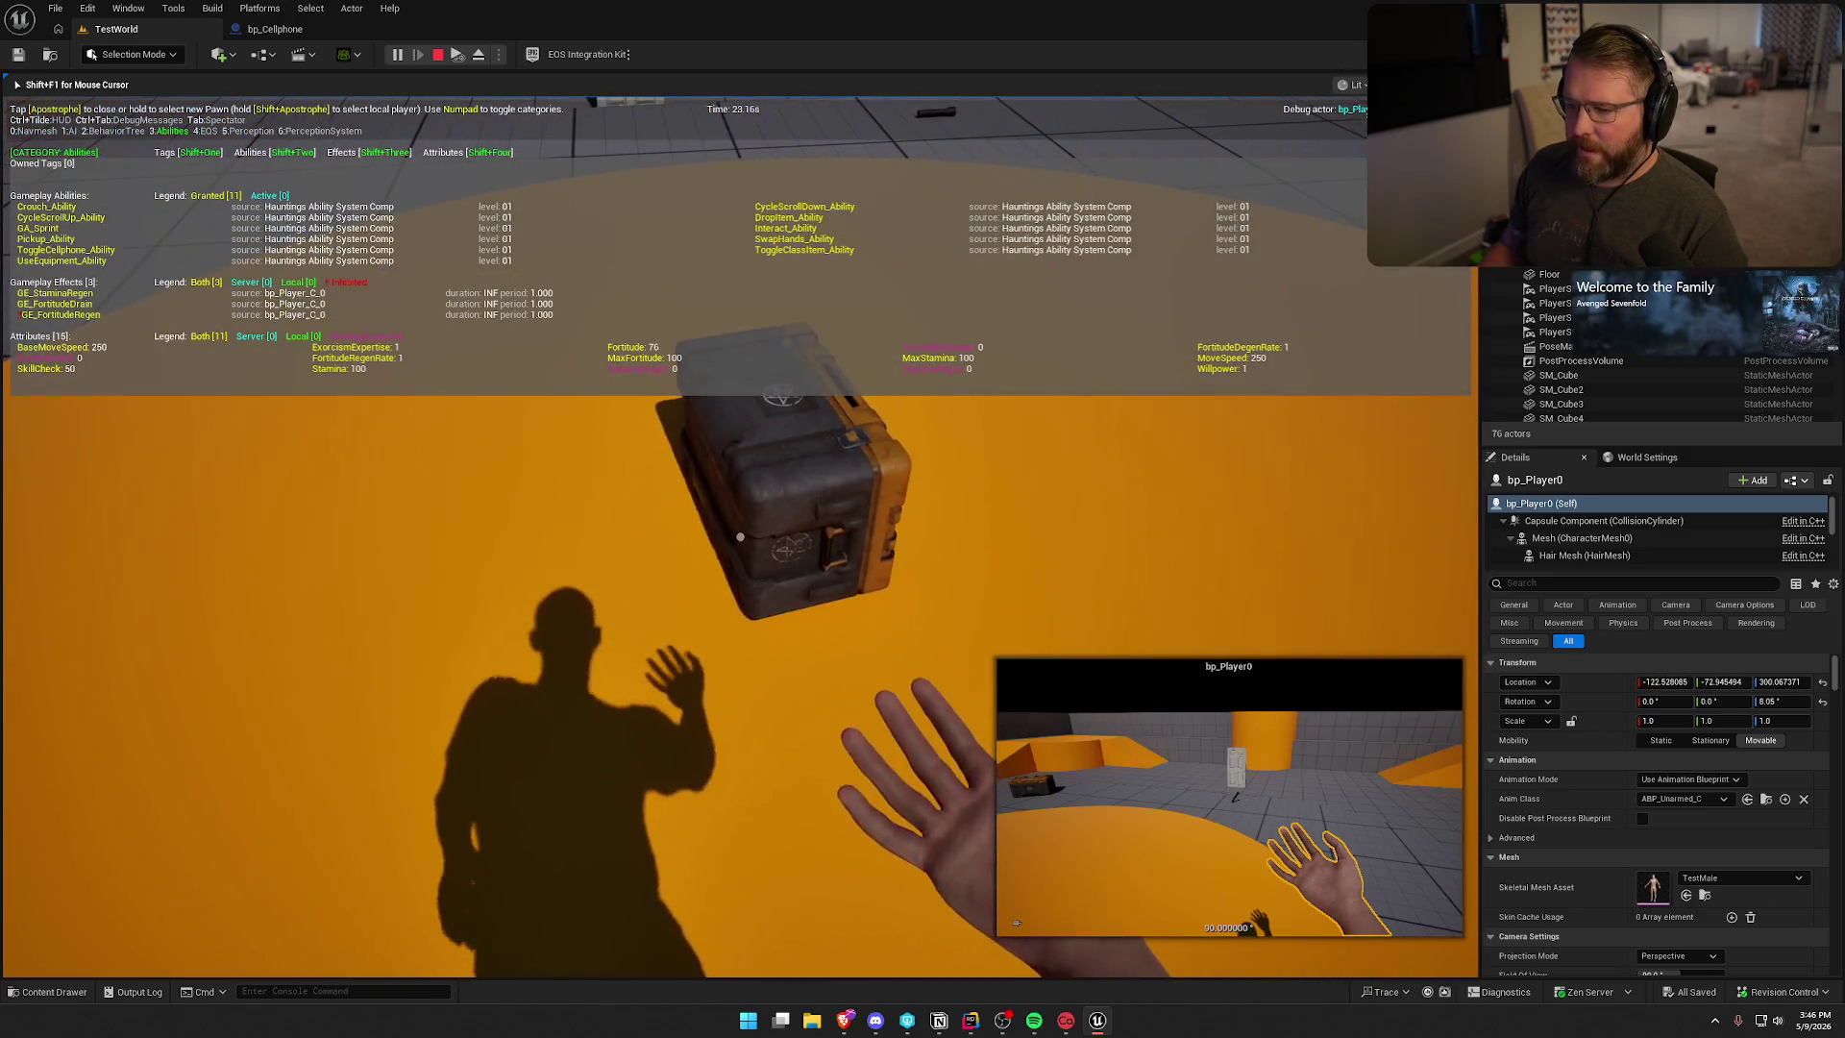
pyautogui.press('w')
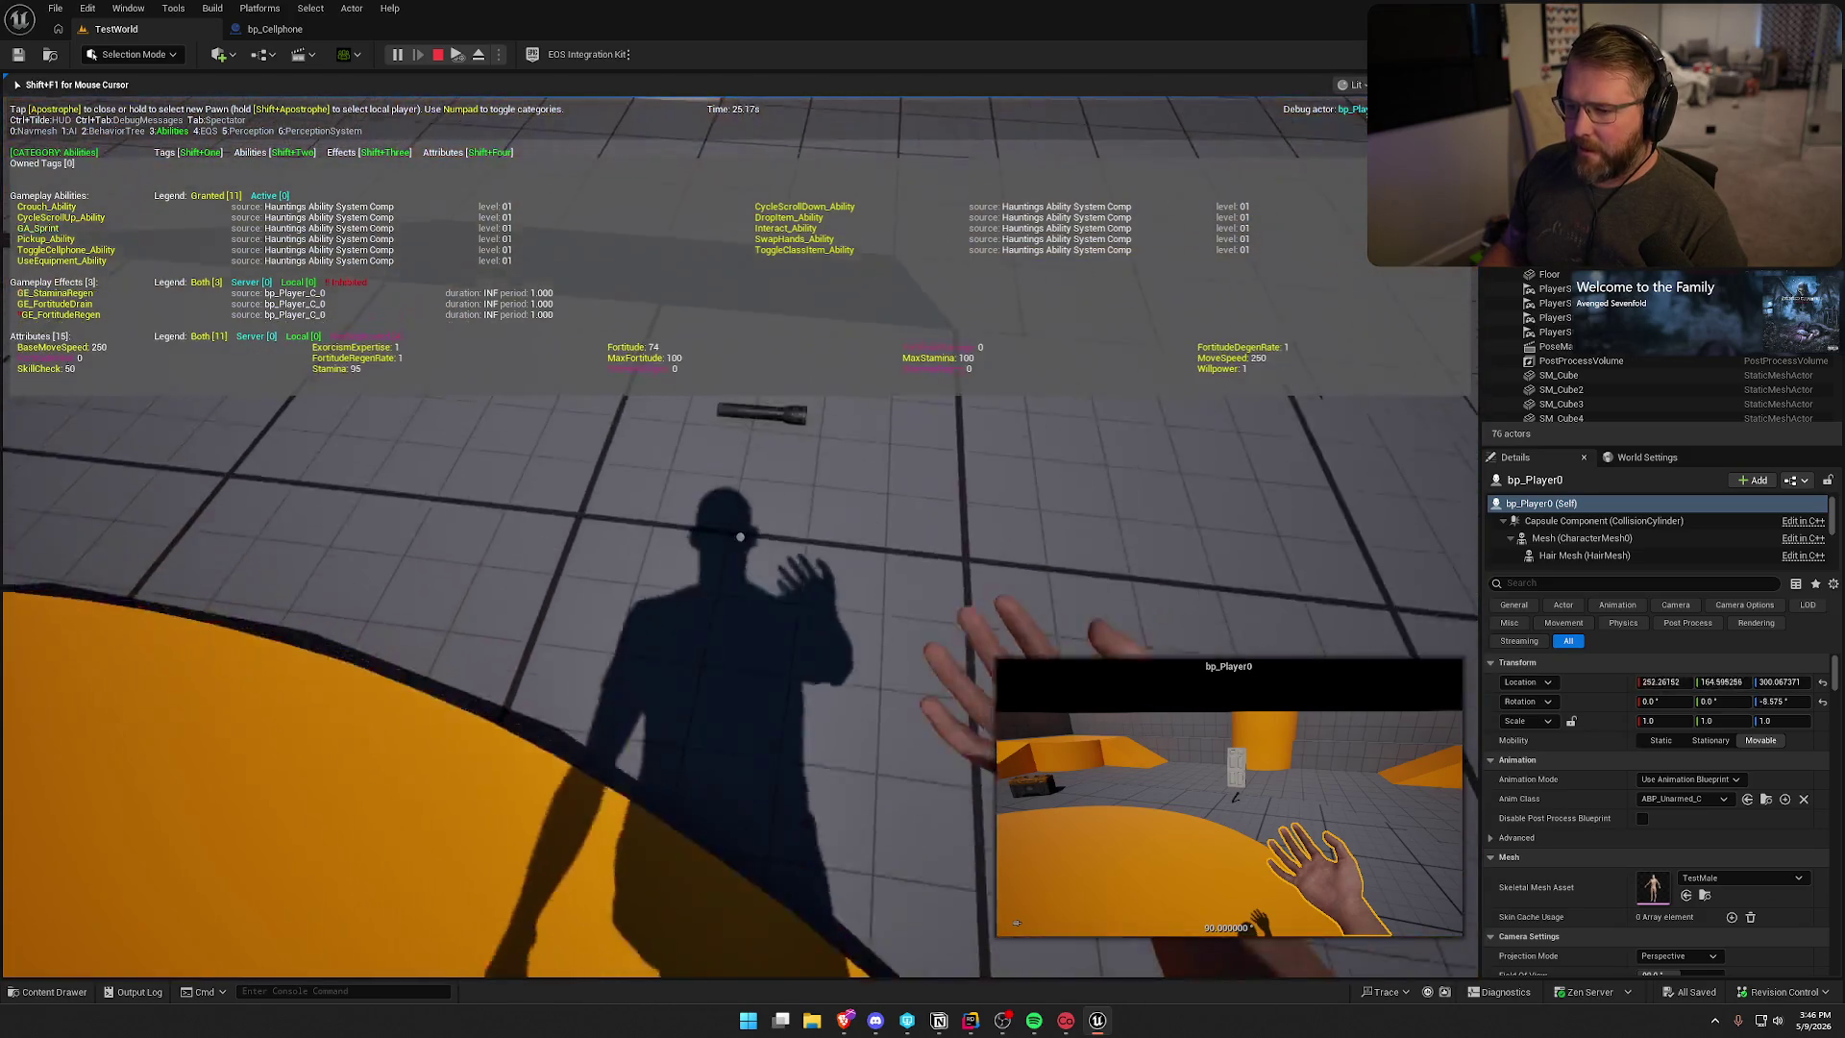
pyautogui.press('e')
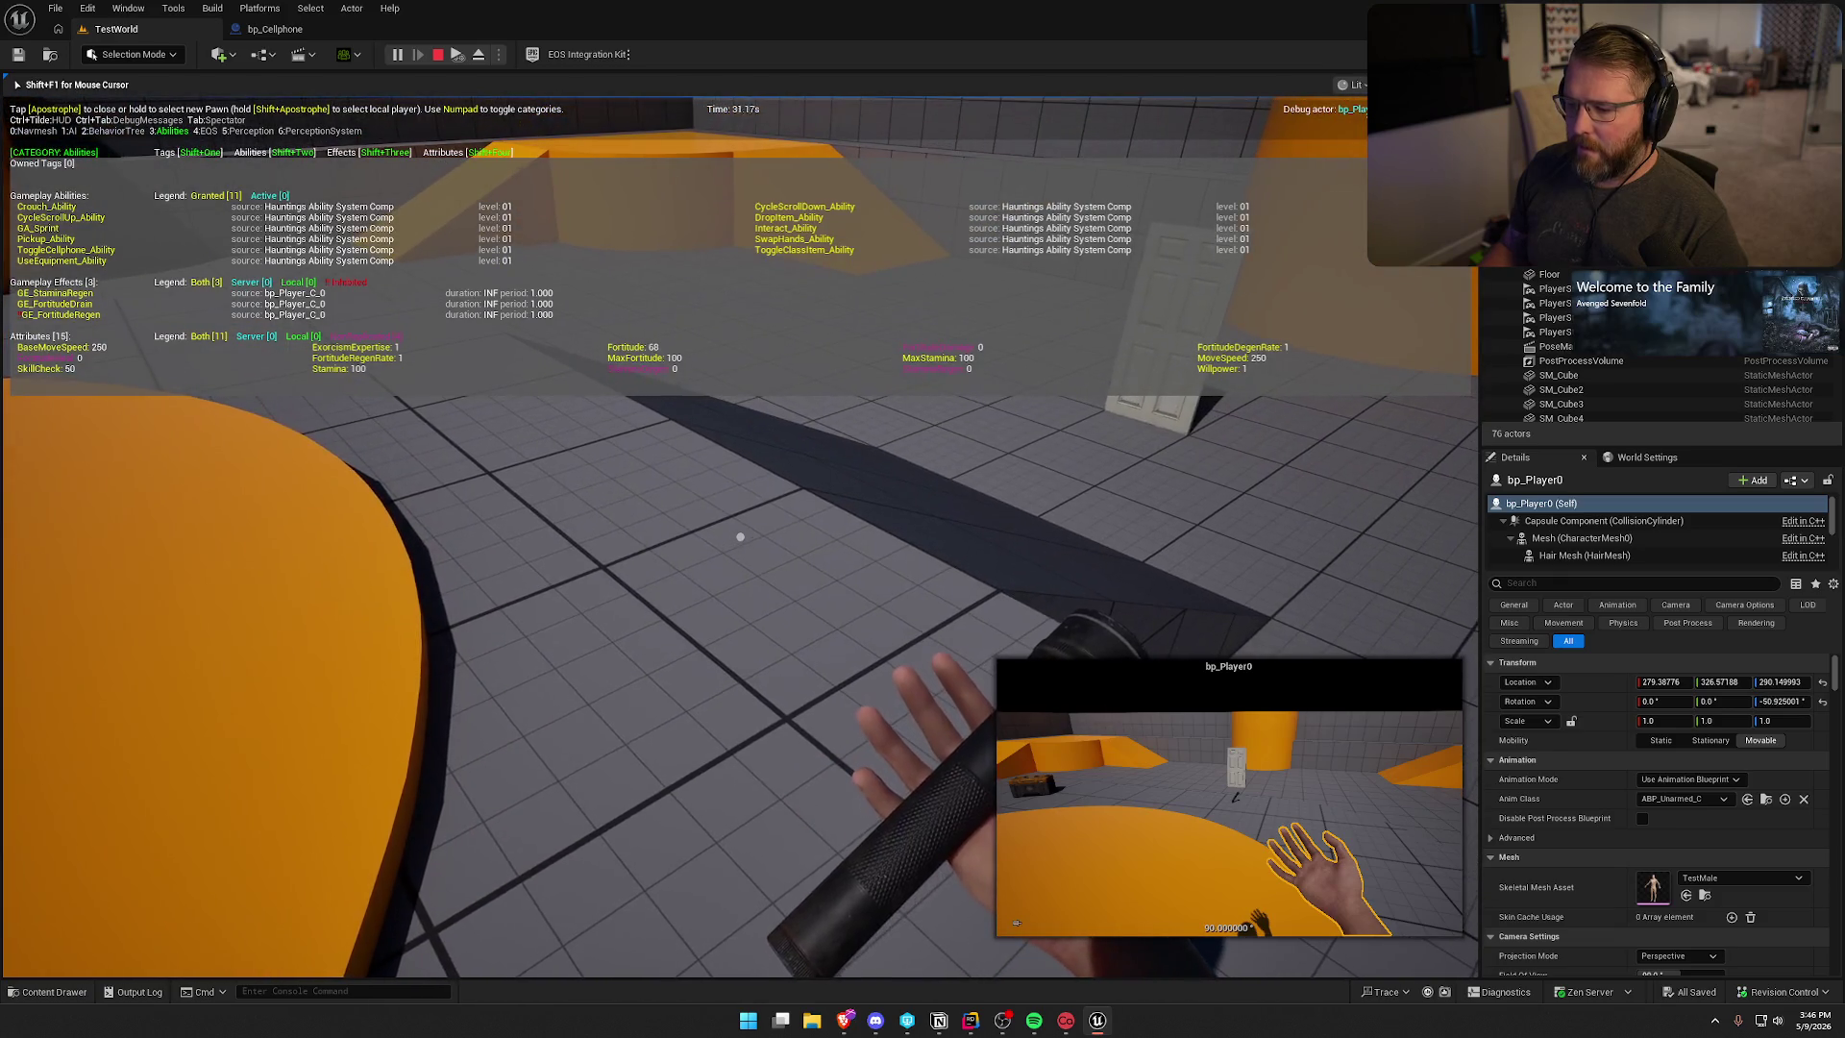
pyautogui.press('F8')
pyautogui.press('F8')
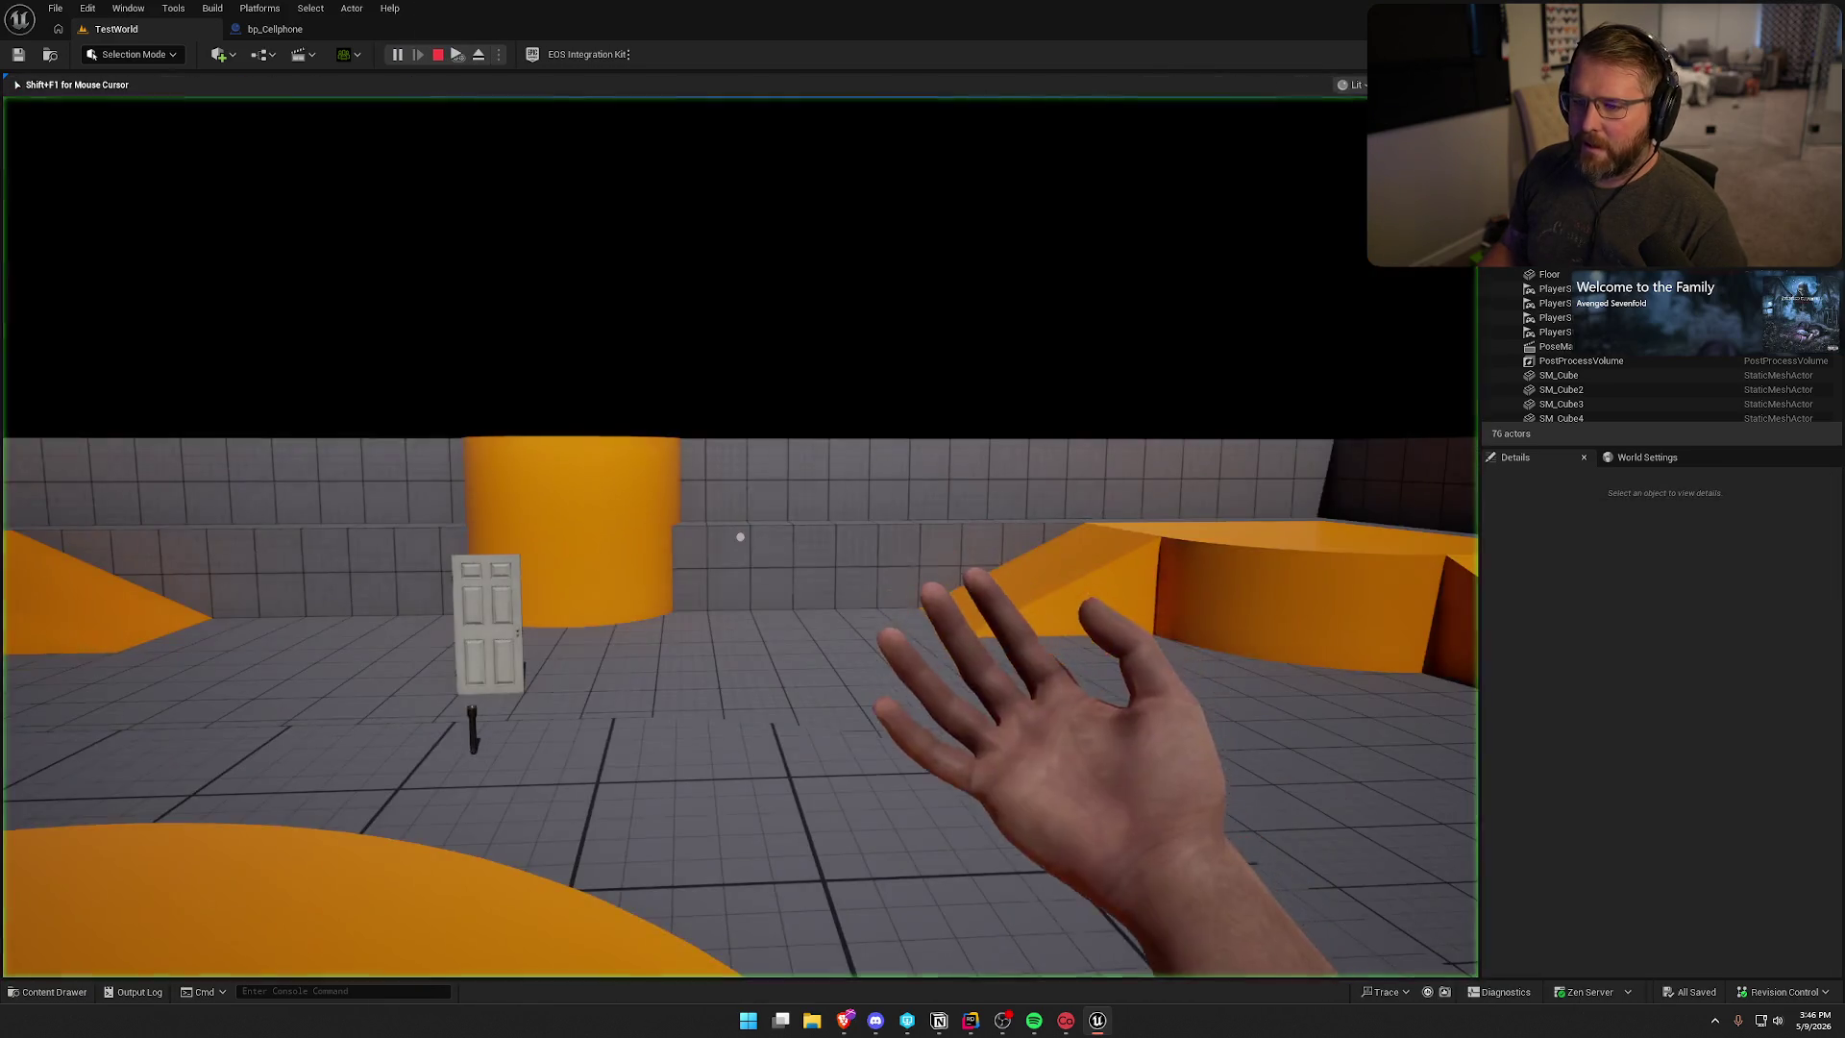
# - Pick up, toggle and drop the flashlight, then pick up the equipment crate and test the class item
pyautogui.press('w')
pyautogui.press('shift')
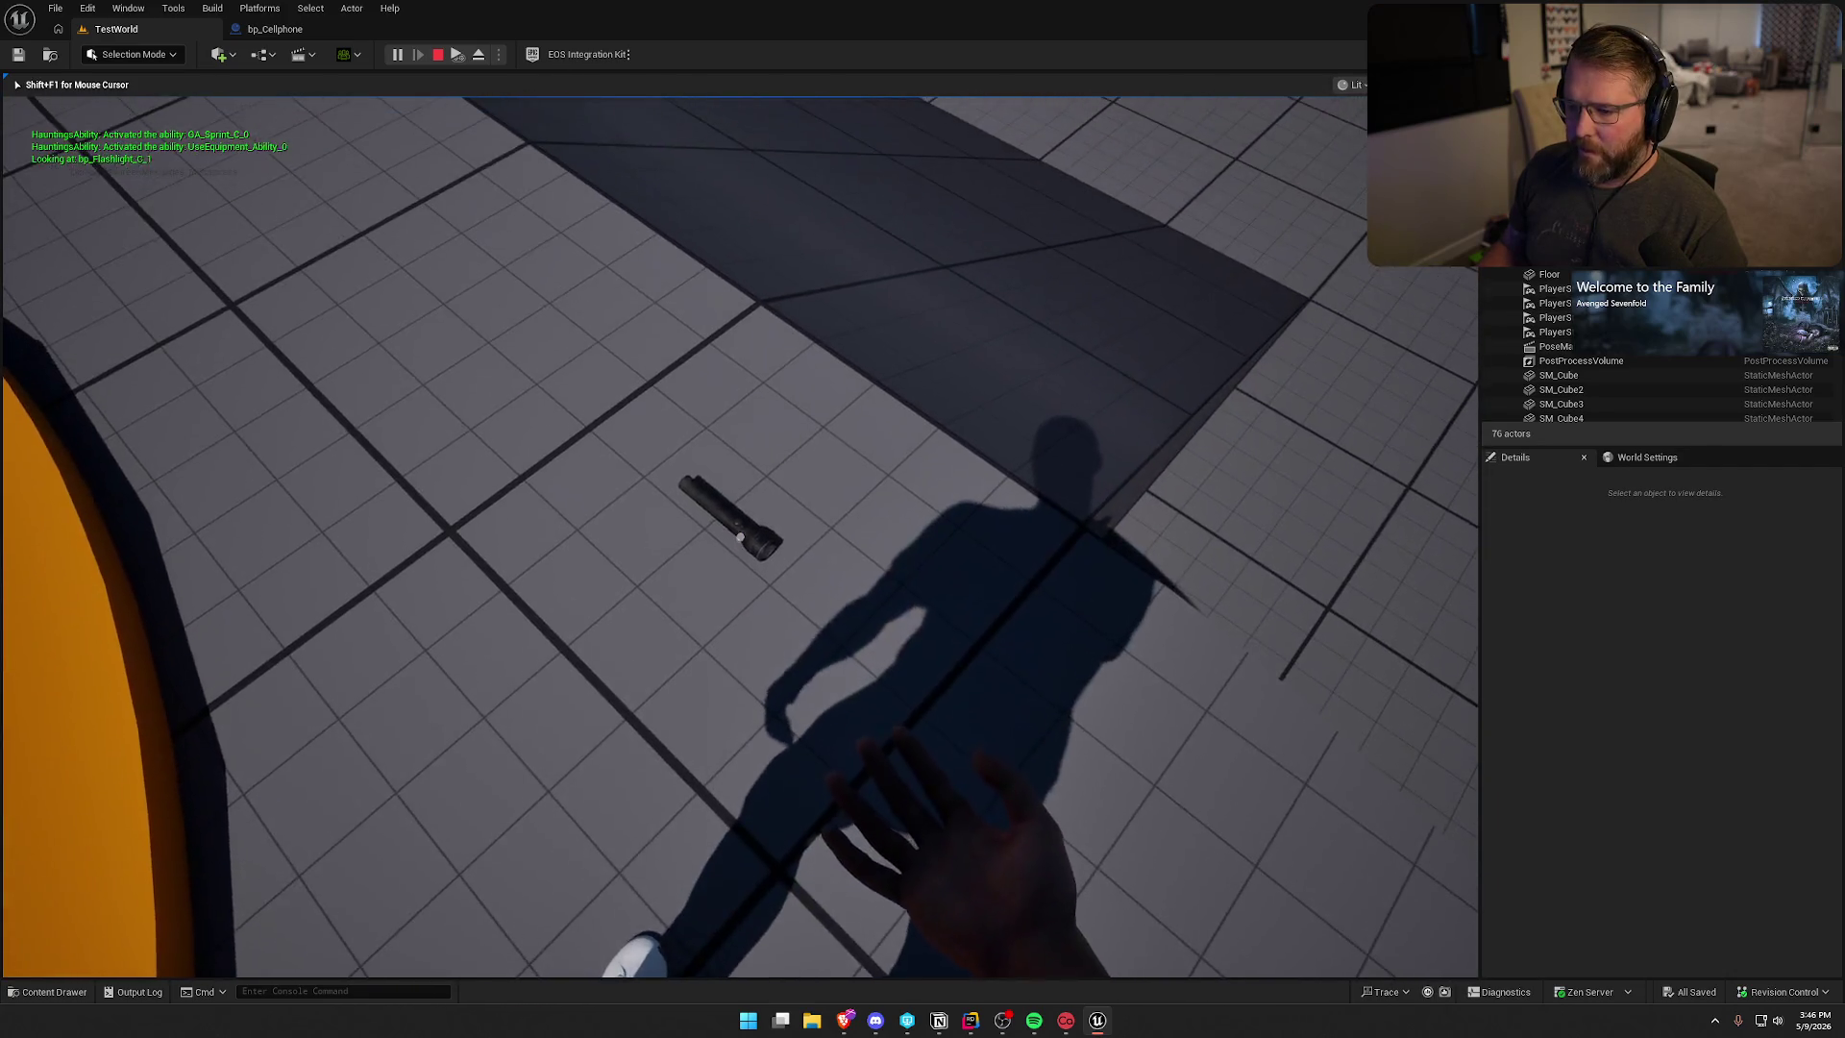
pyautogui.press('e')
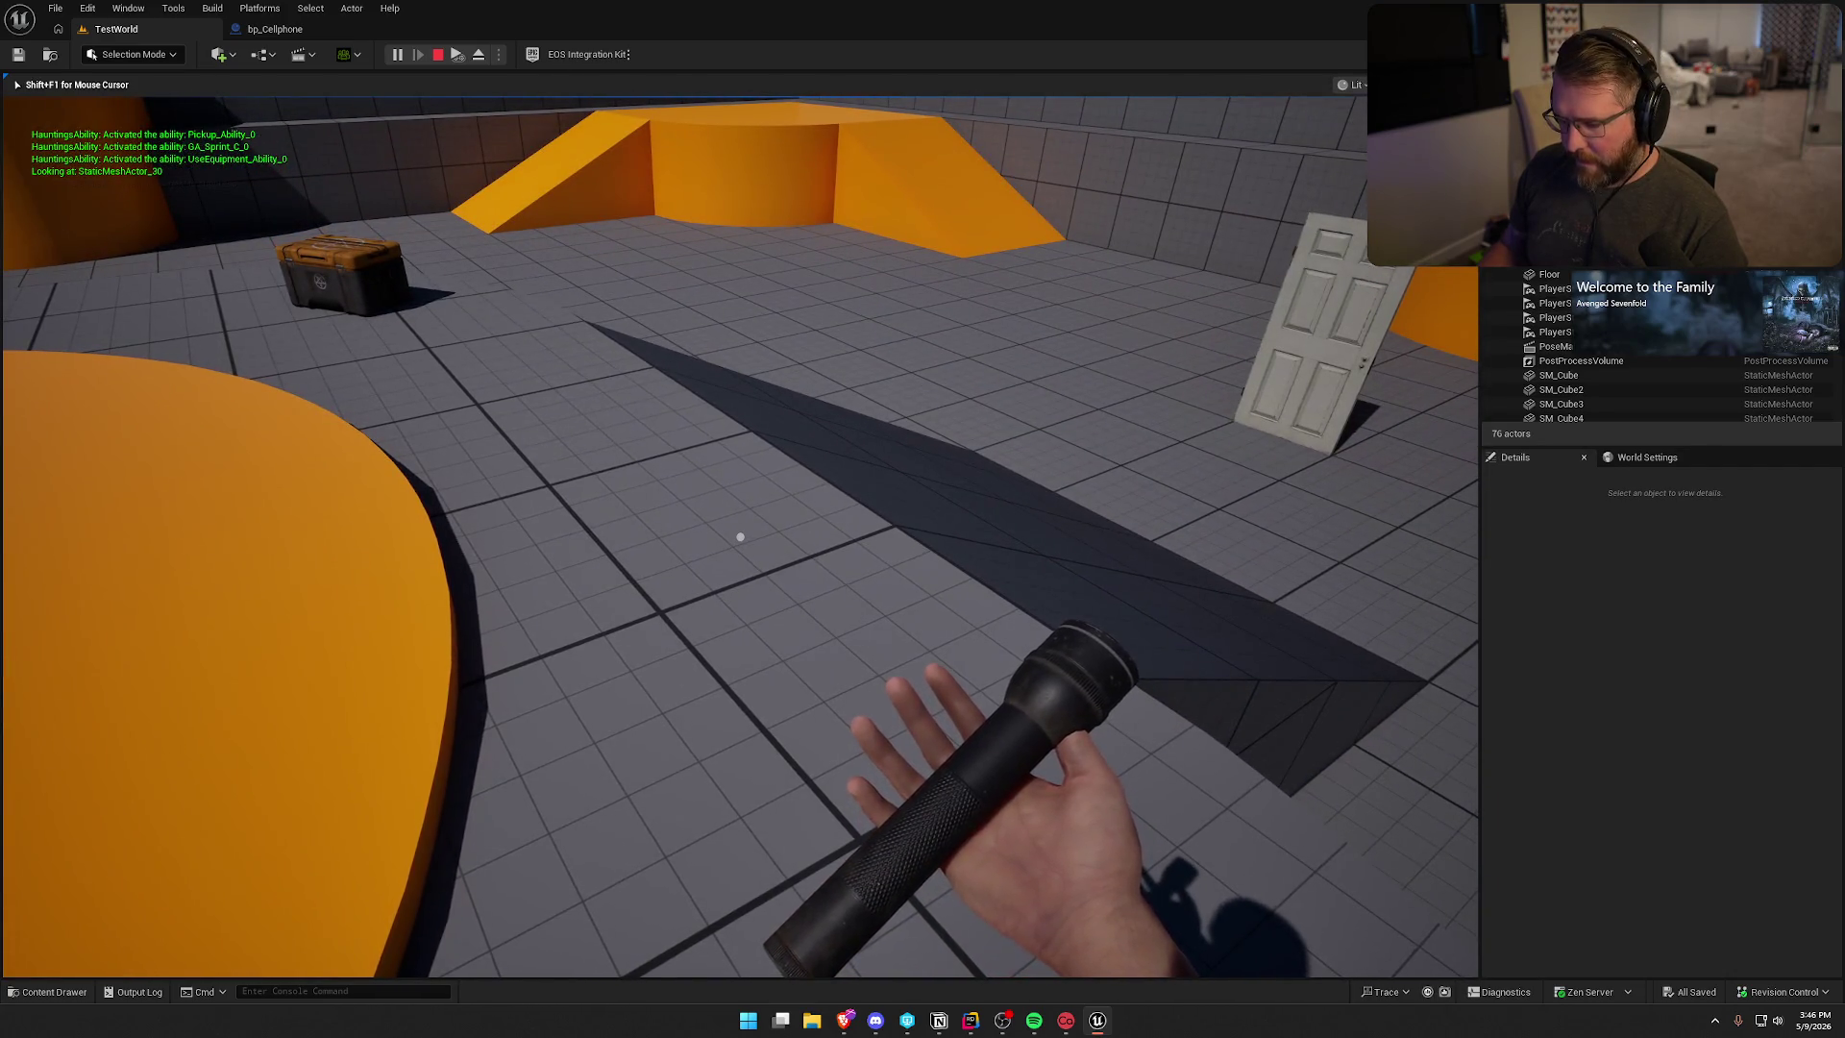
pyautogui.press('q')
pyautogui.press('q')
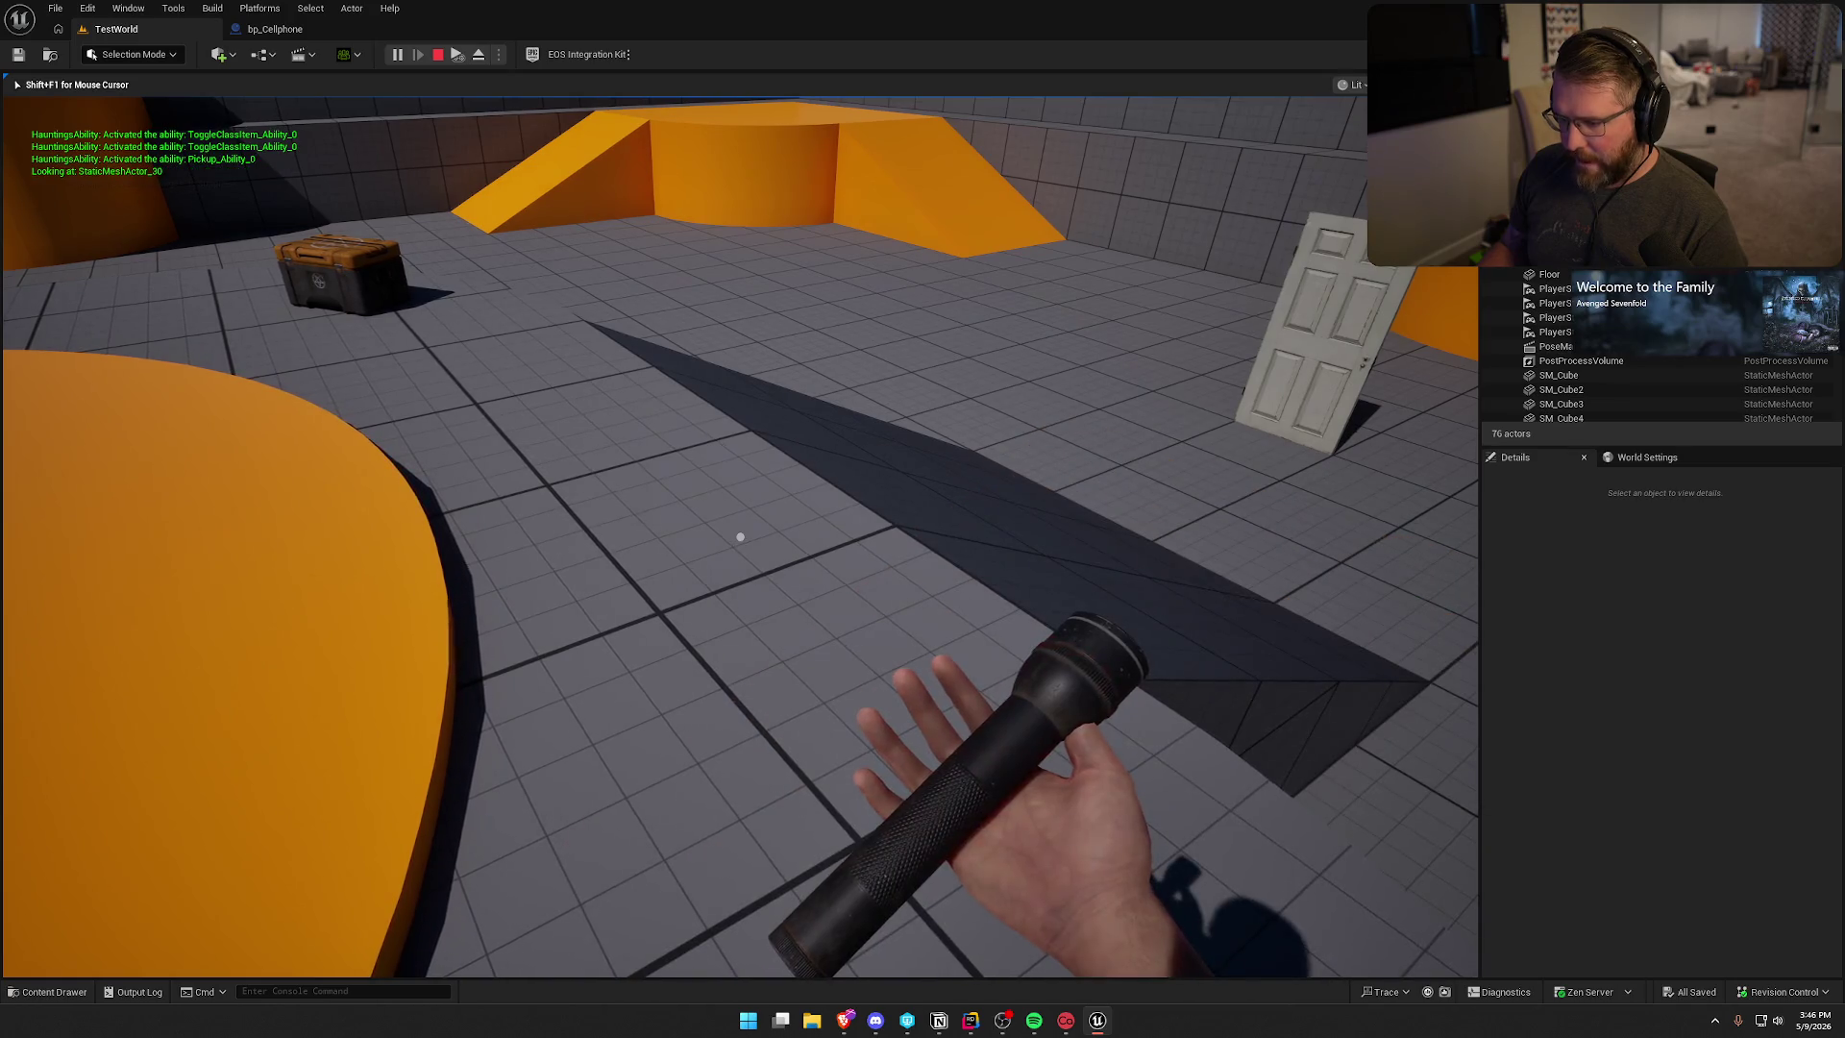
pyautogui.press('g')
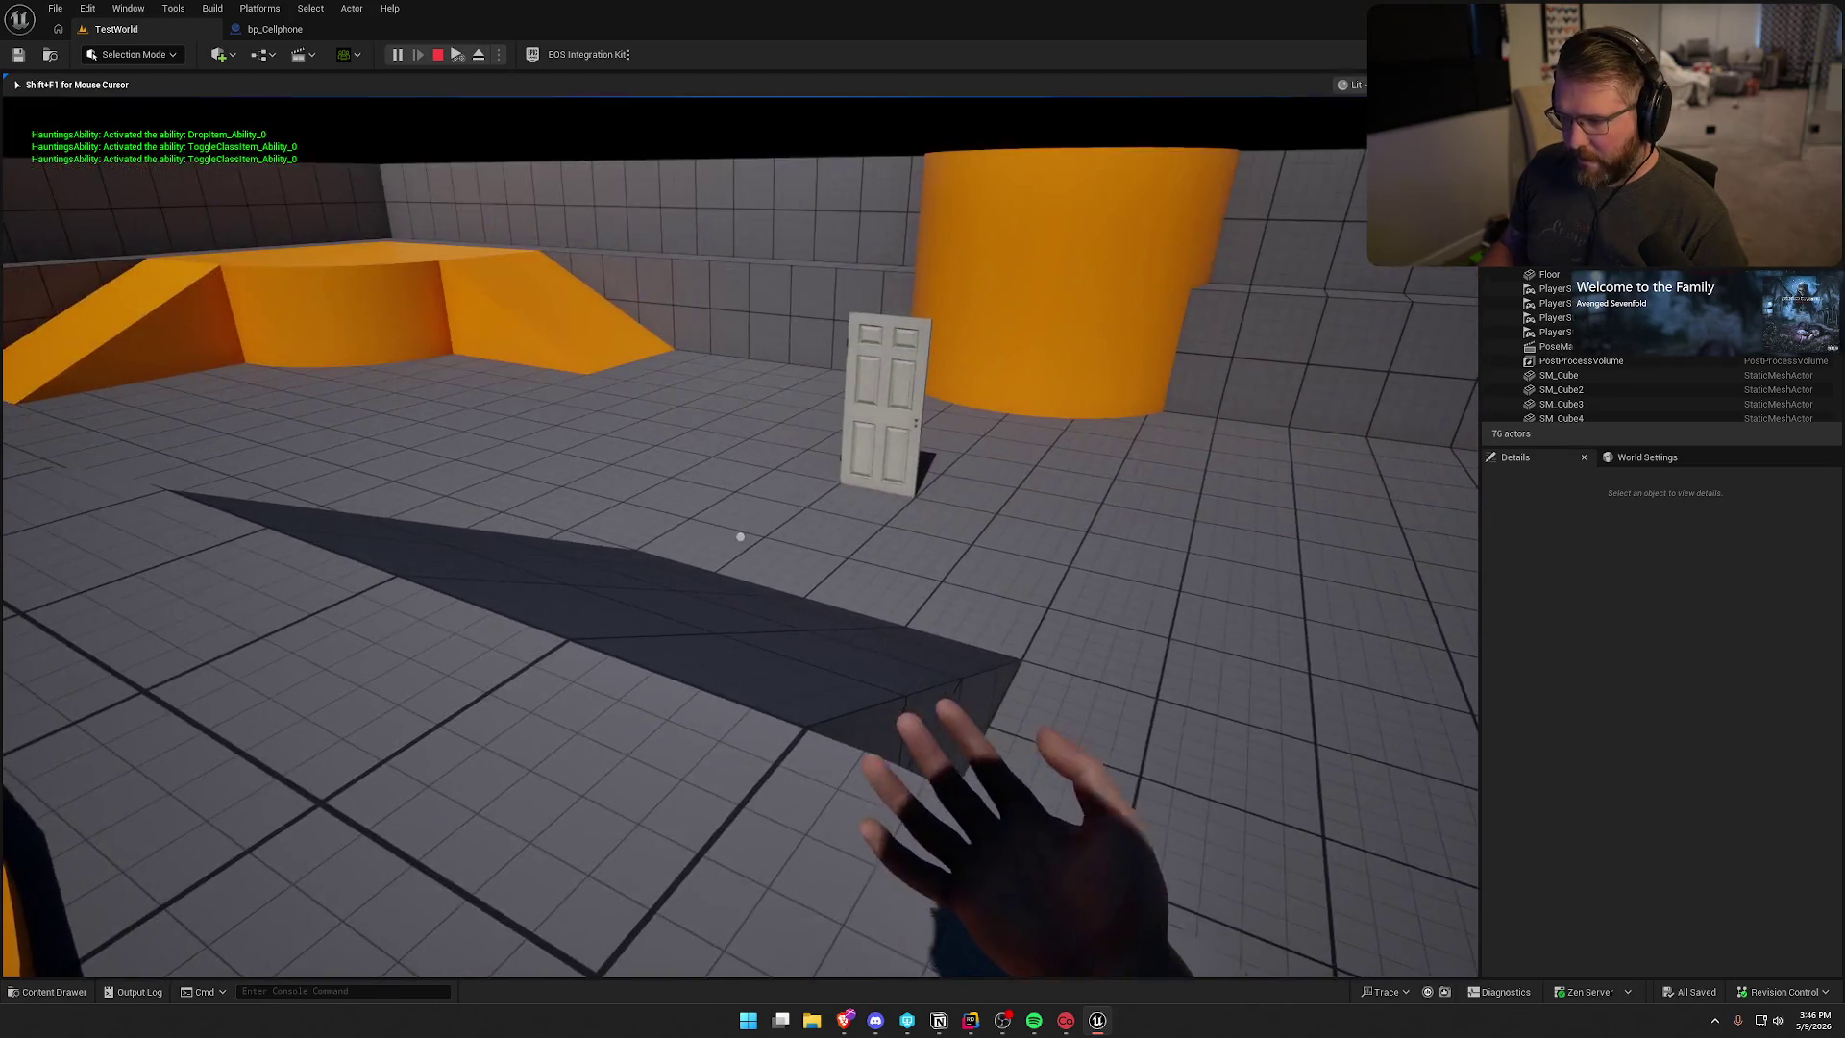
pyautogui.hotkey('shift', 'w')
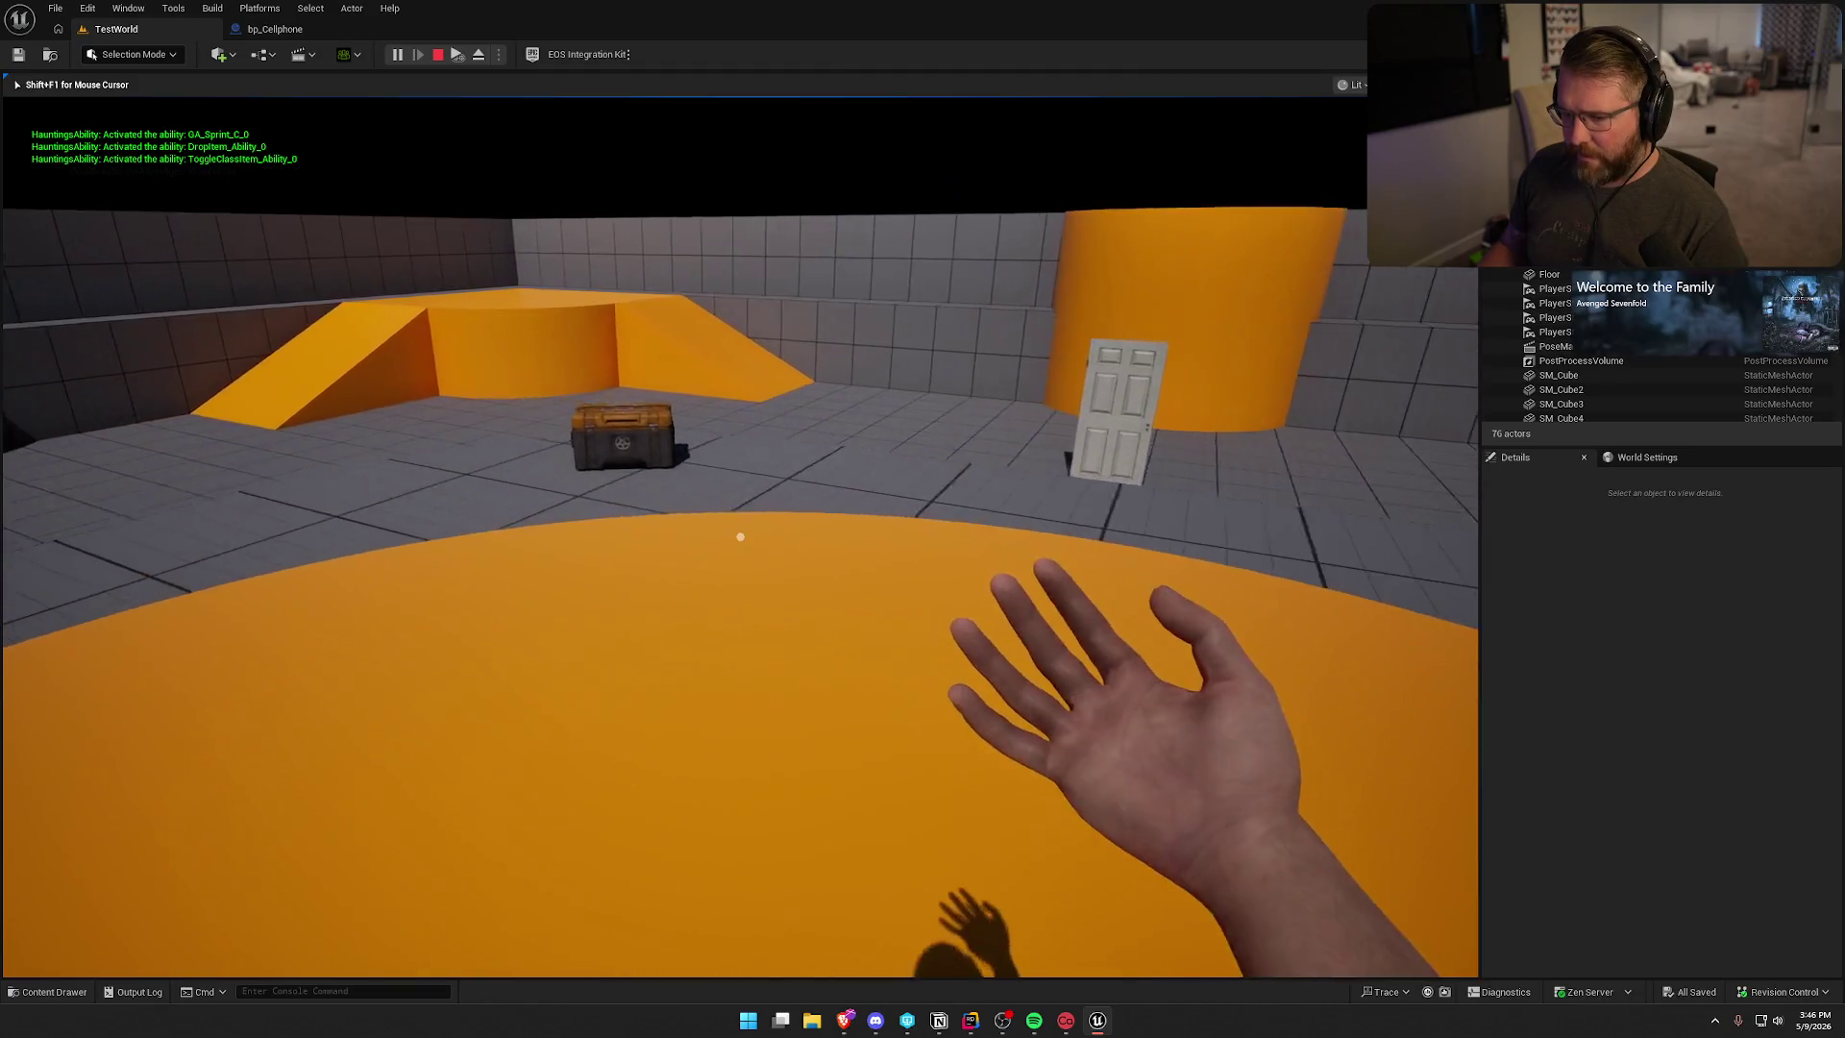
pyautogui.press('w')
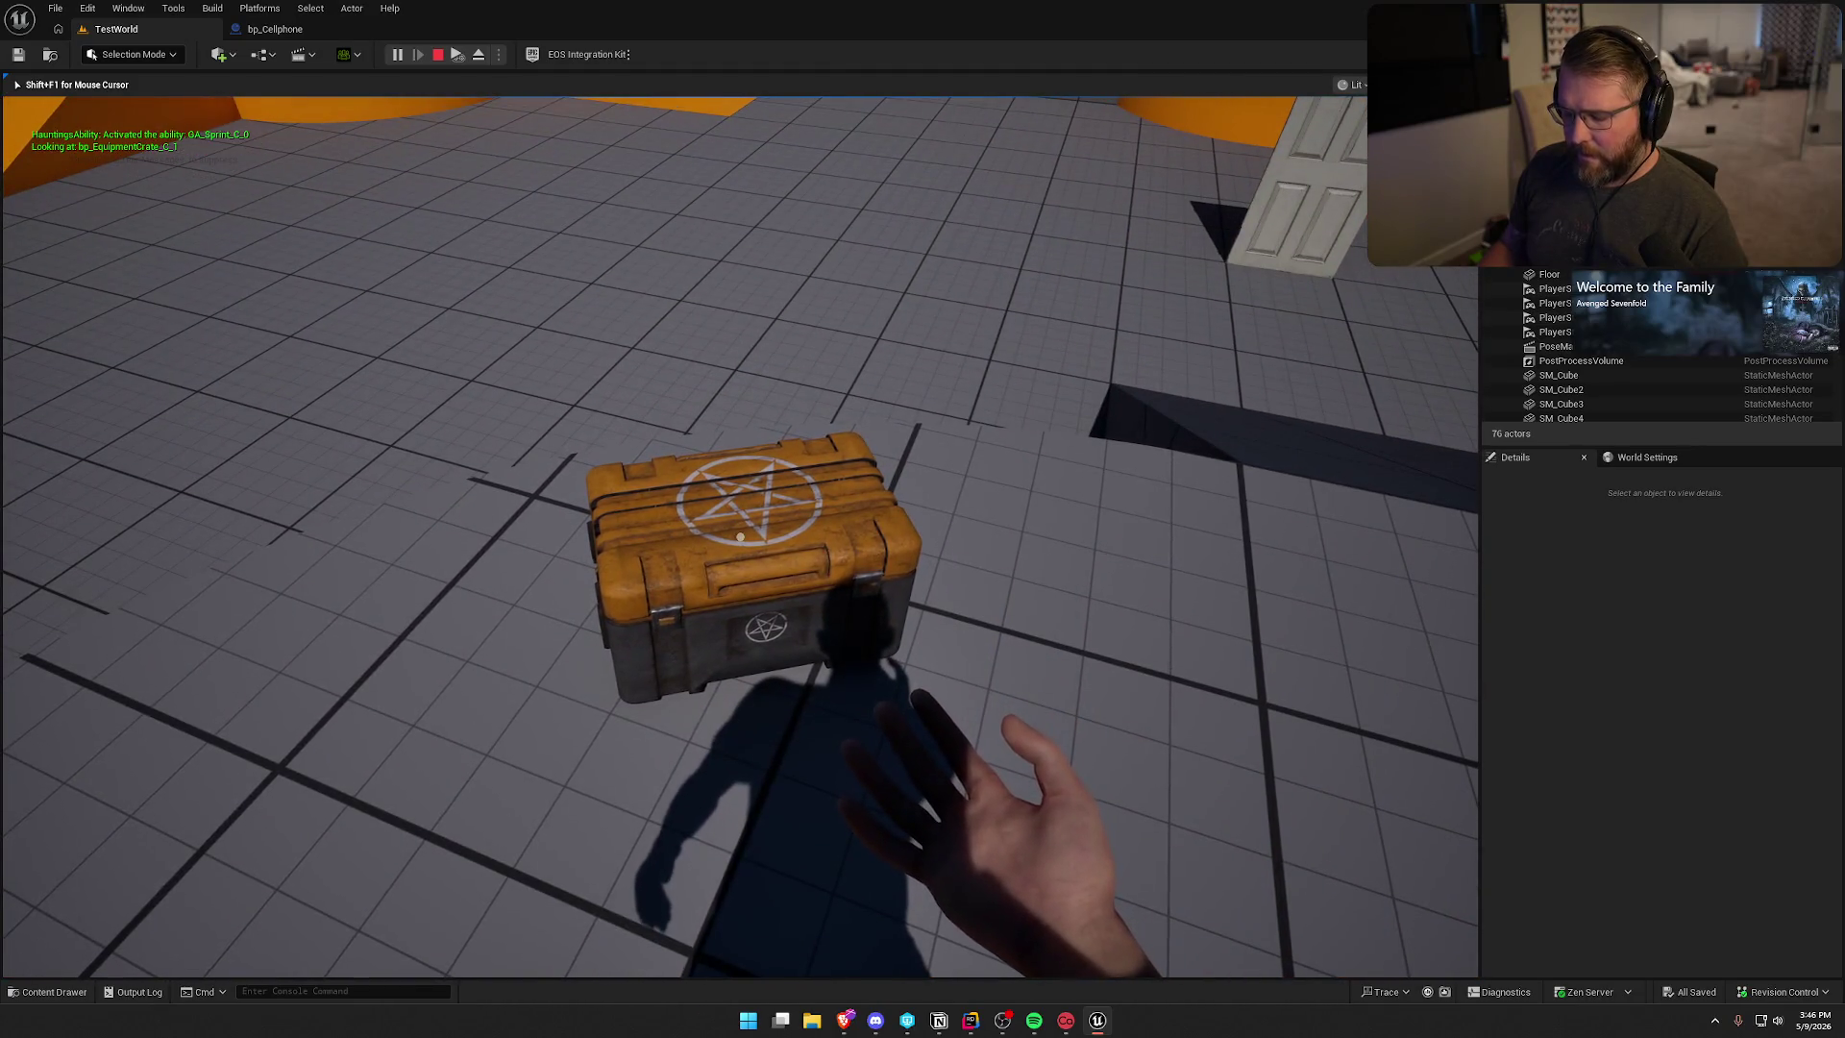
pyautogui.press('e')
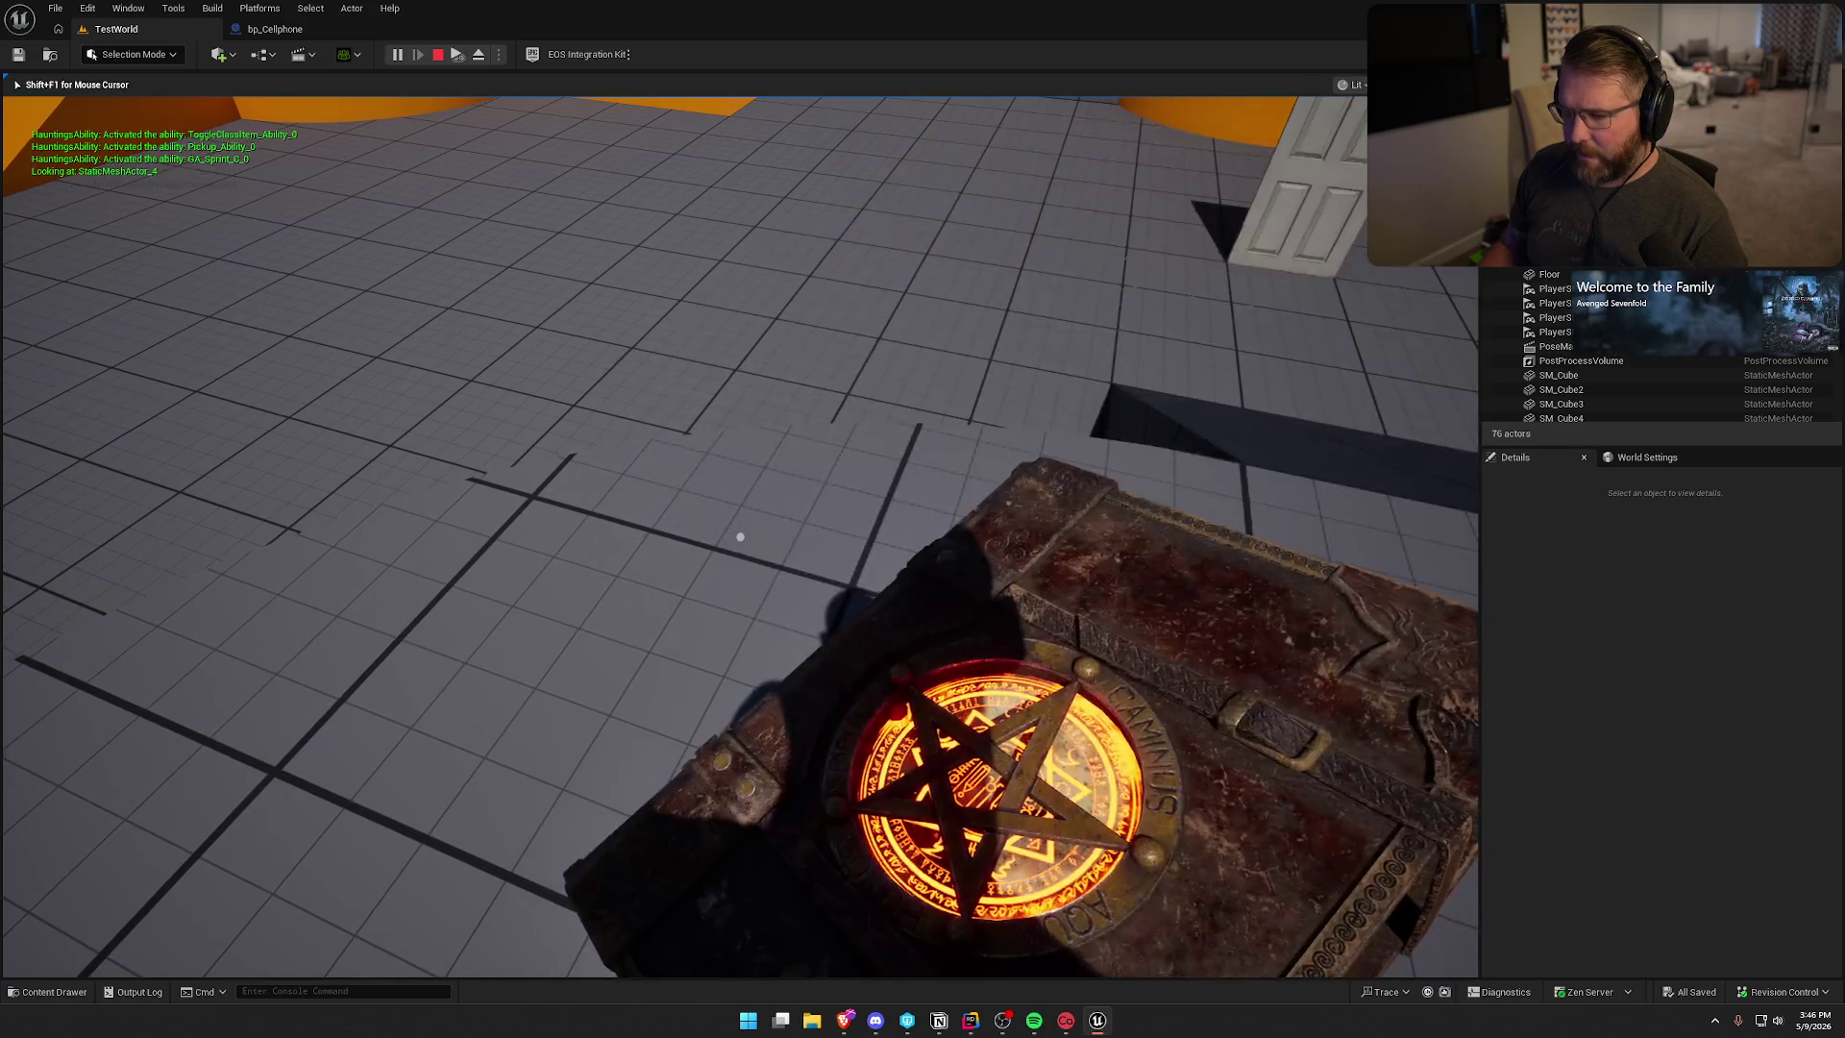
pyautogui.press('g')
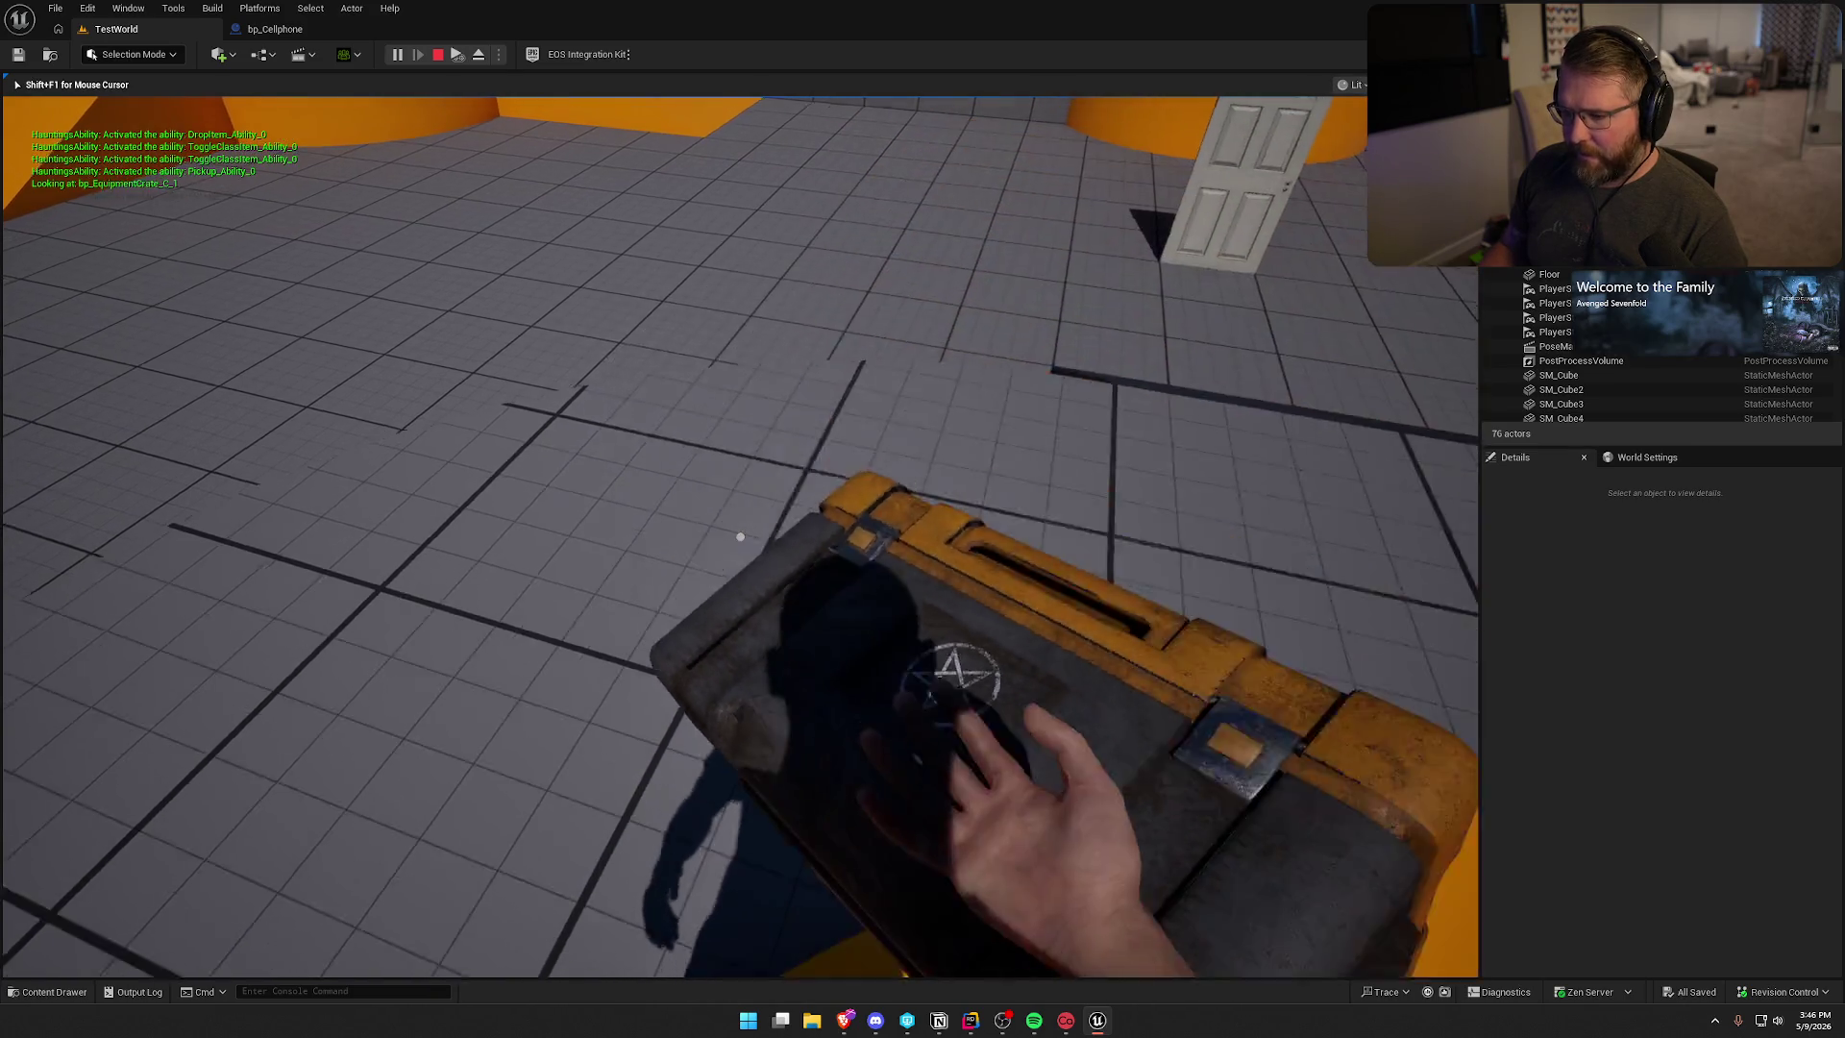
pyautogui.press('s')
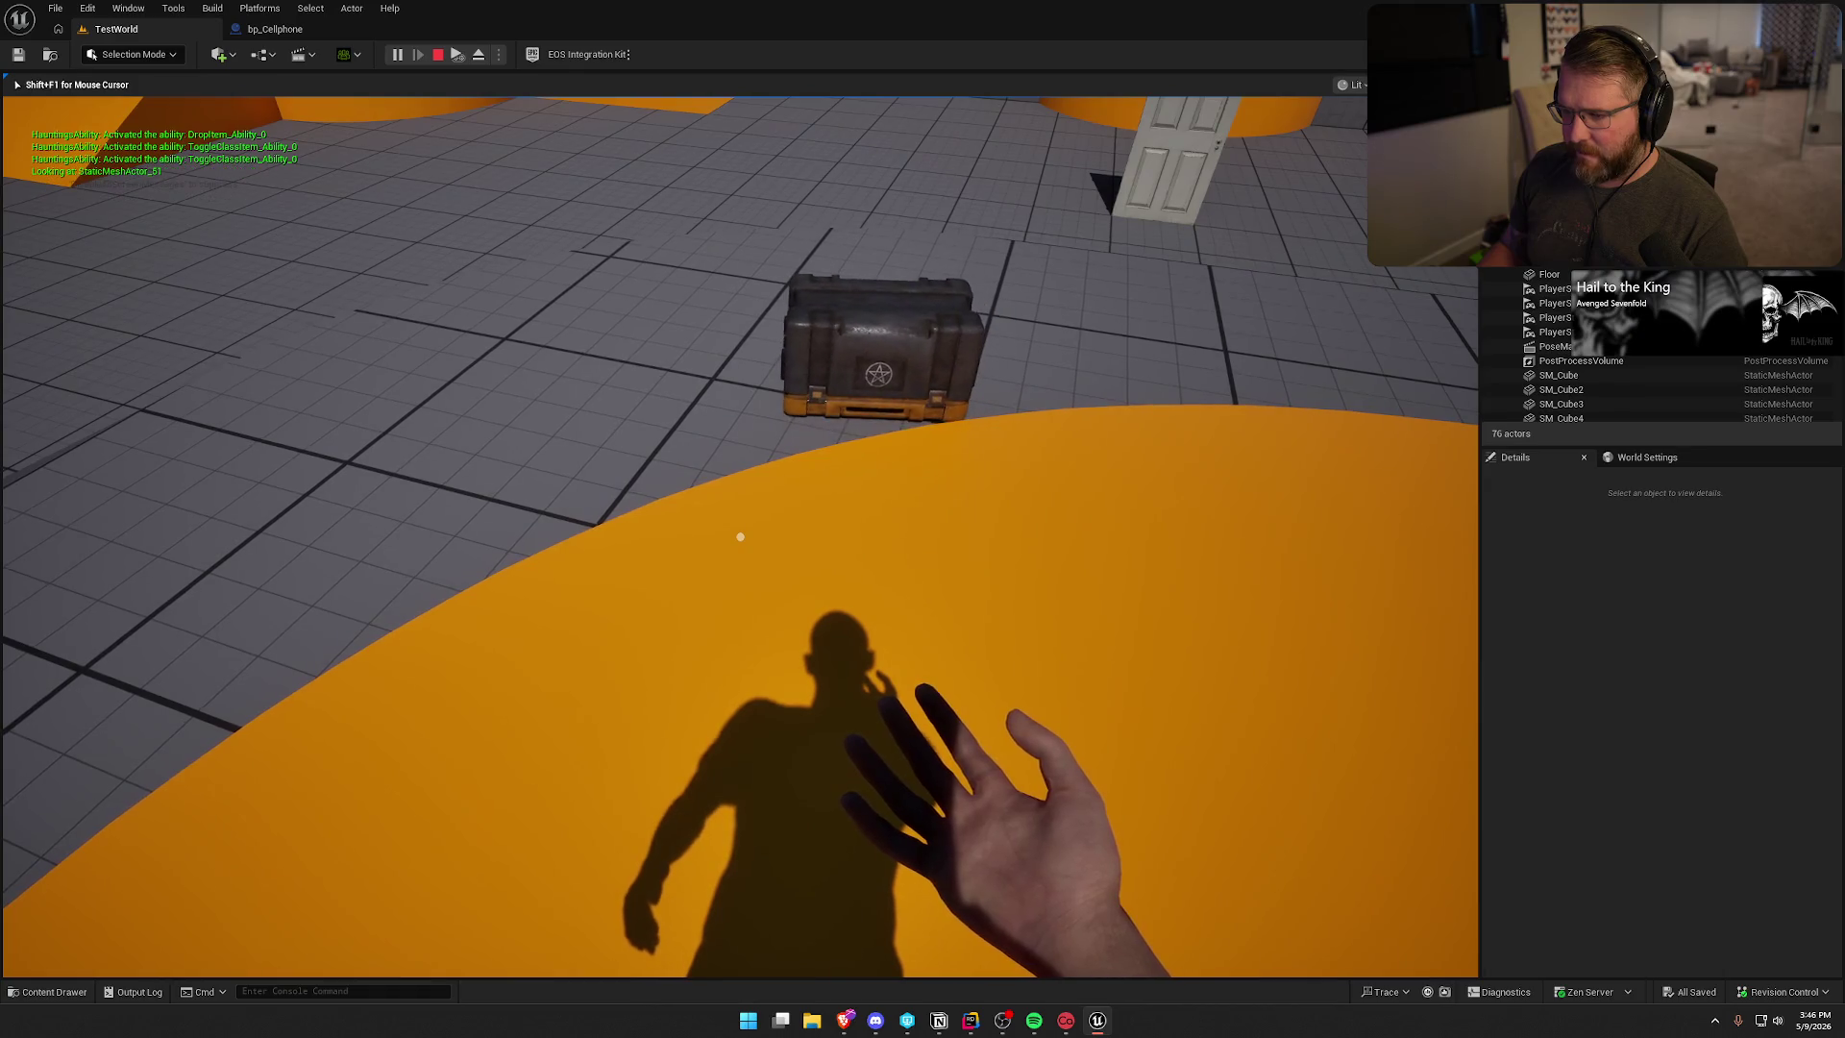
# - Pick up and drop the equipment crate again, stop the play session, and switch to Rider
pyautogui.press('w')
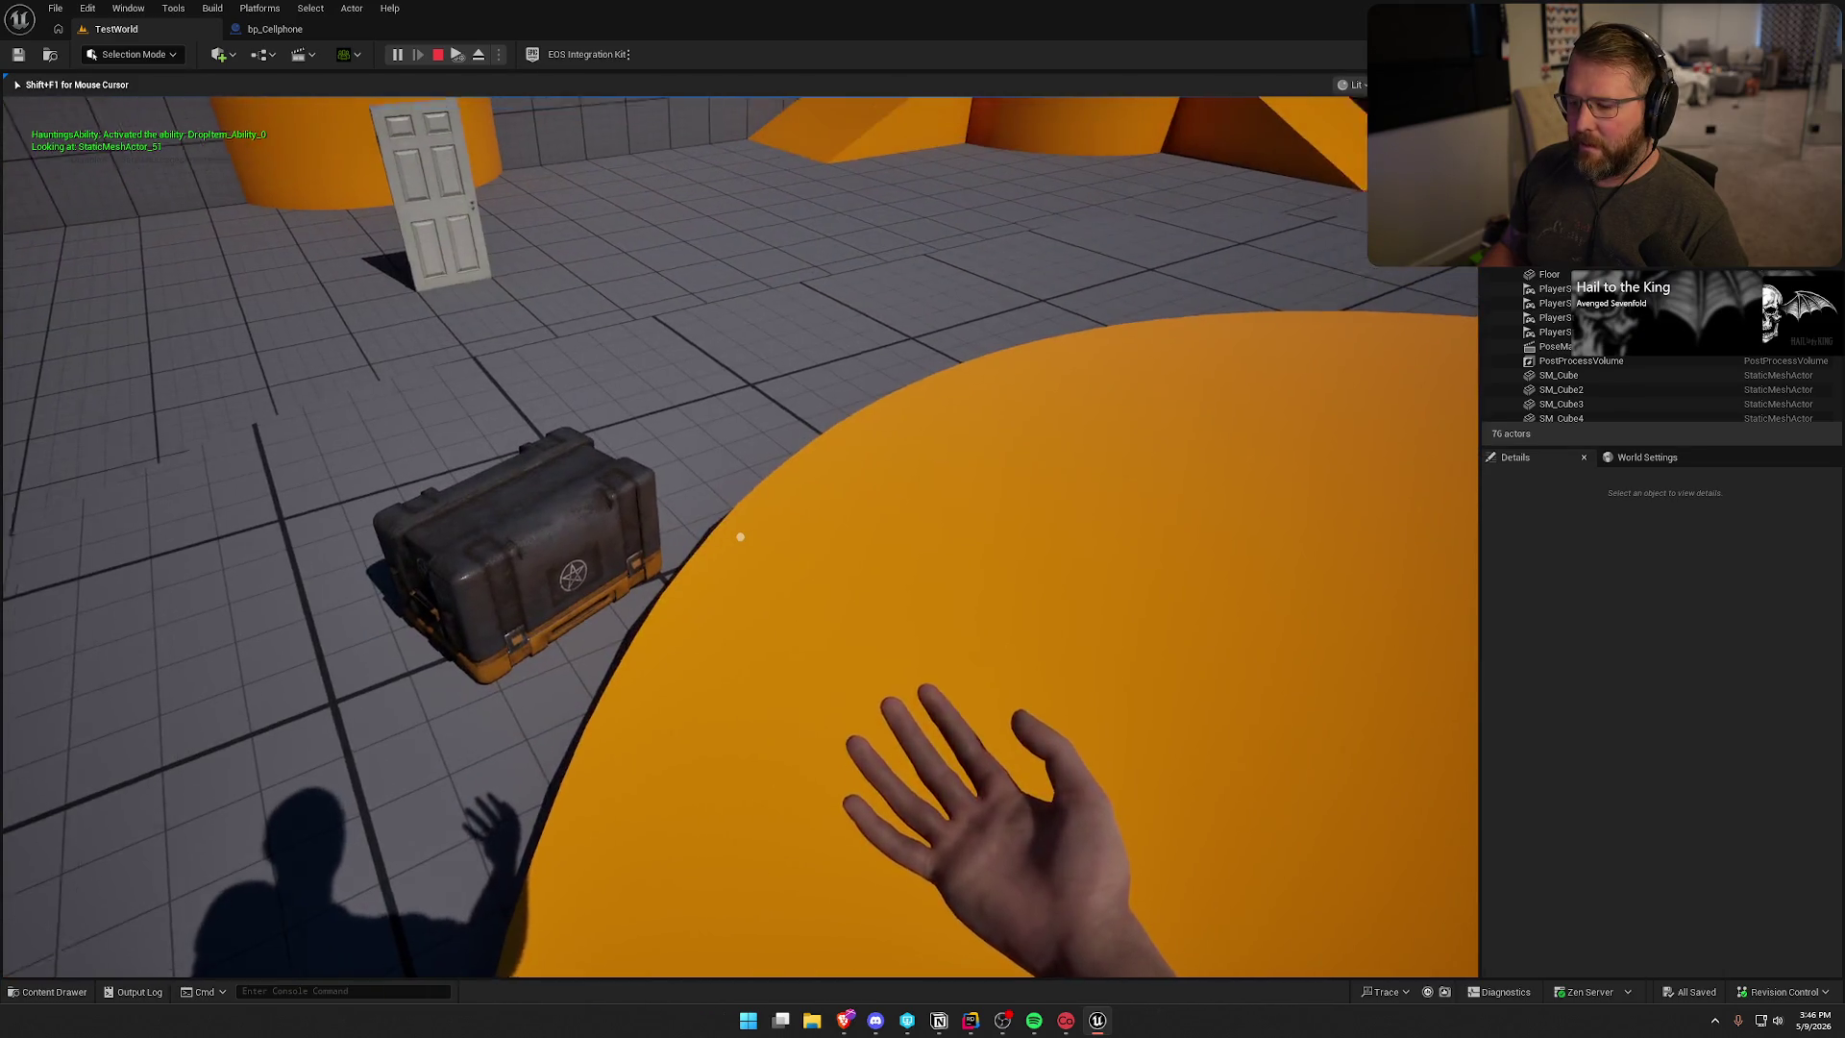
pyautogui.press('s')
pyautogui.press('w')
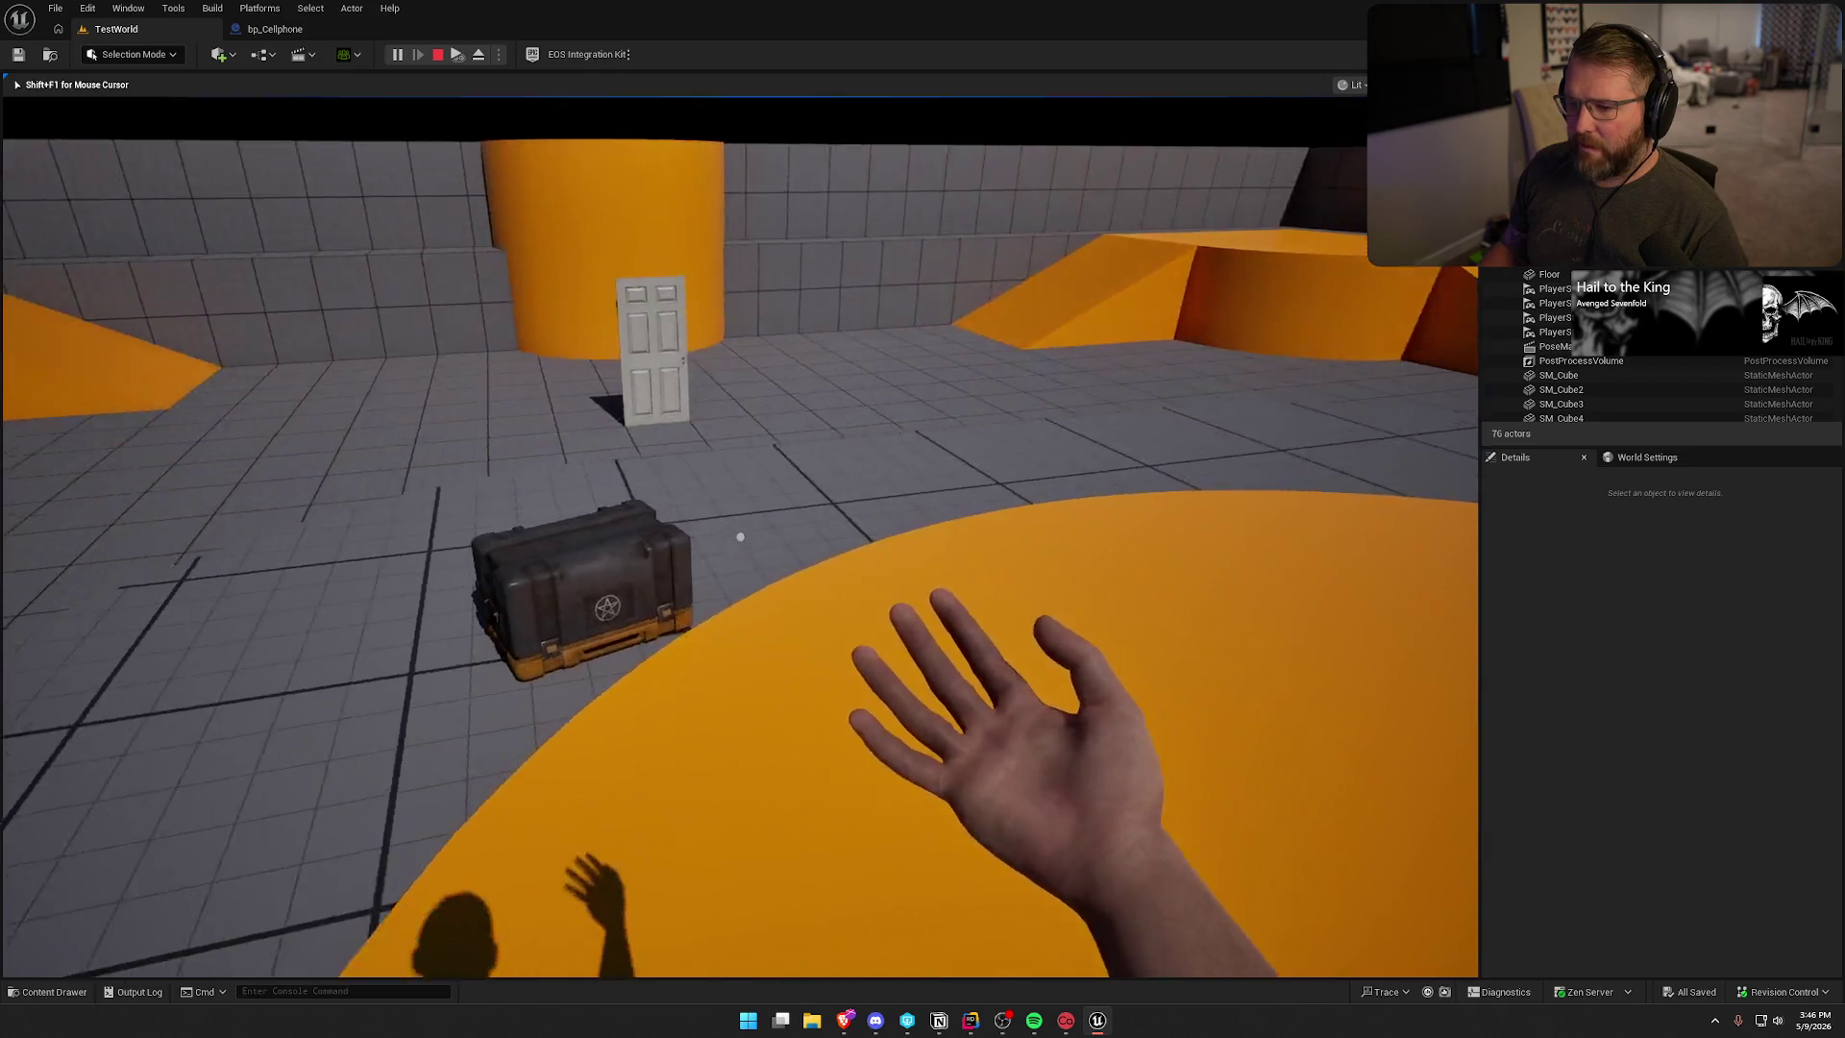
pyautogui.press('e')
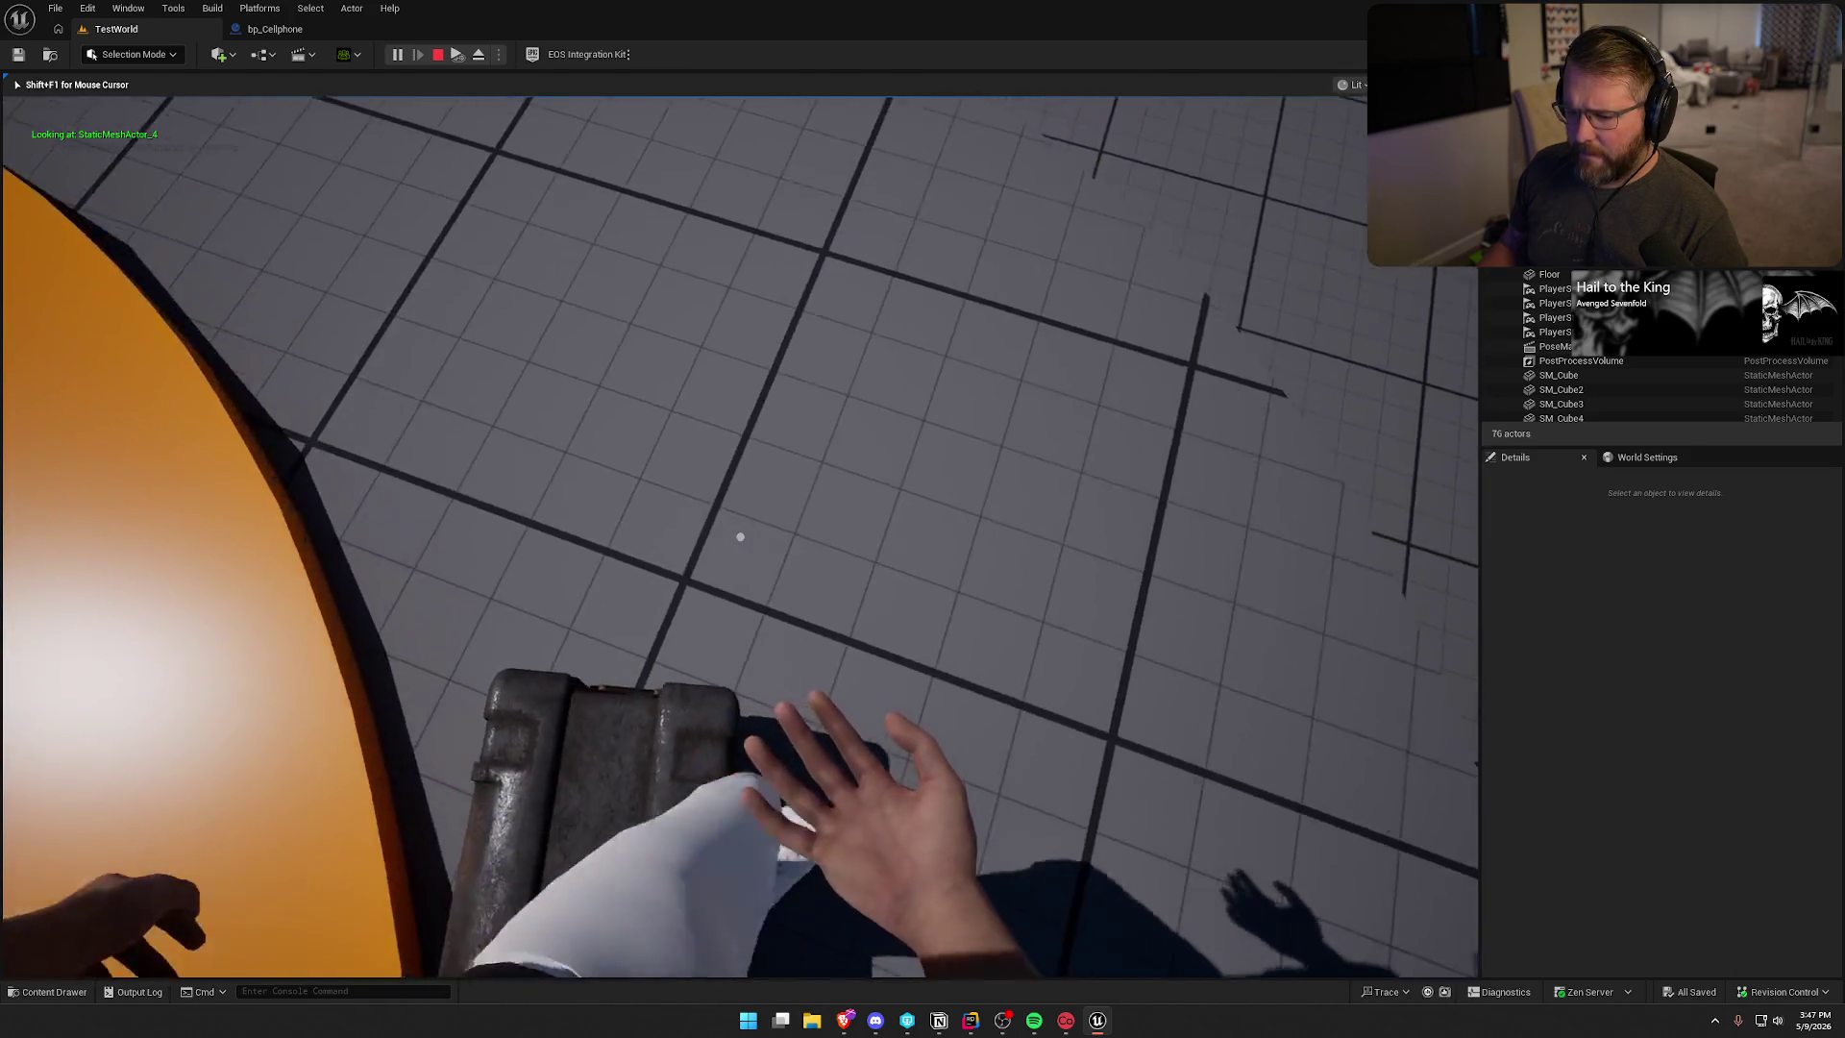
pyautogui.press('e')
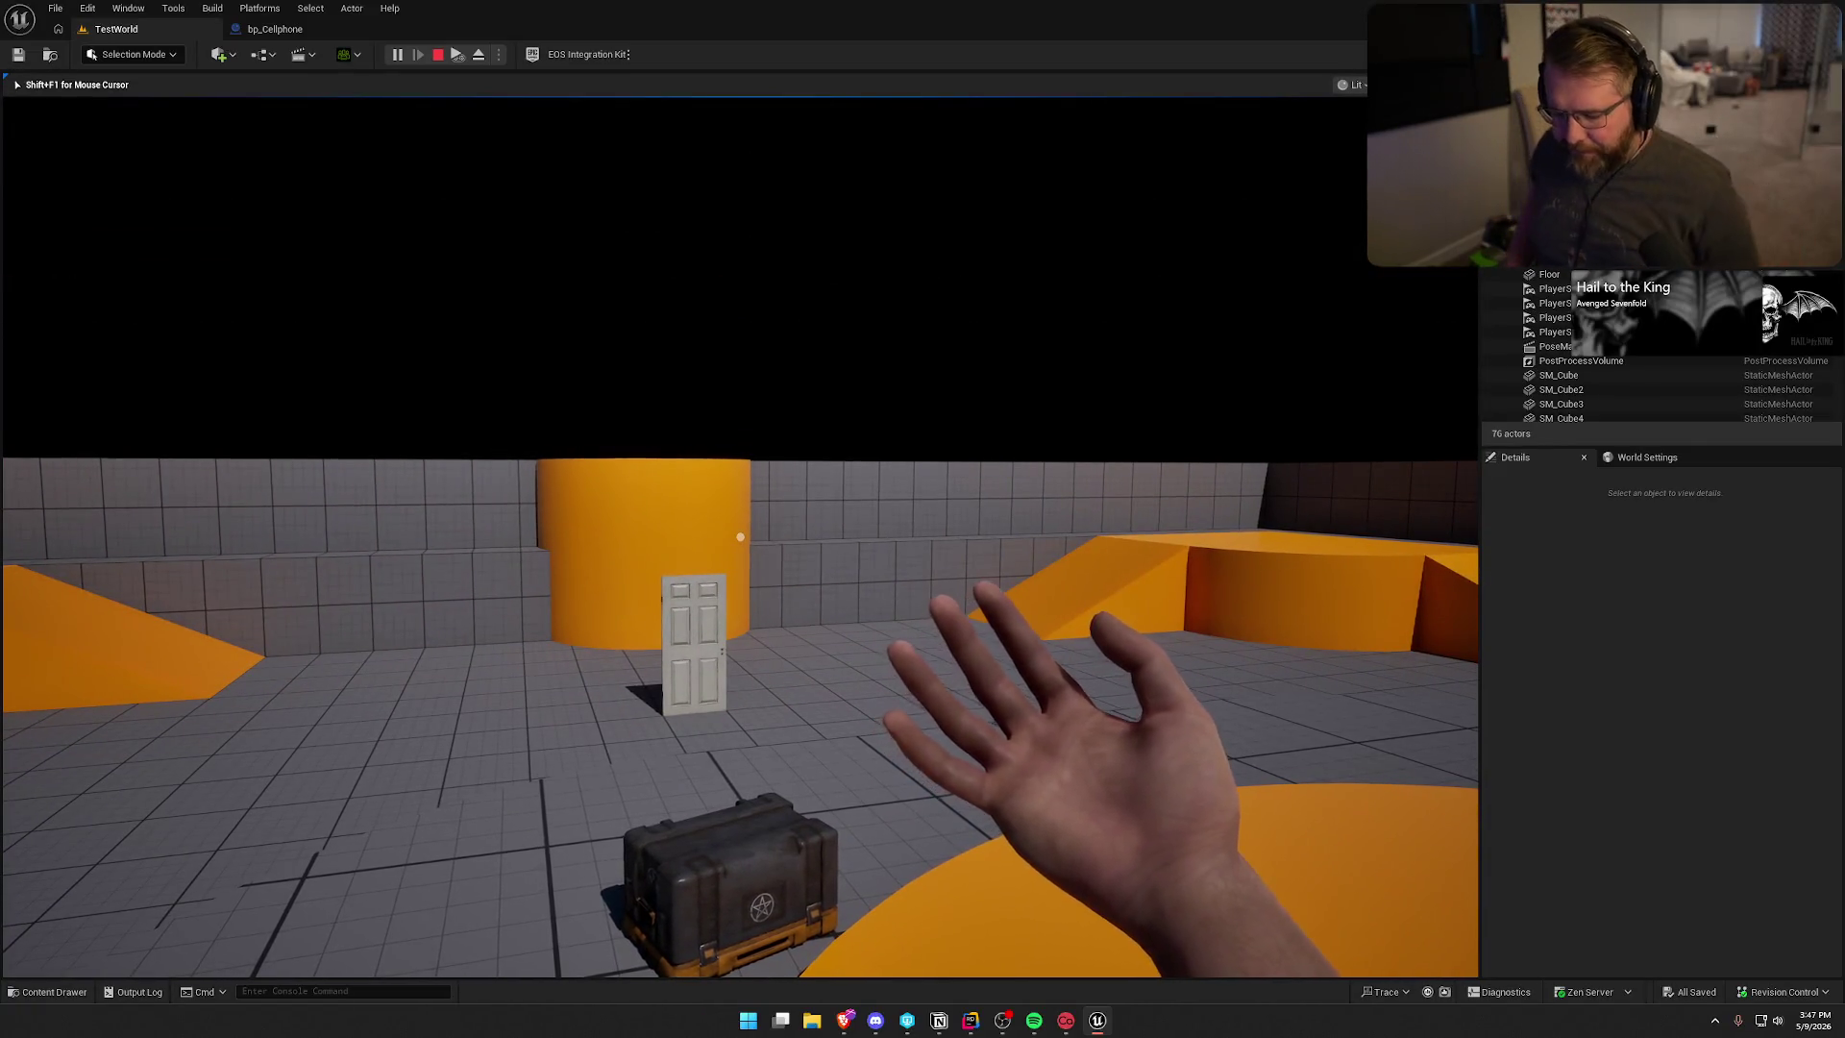
pyautogui.press('Escape')
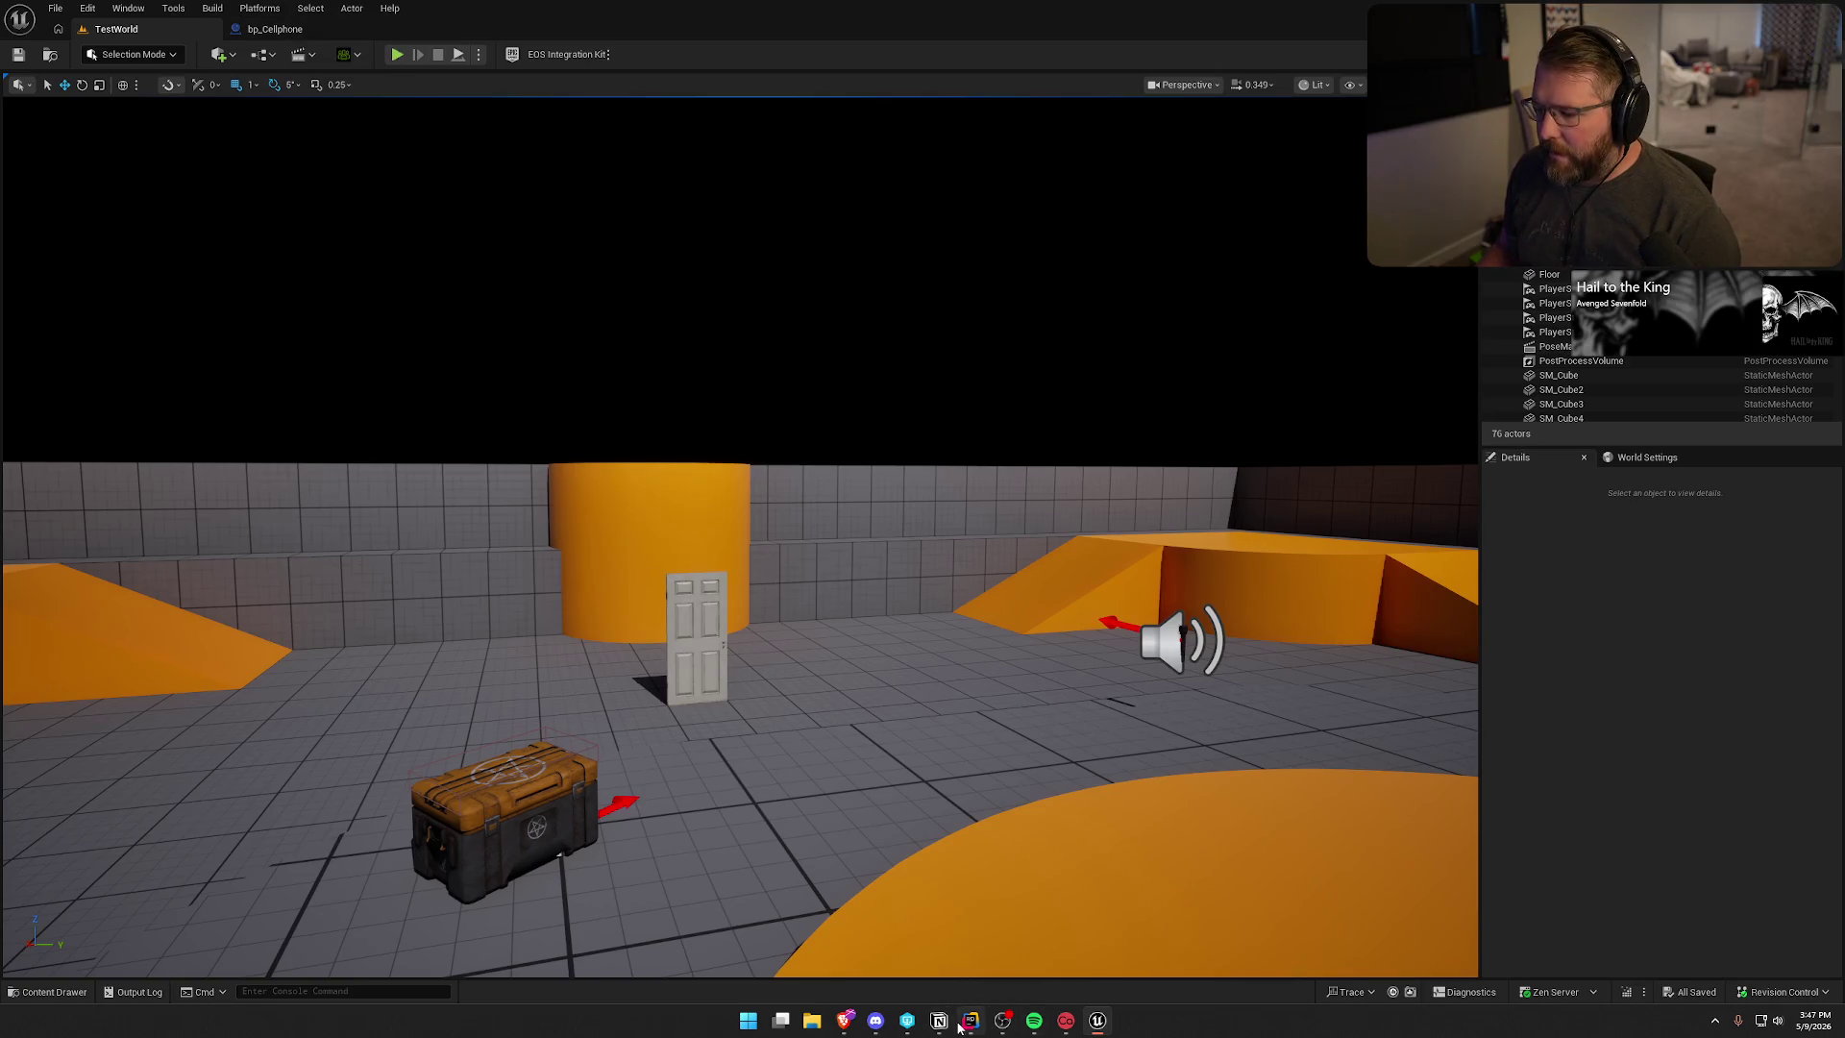
pyautogui.click(970, 1020)
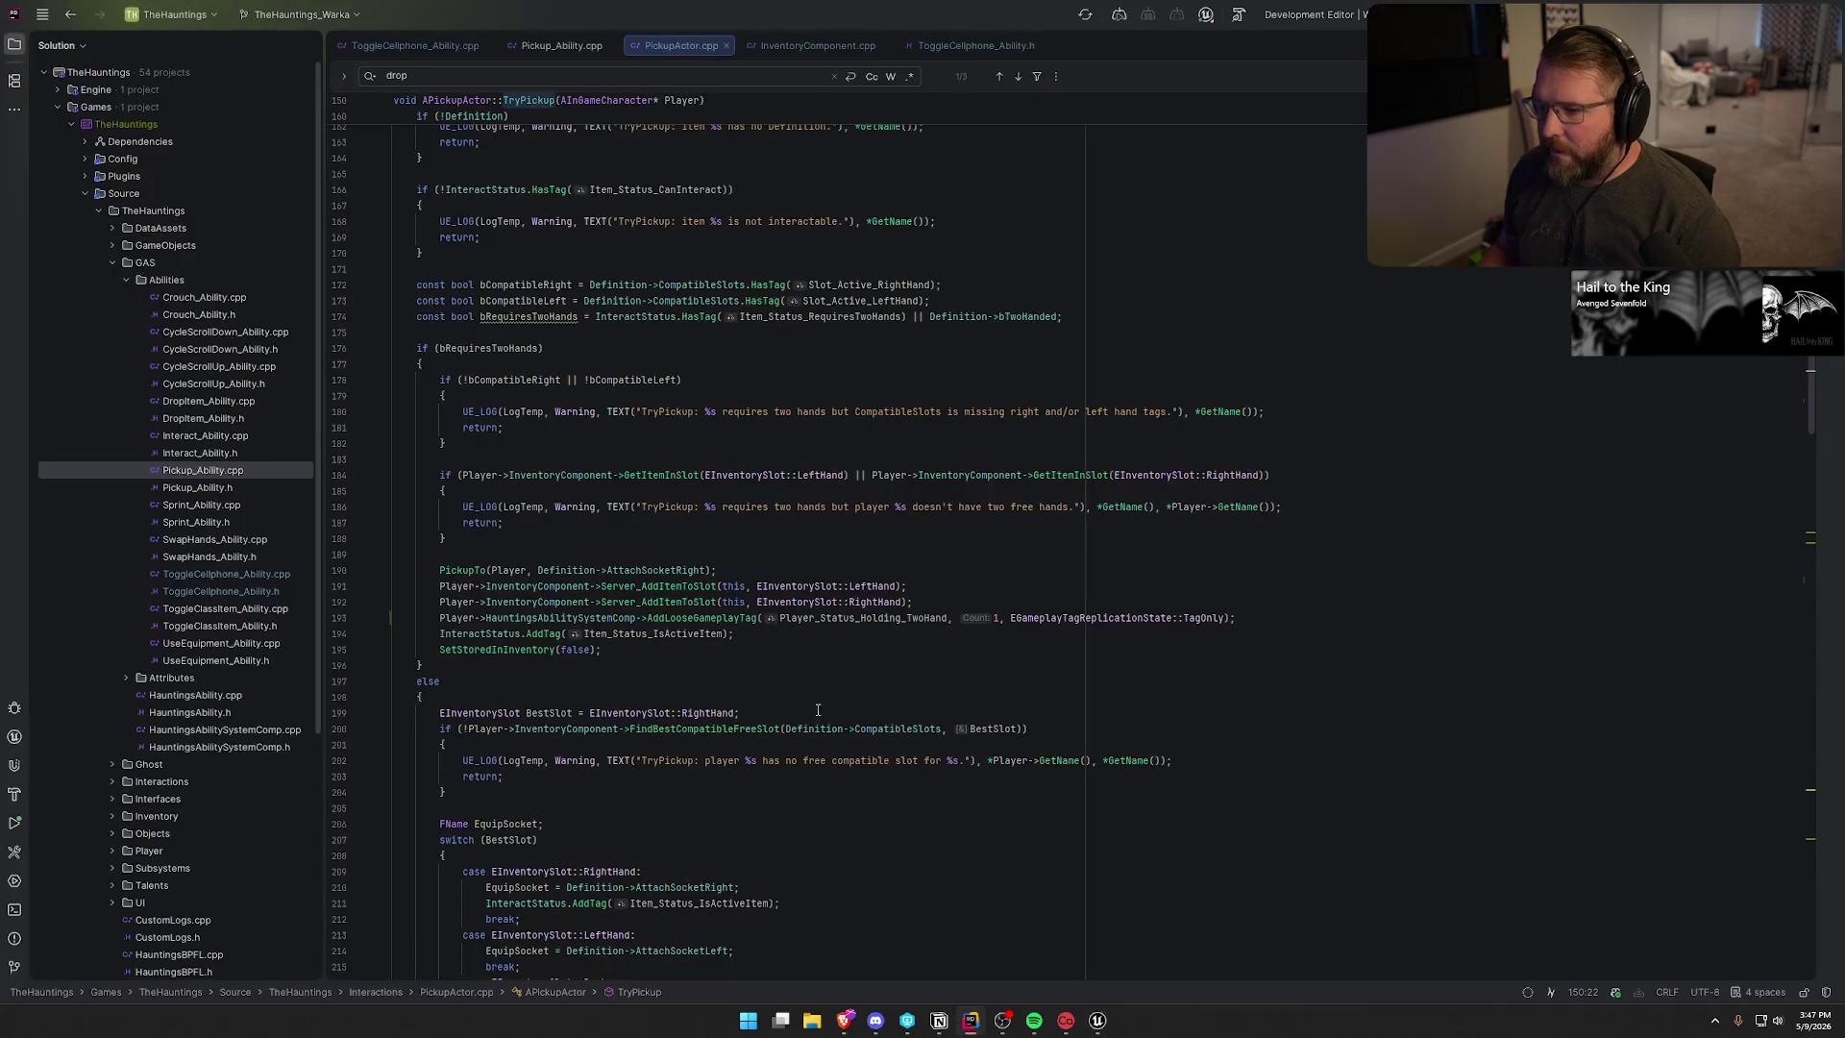
# - Paste ToggleCellphone_Ability's ActivationBlockedTags.AddTag(Player_Status_Holding_TwoHand) line into ToggleClassItem_Ability's constructor
pyautogui.doubleClick(231, 611)
pyautogui.click(835, 259)
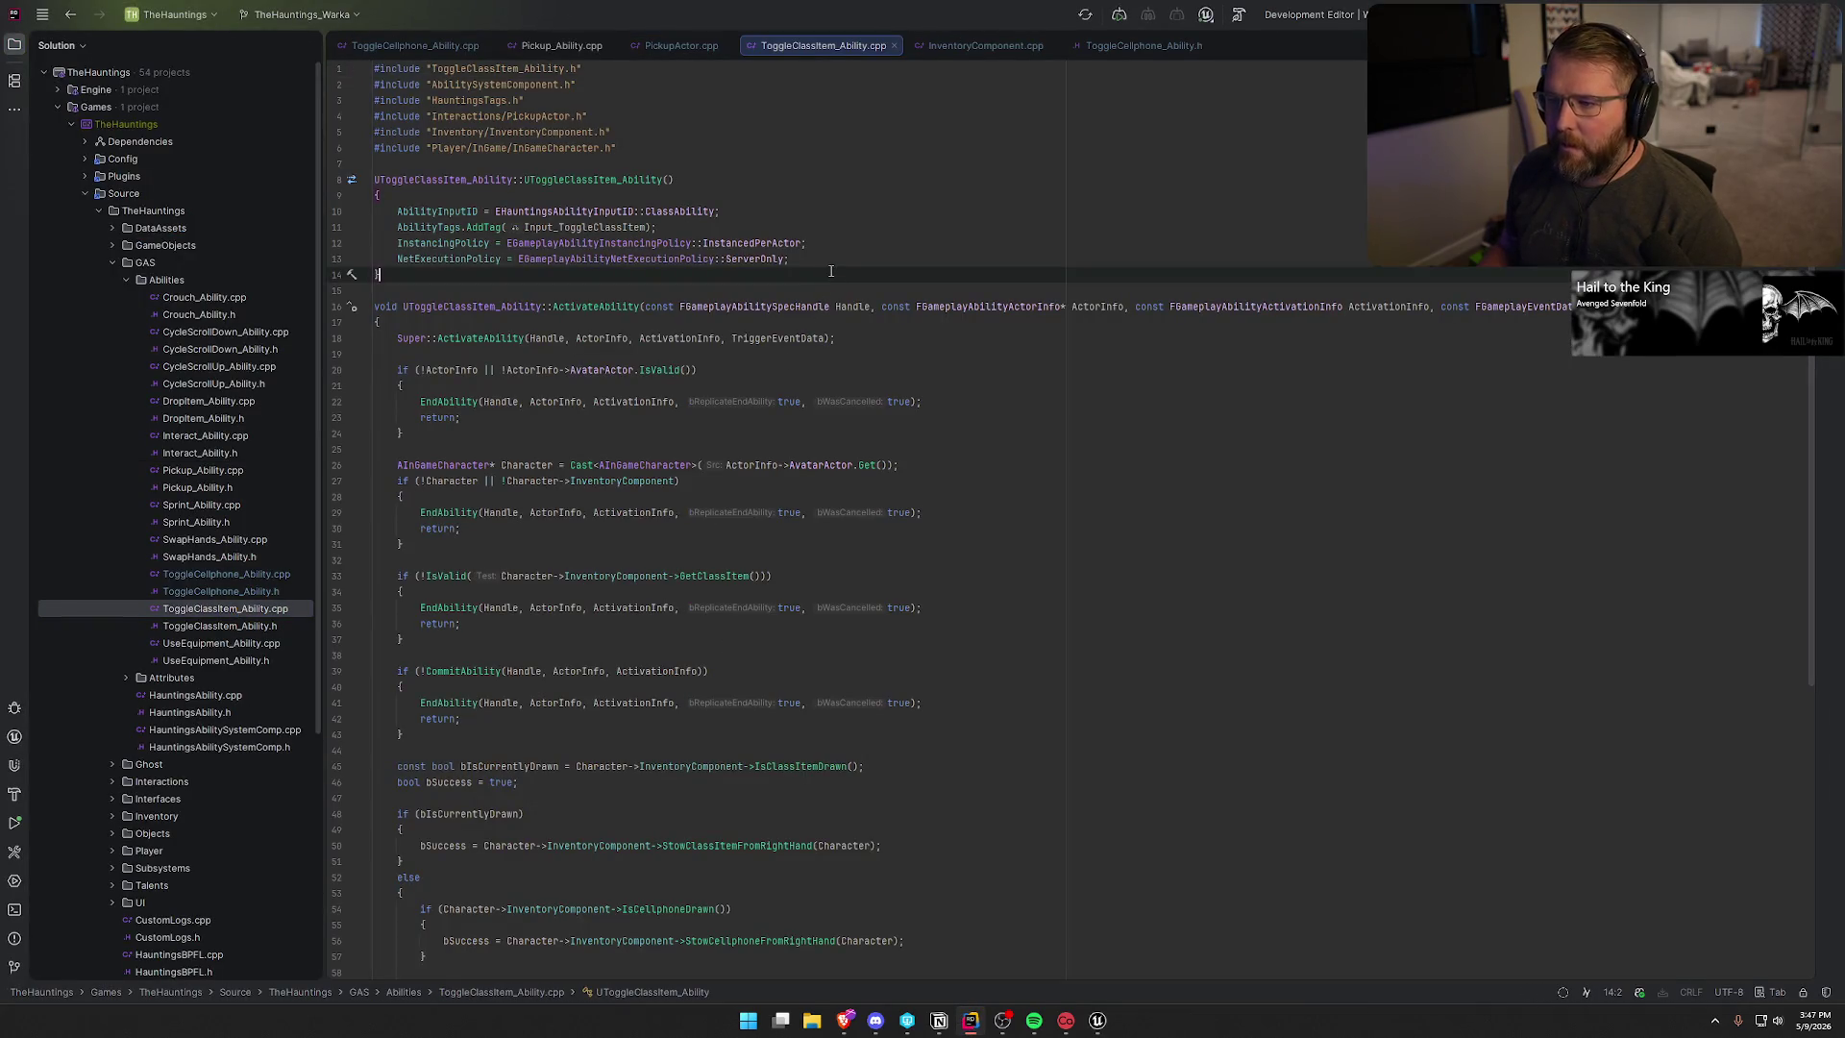
pyautogui.press('Return')
pyautogui.write('Abili')
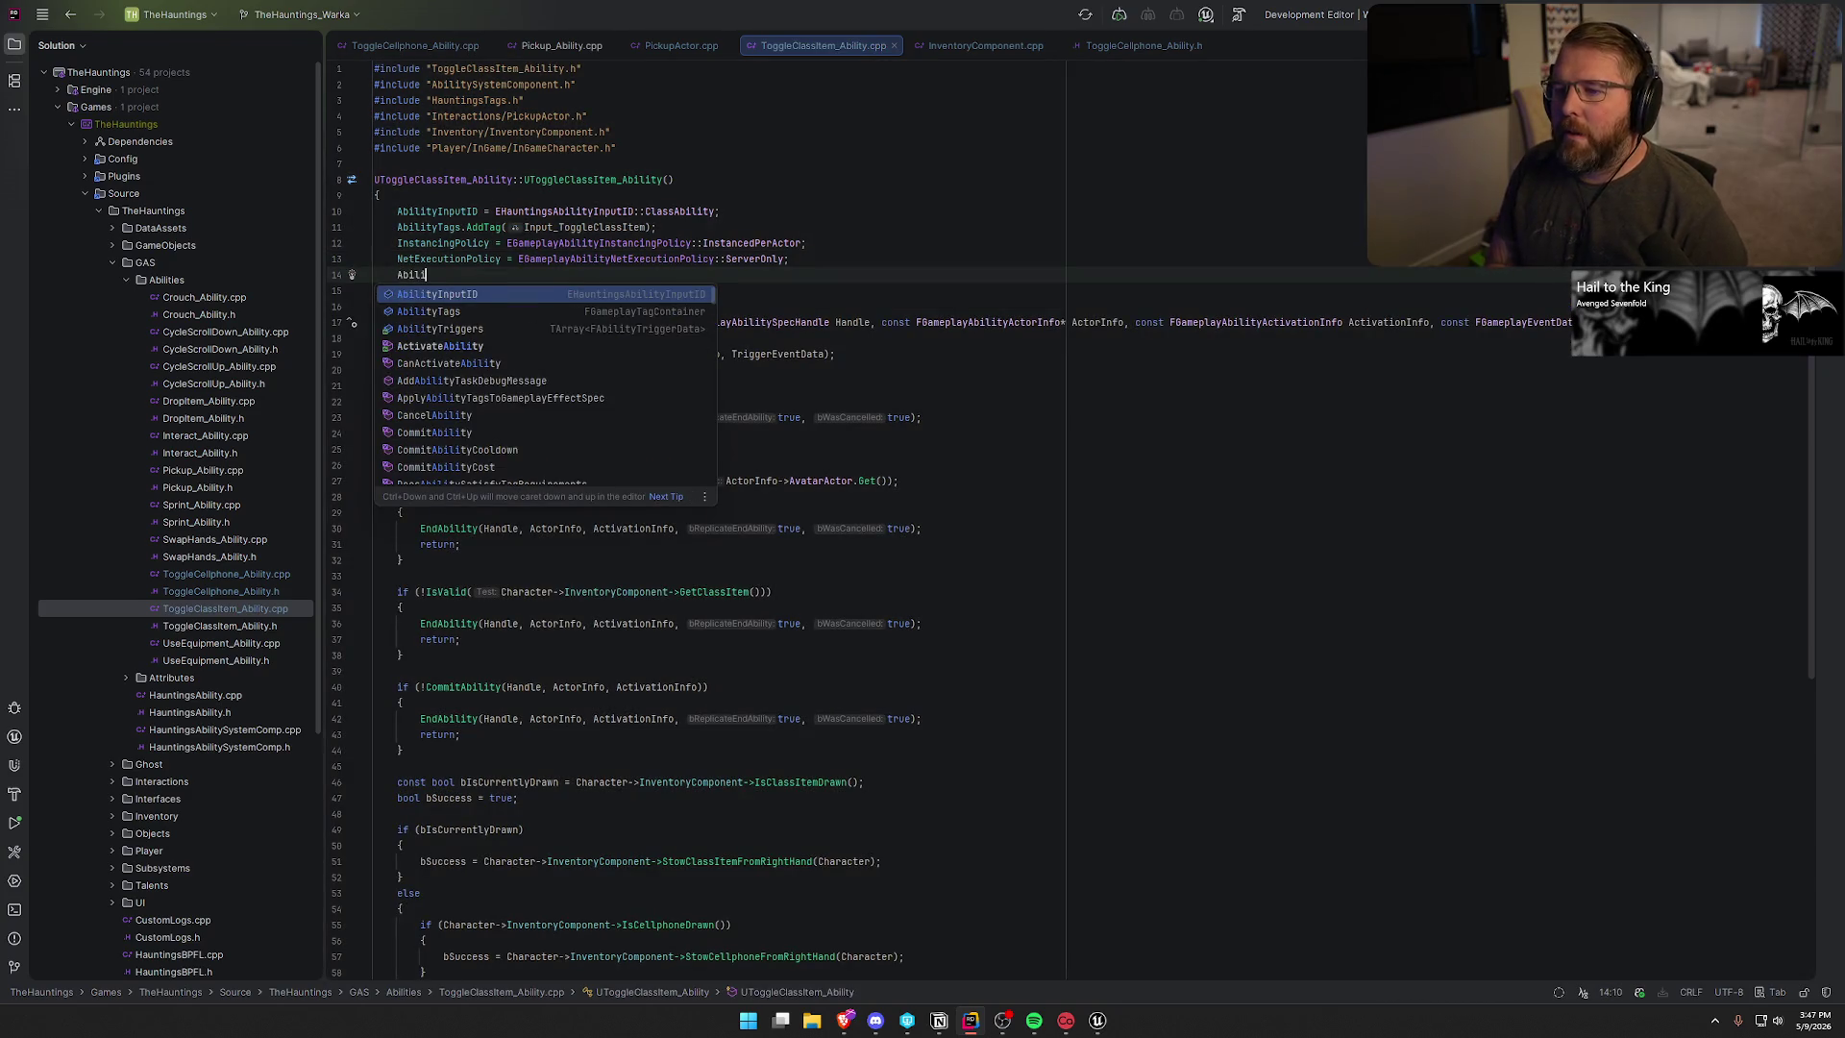
pyautogui.write('tyB')
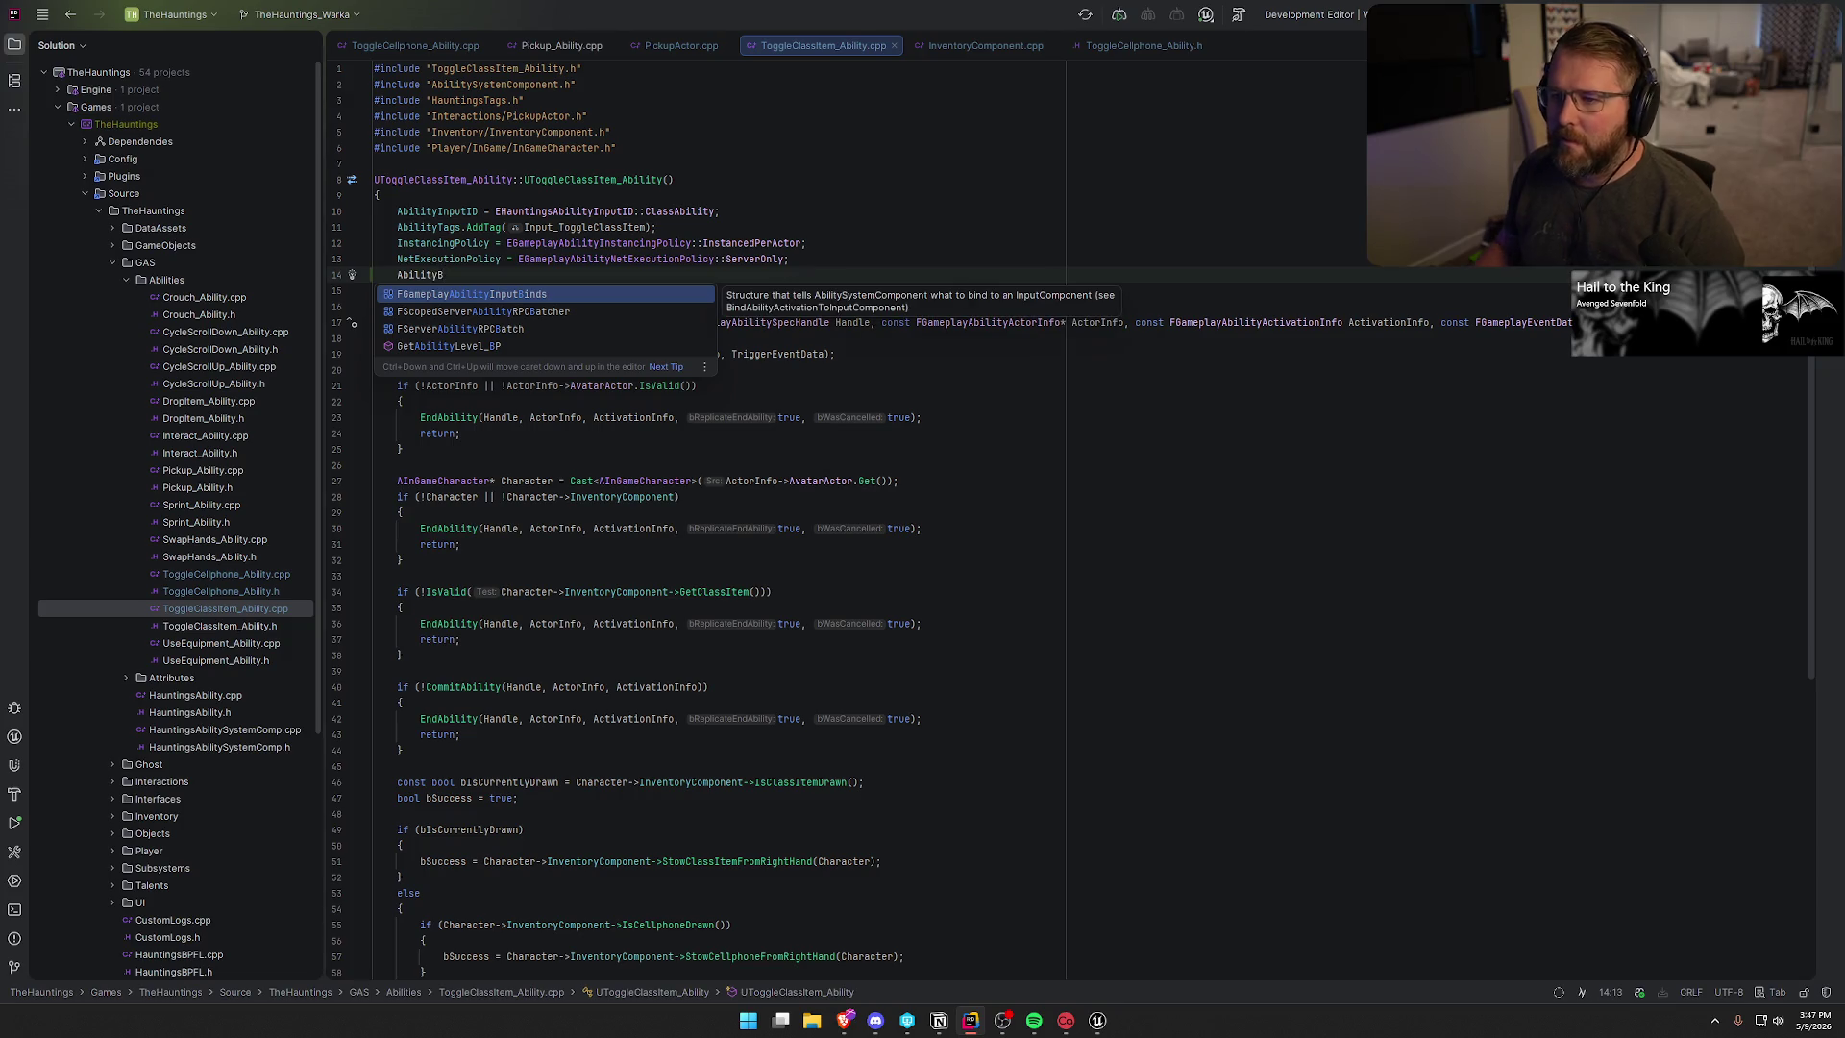
pyautogui.click(415, 45)
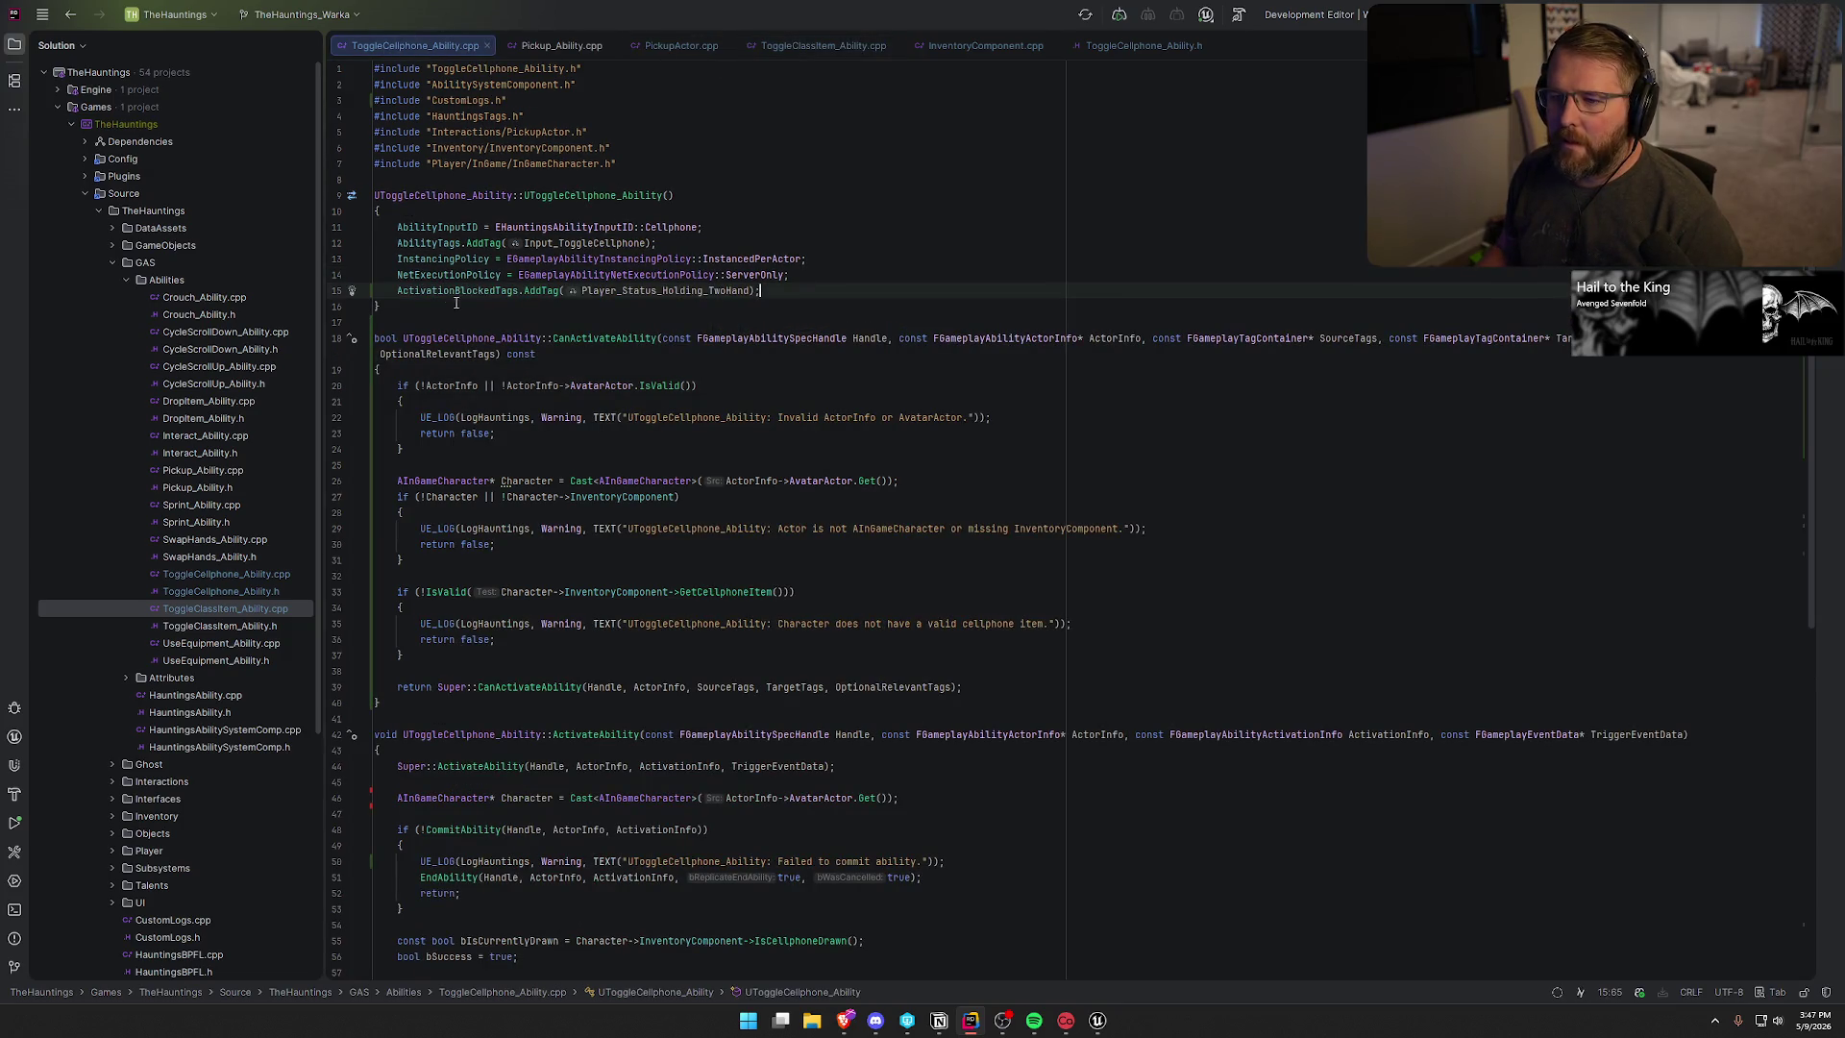
pyautogui.moveTo(394, 285); pyautogui.dragTo(790, 294)
pyautogui.hotkey('ctrl', 'c')
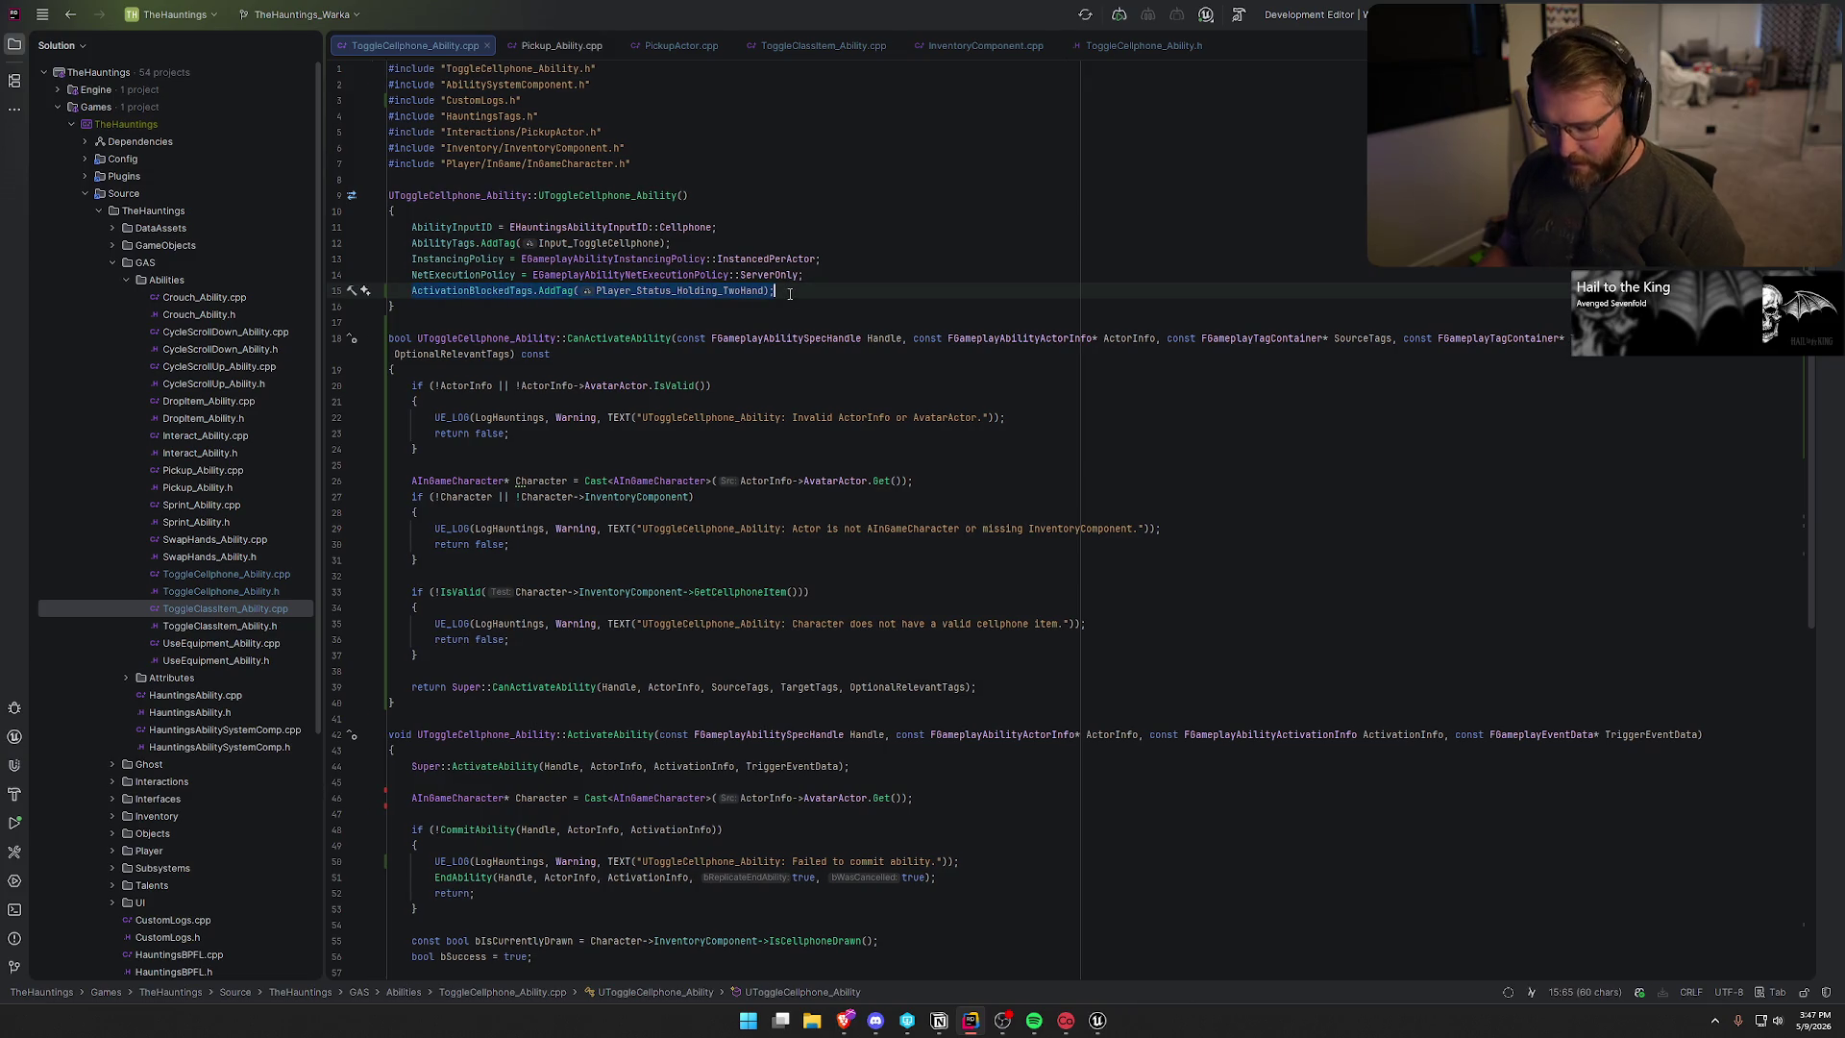
pyautogui.click(824, 44)
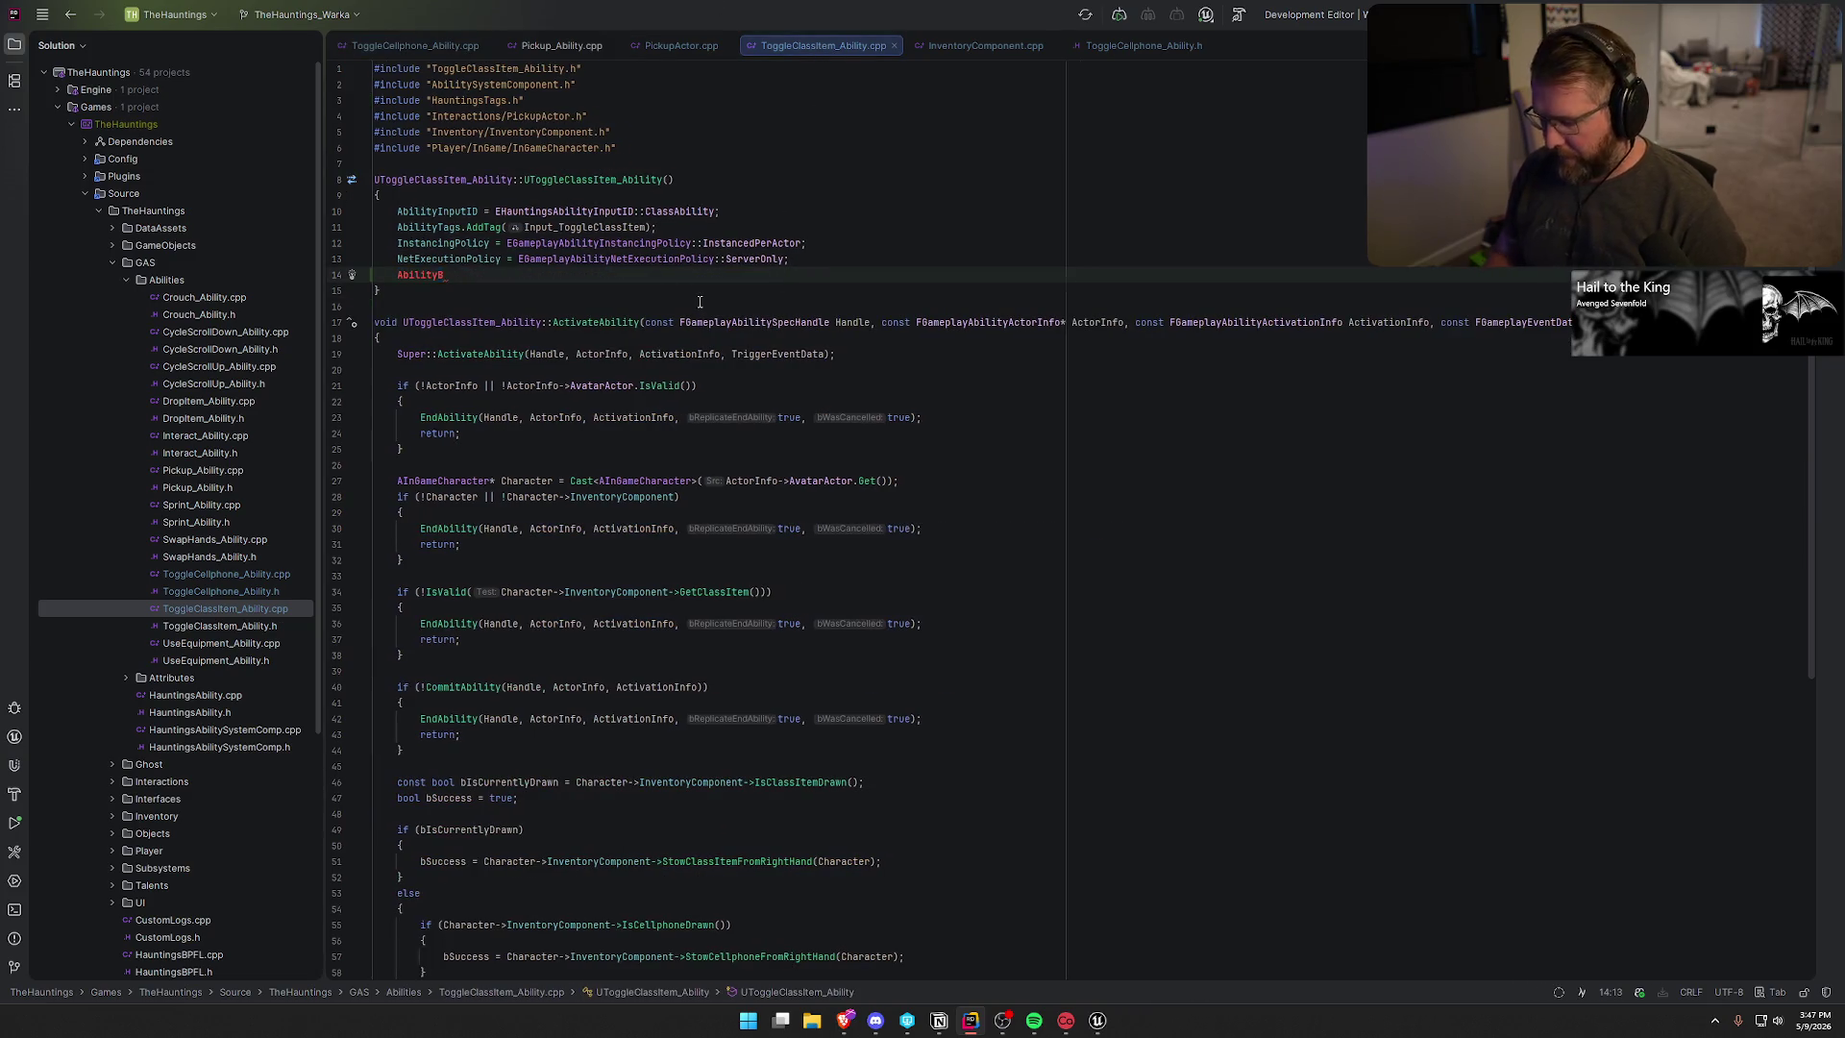
pyautogui.hotkey('ctrl', 'v')
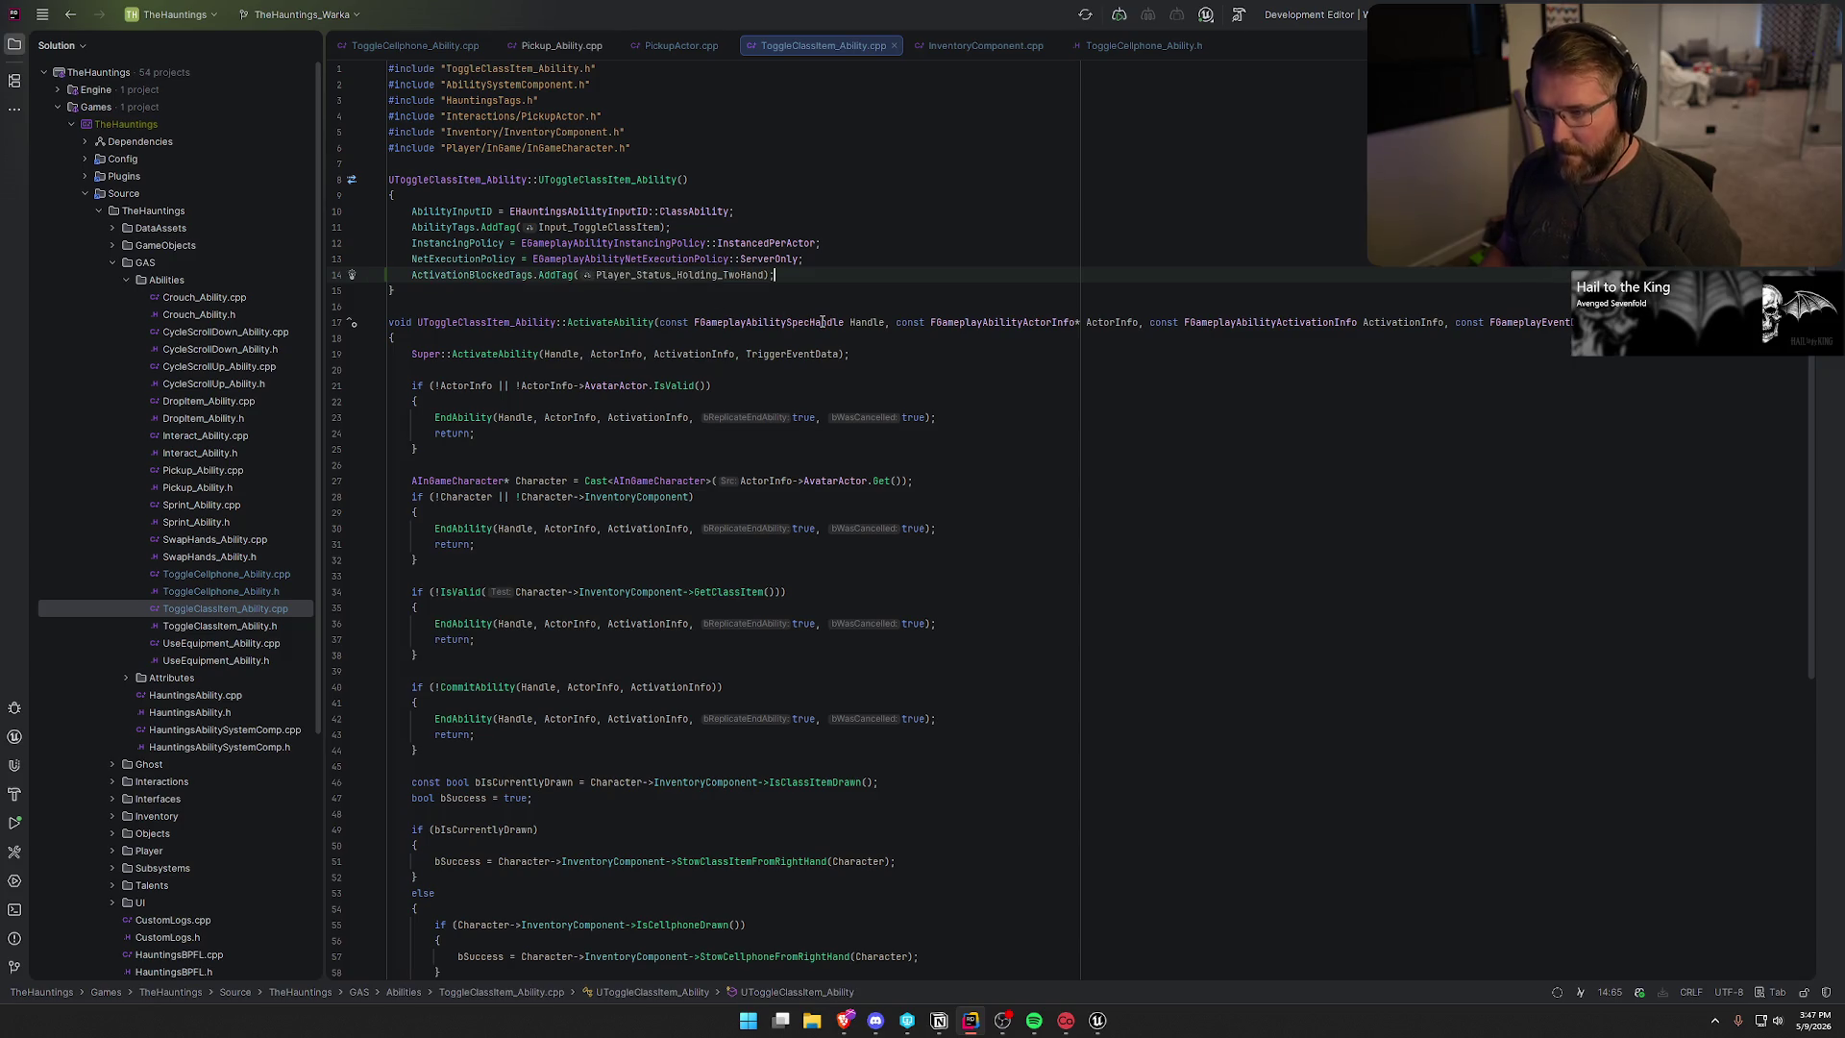
pyautogui.scroll(-5, 823, 578)
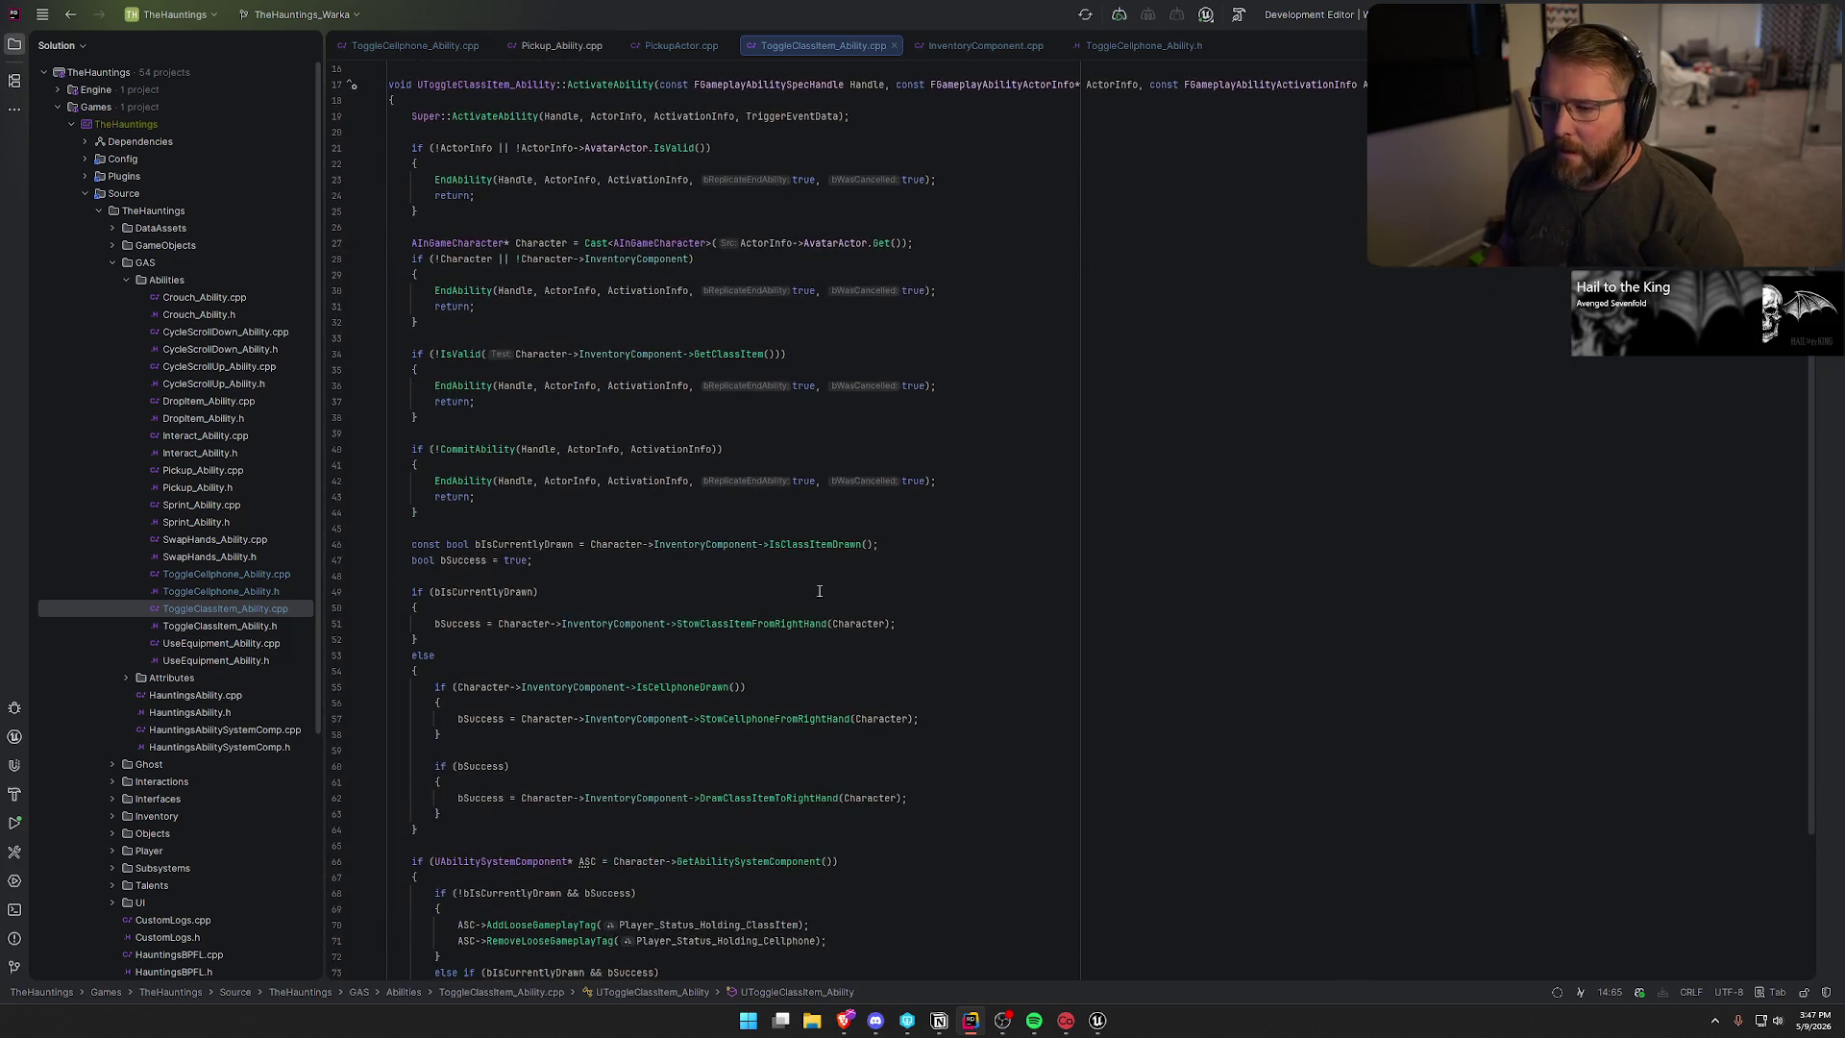
pyautogui.scroll(3, 810, 599)
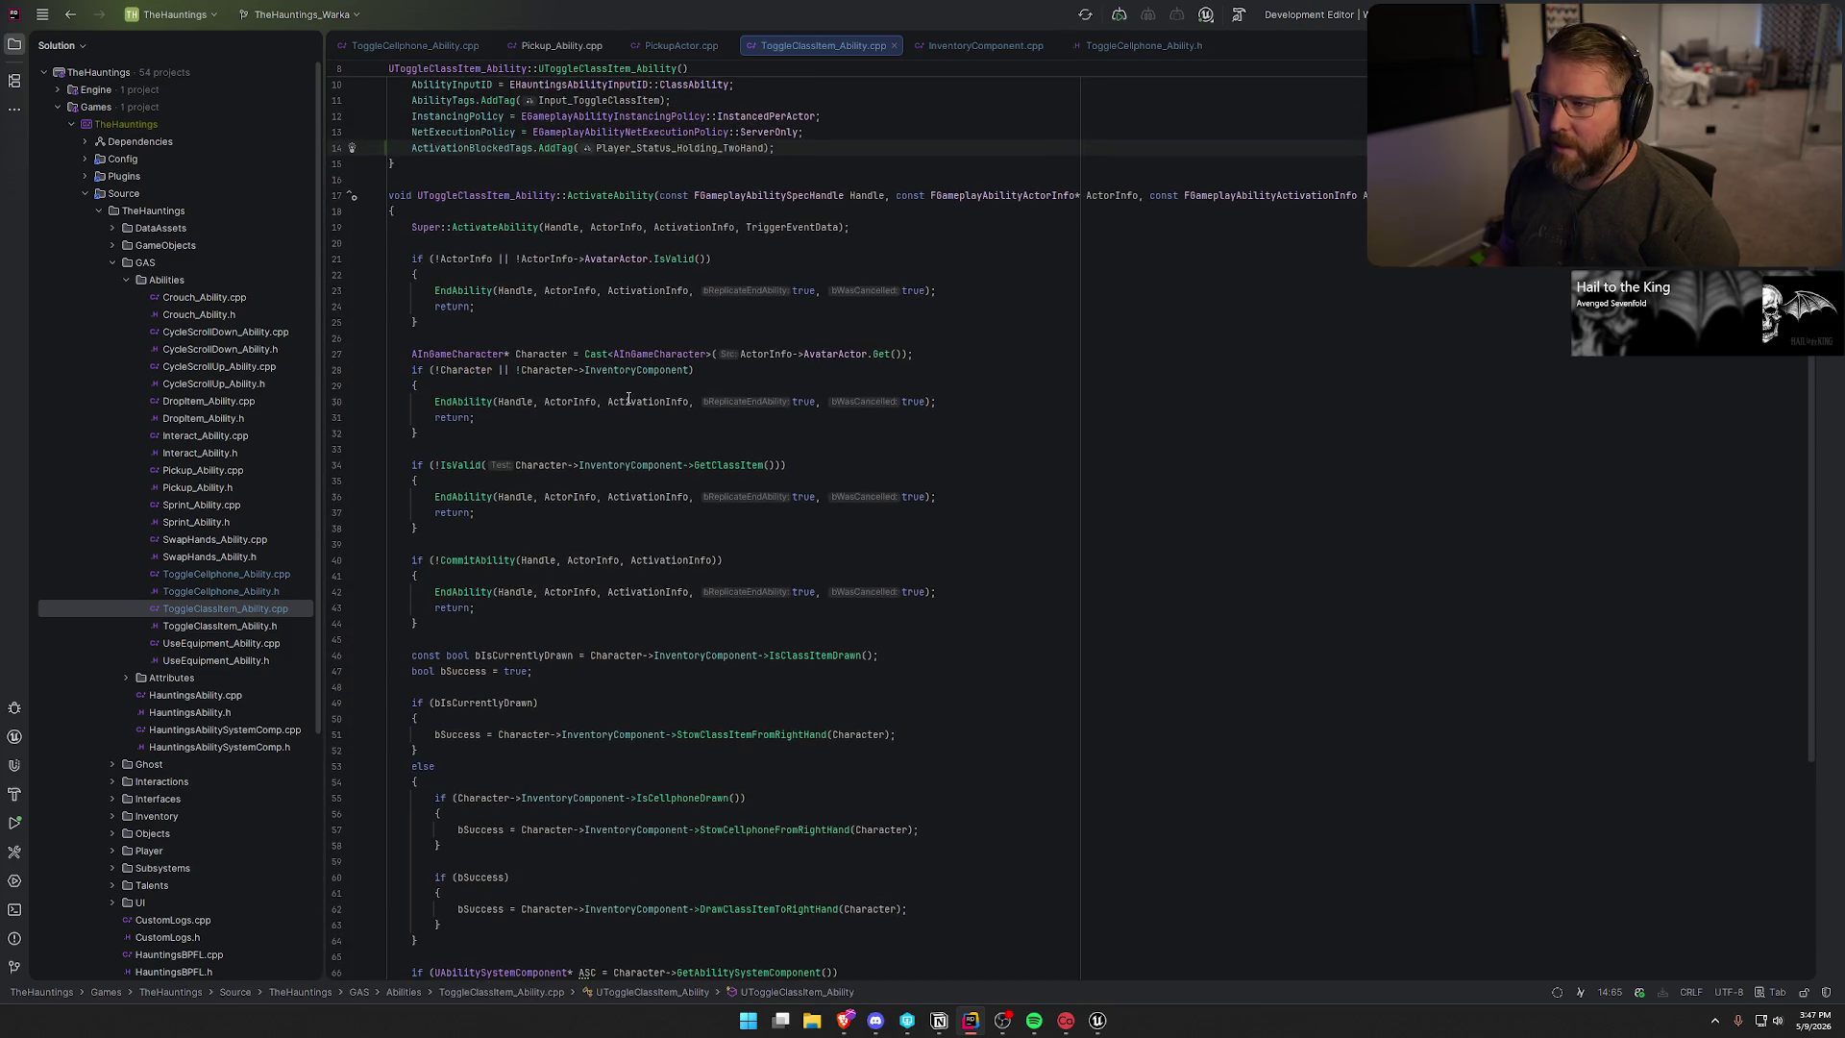
pyautogui.scroll(3, 896, 528)
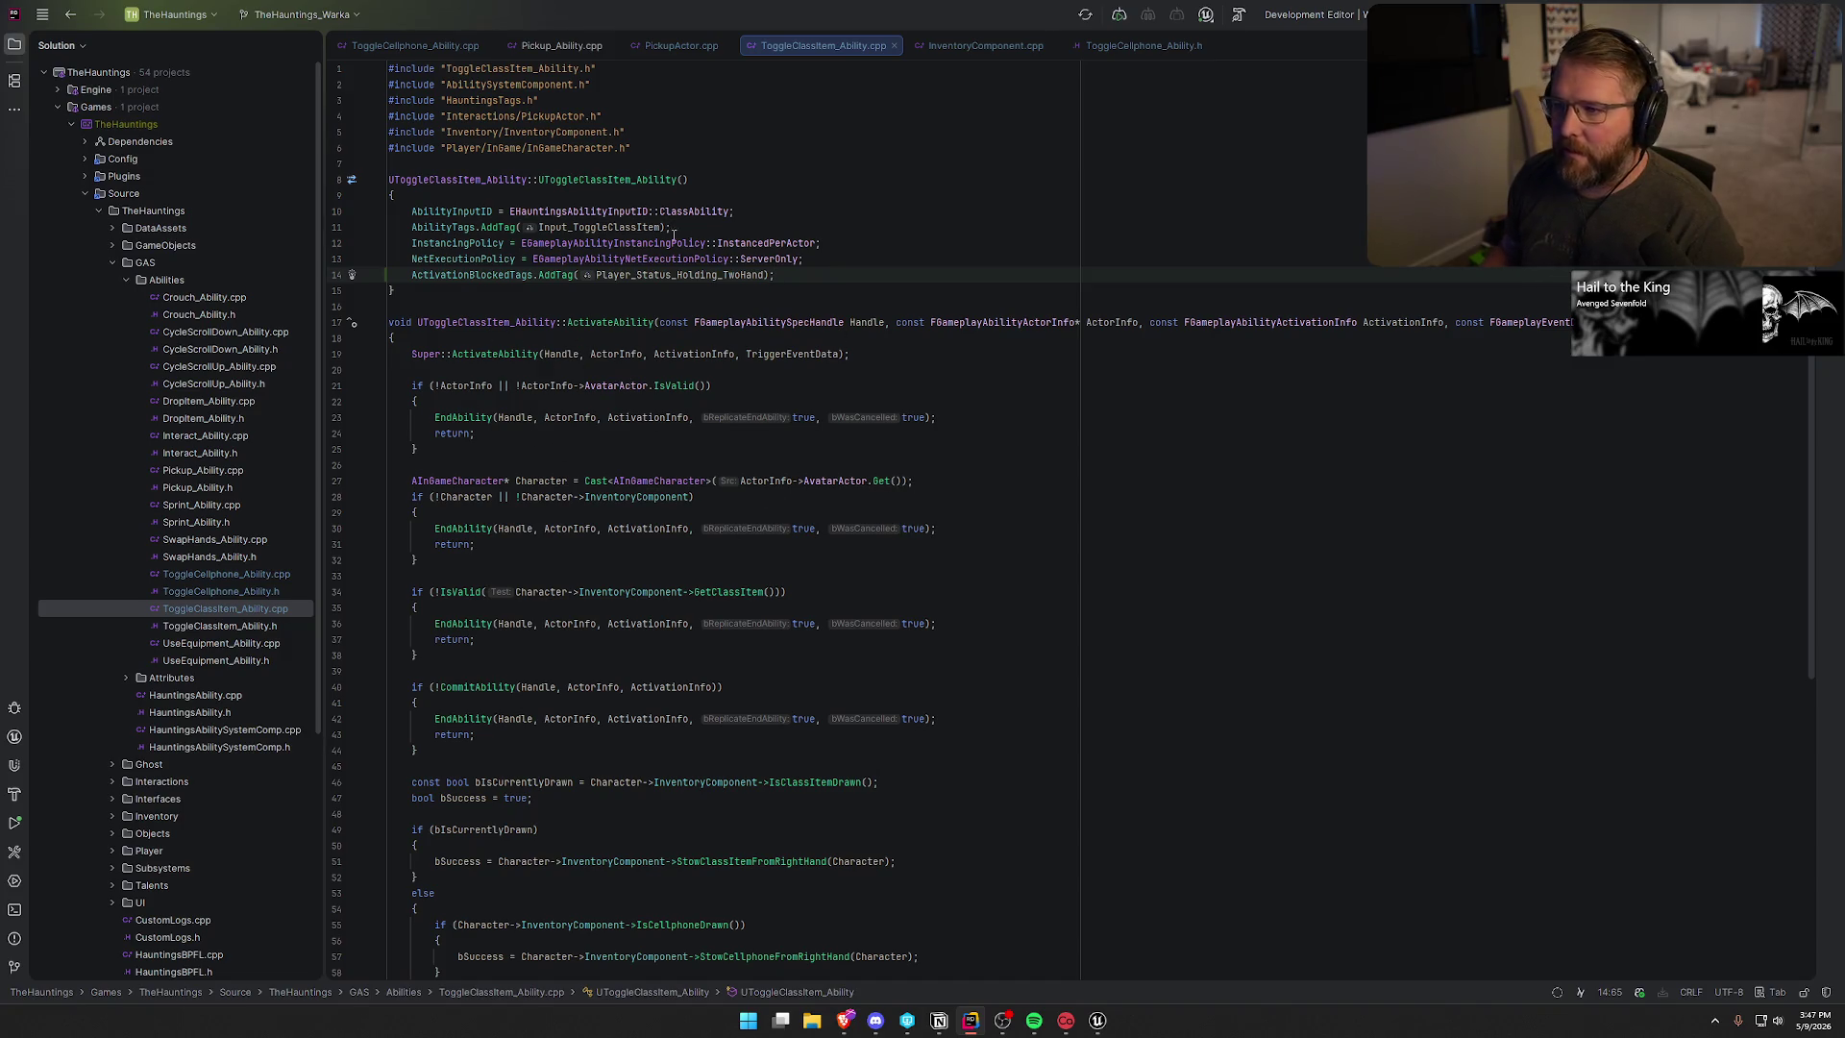
pyautogui.click(414, 385)
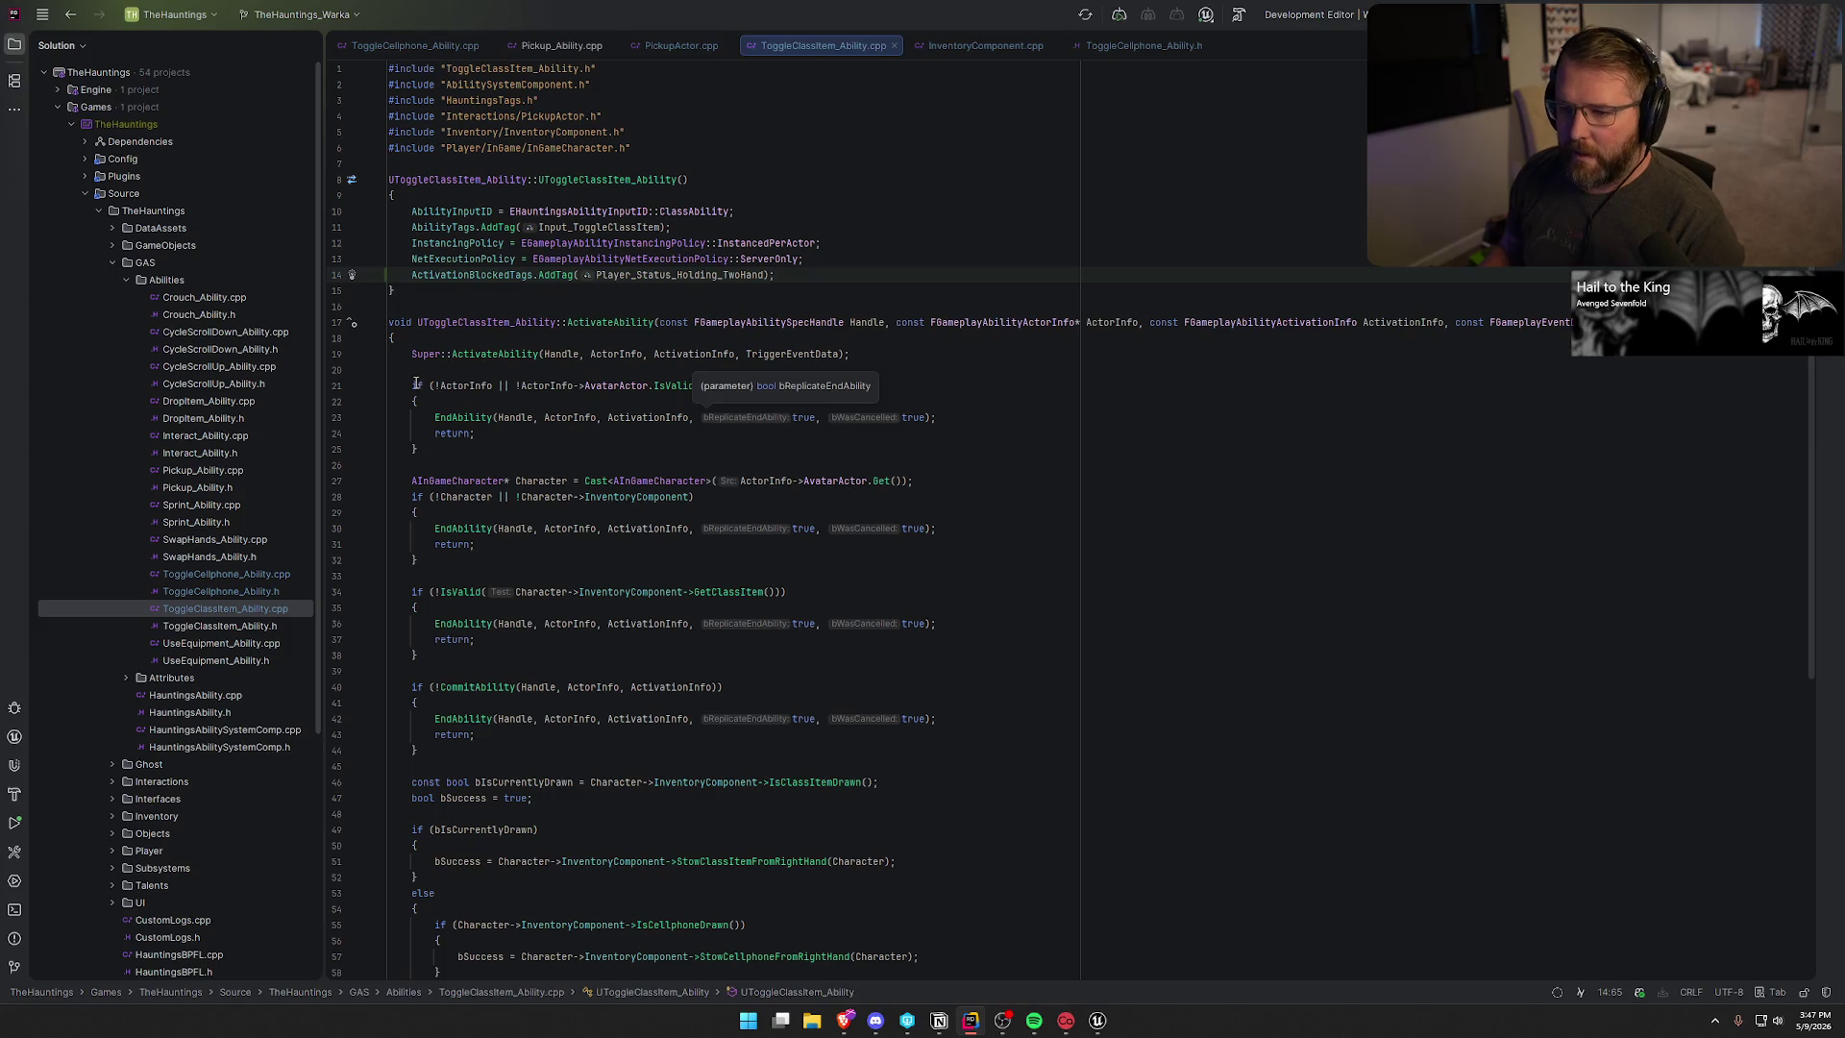
# - Cut the three validity-check blocks out of ToggleClassItem's ActivateAbility
pyautogui.scroll(-1, 467, 613)
pyautogui.keyDown('shift'); pyautogui.click(467, 613); pyautogui.keyUp('shift')
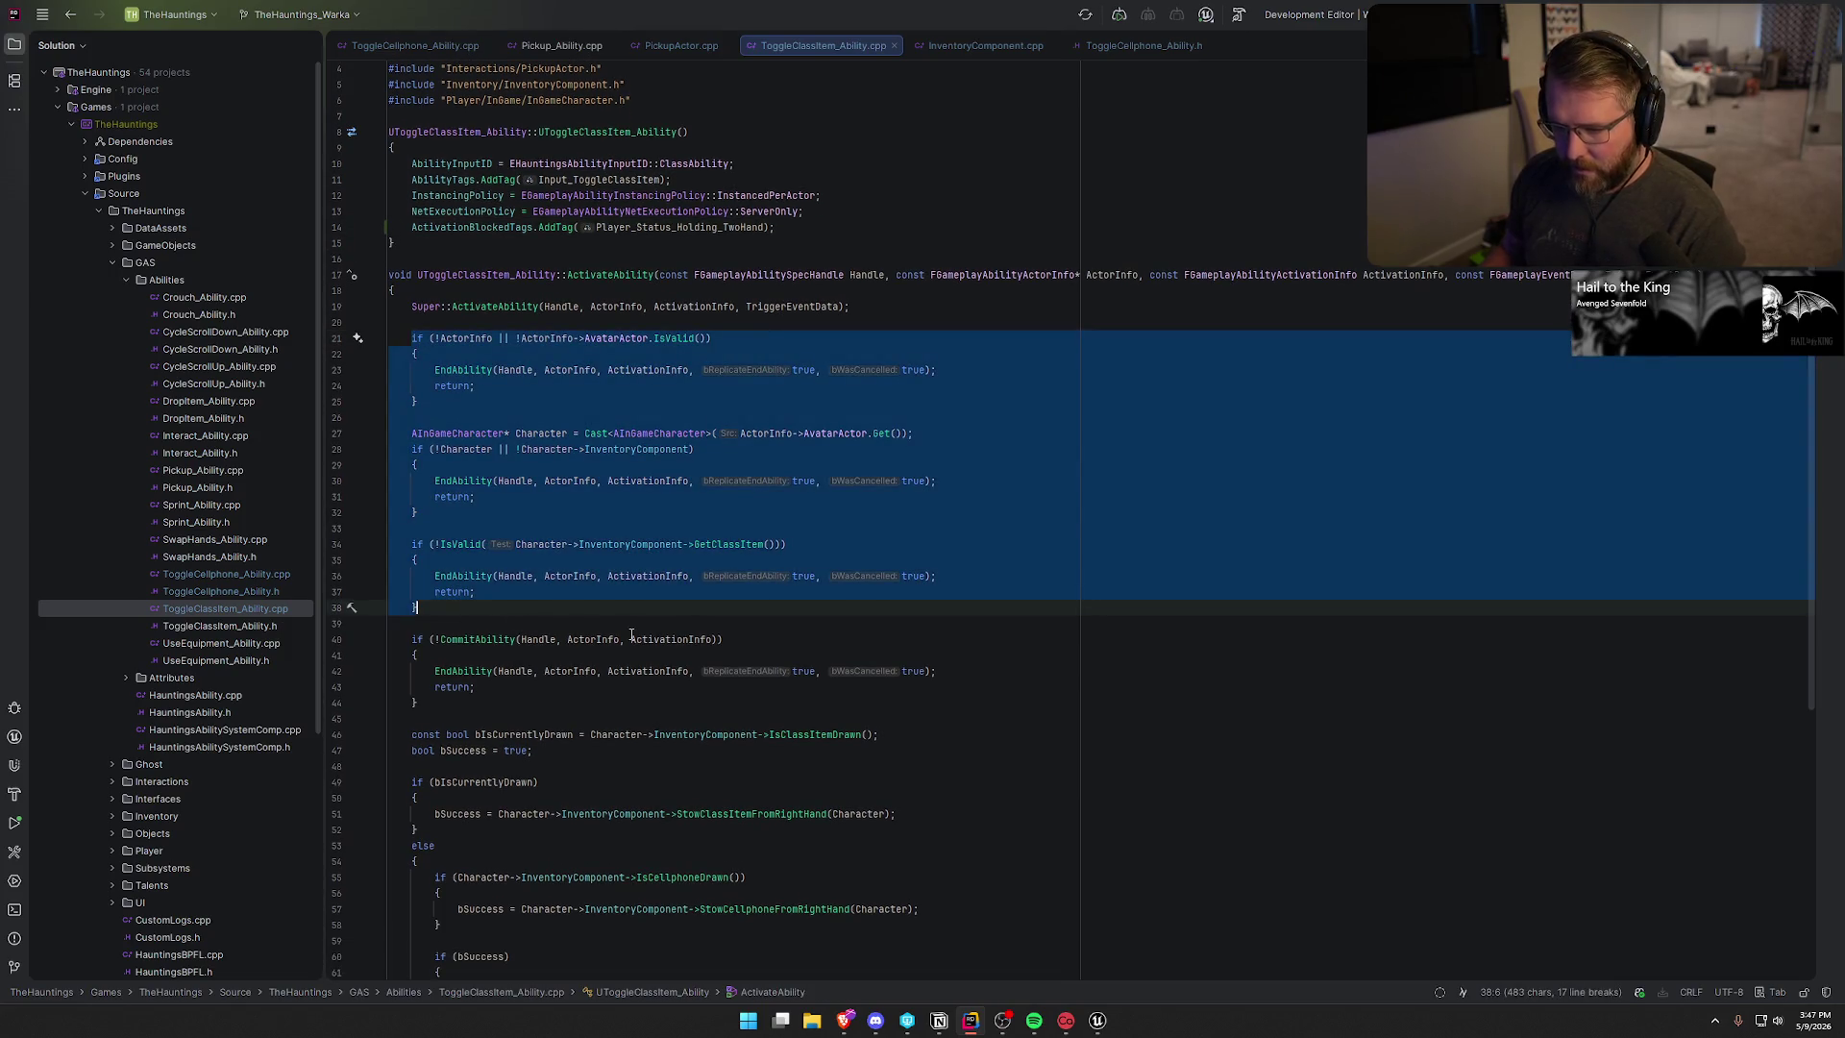
pyautogui.press('BackSpace')
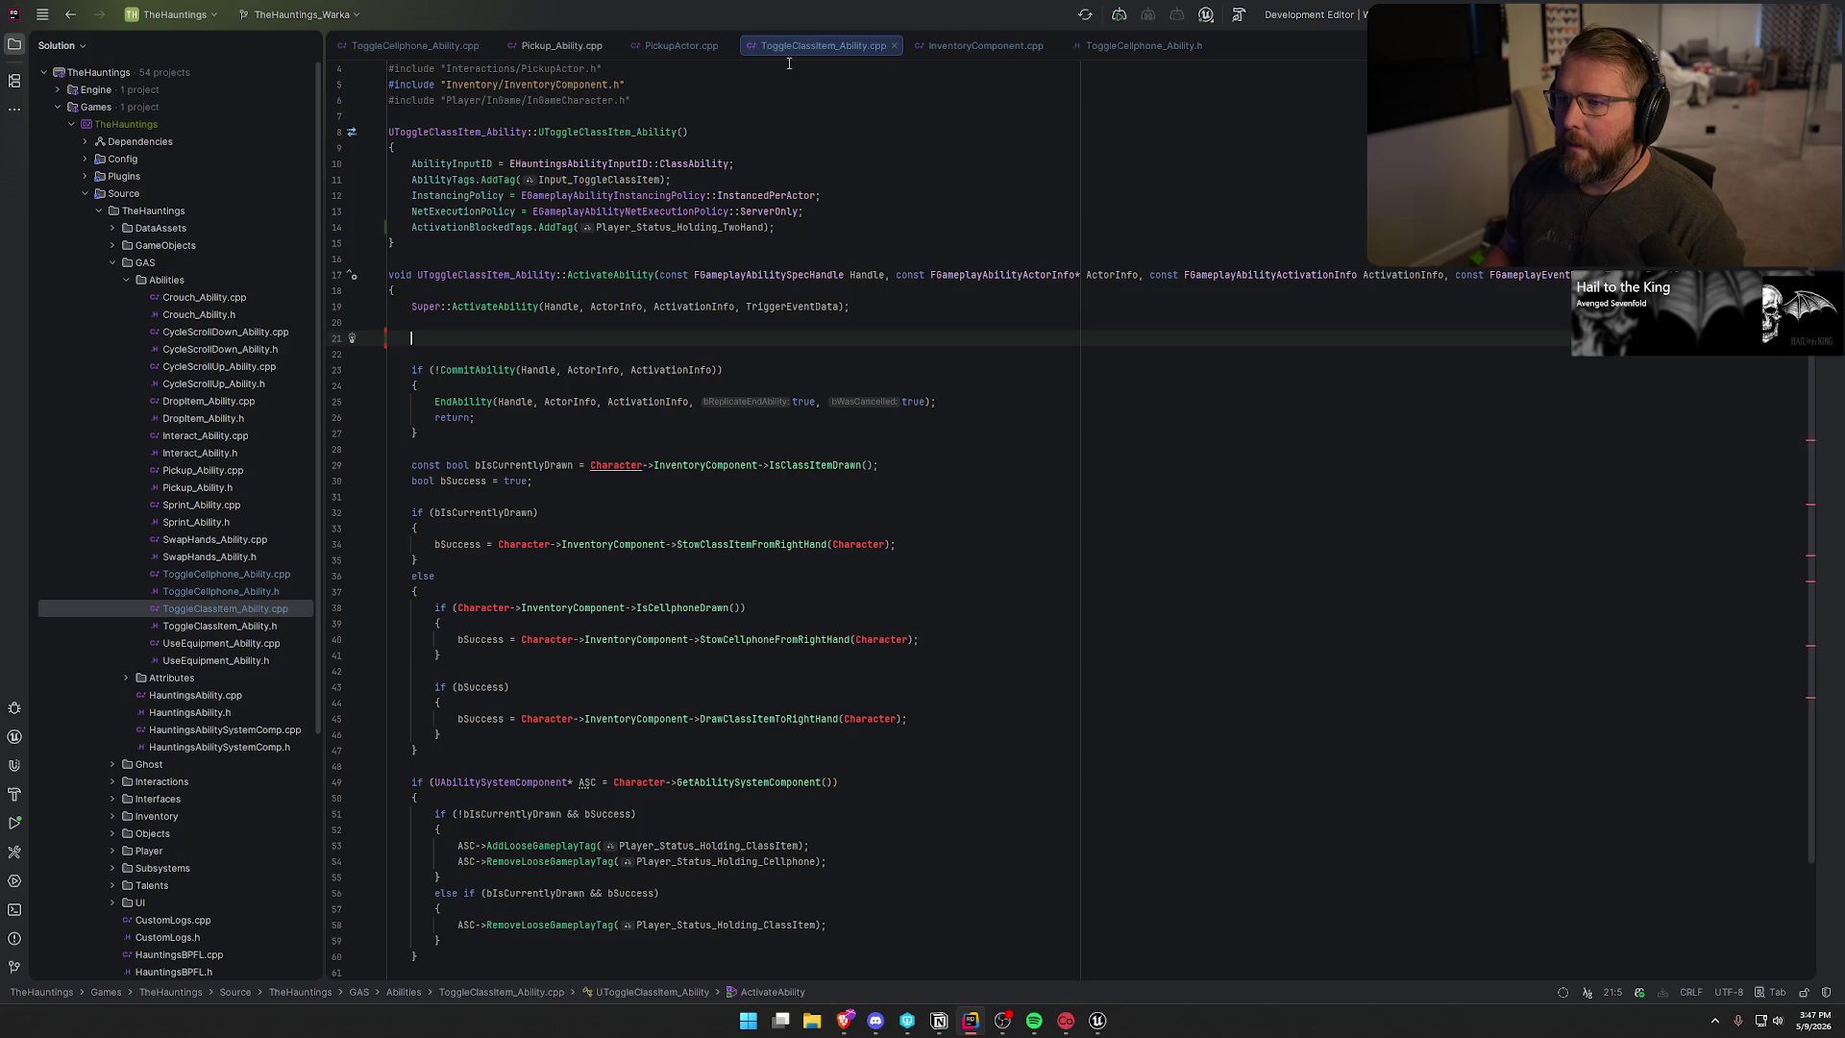
pyautogui.scroll(1, 607, 323)
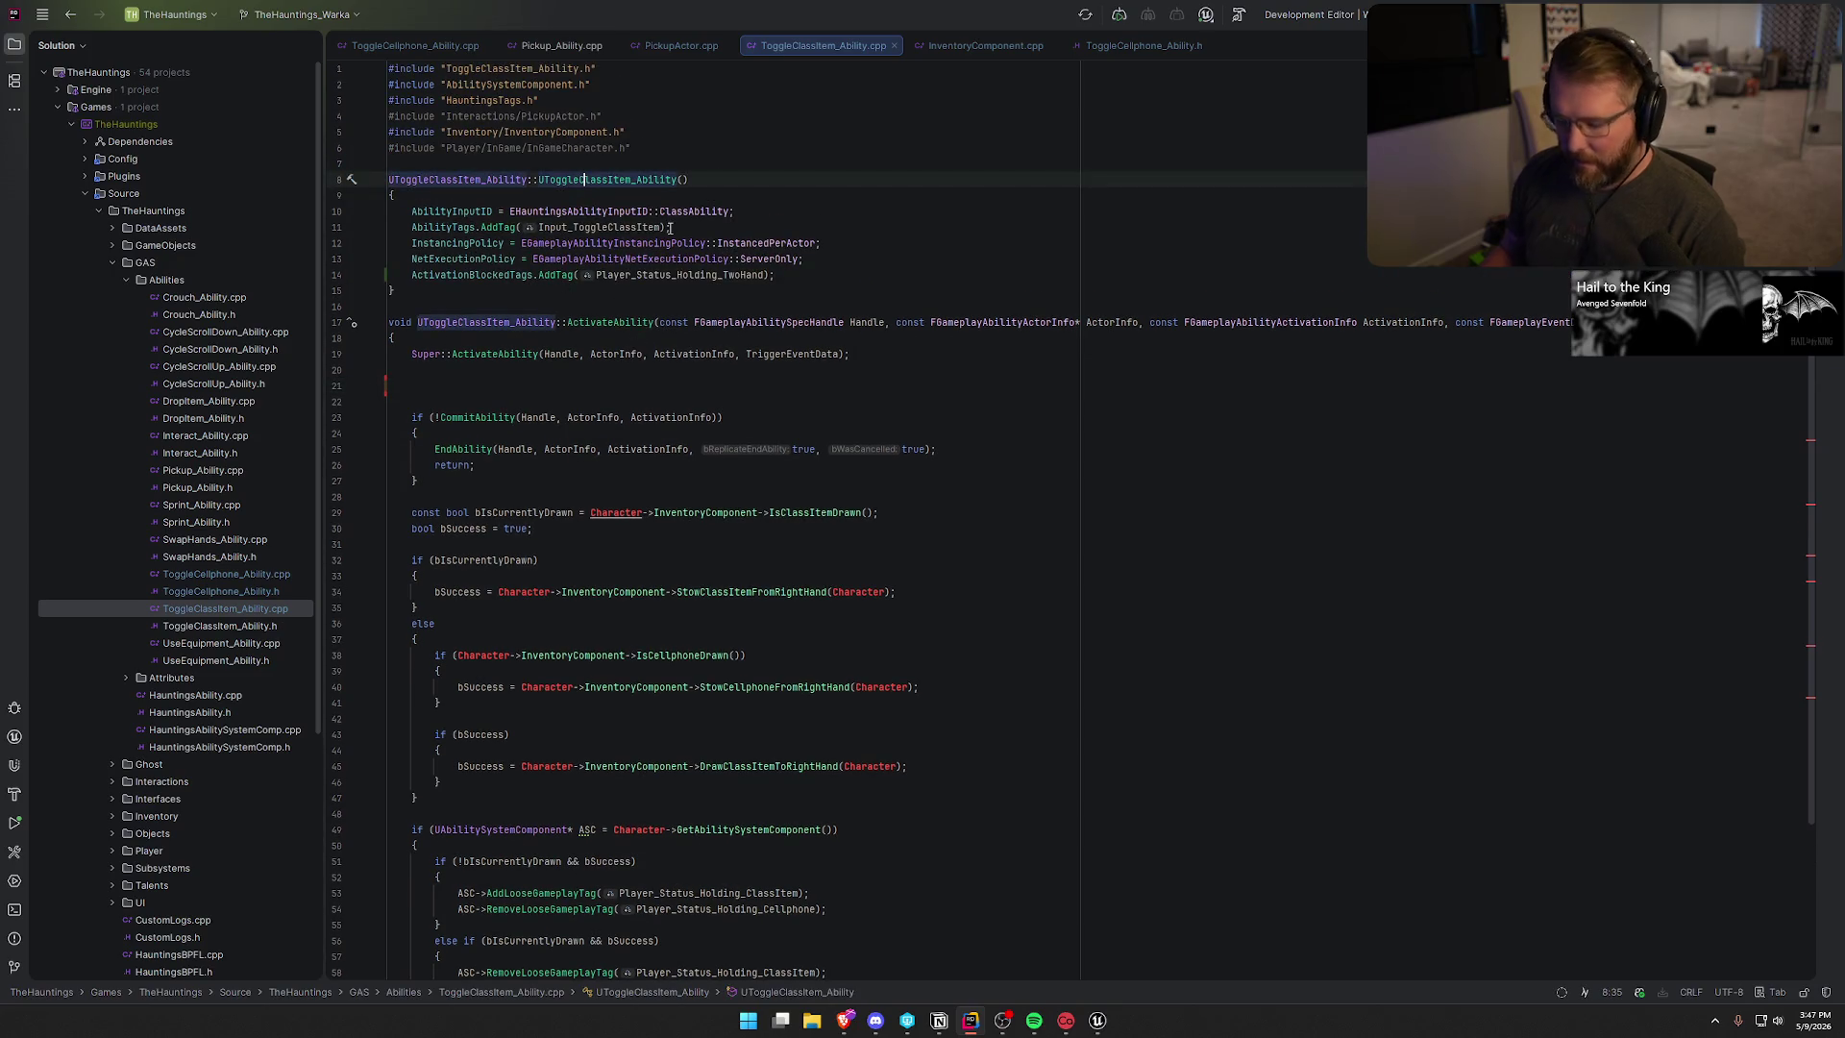
# - Declare a virtual bool CanActivateAbility override above ActivateAbility in the ToggleClassItem header
pyautogui.keyDown('ctrl'); pyautogui.click(584, 179); pyautogui.keyUp('ctrl')
pyautogui.click(432, 288)
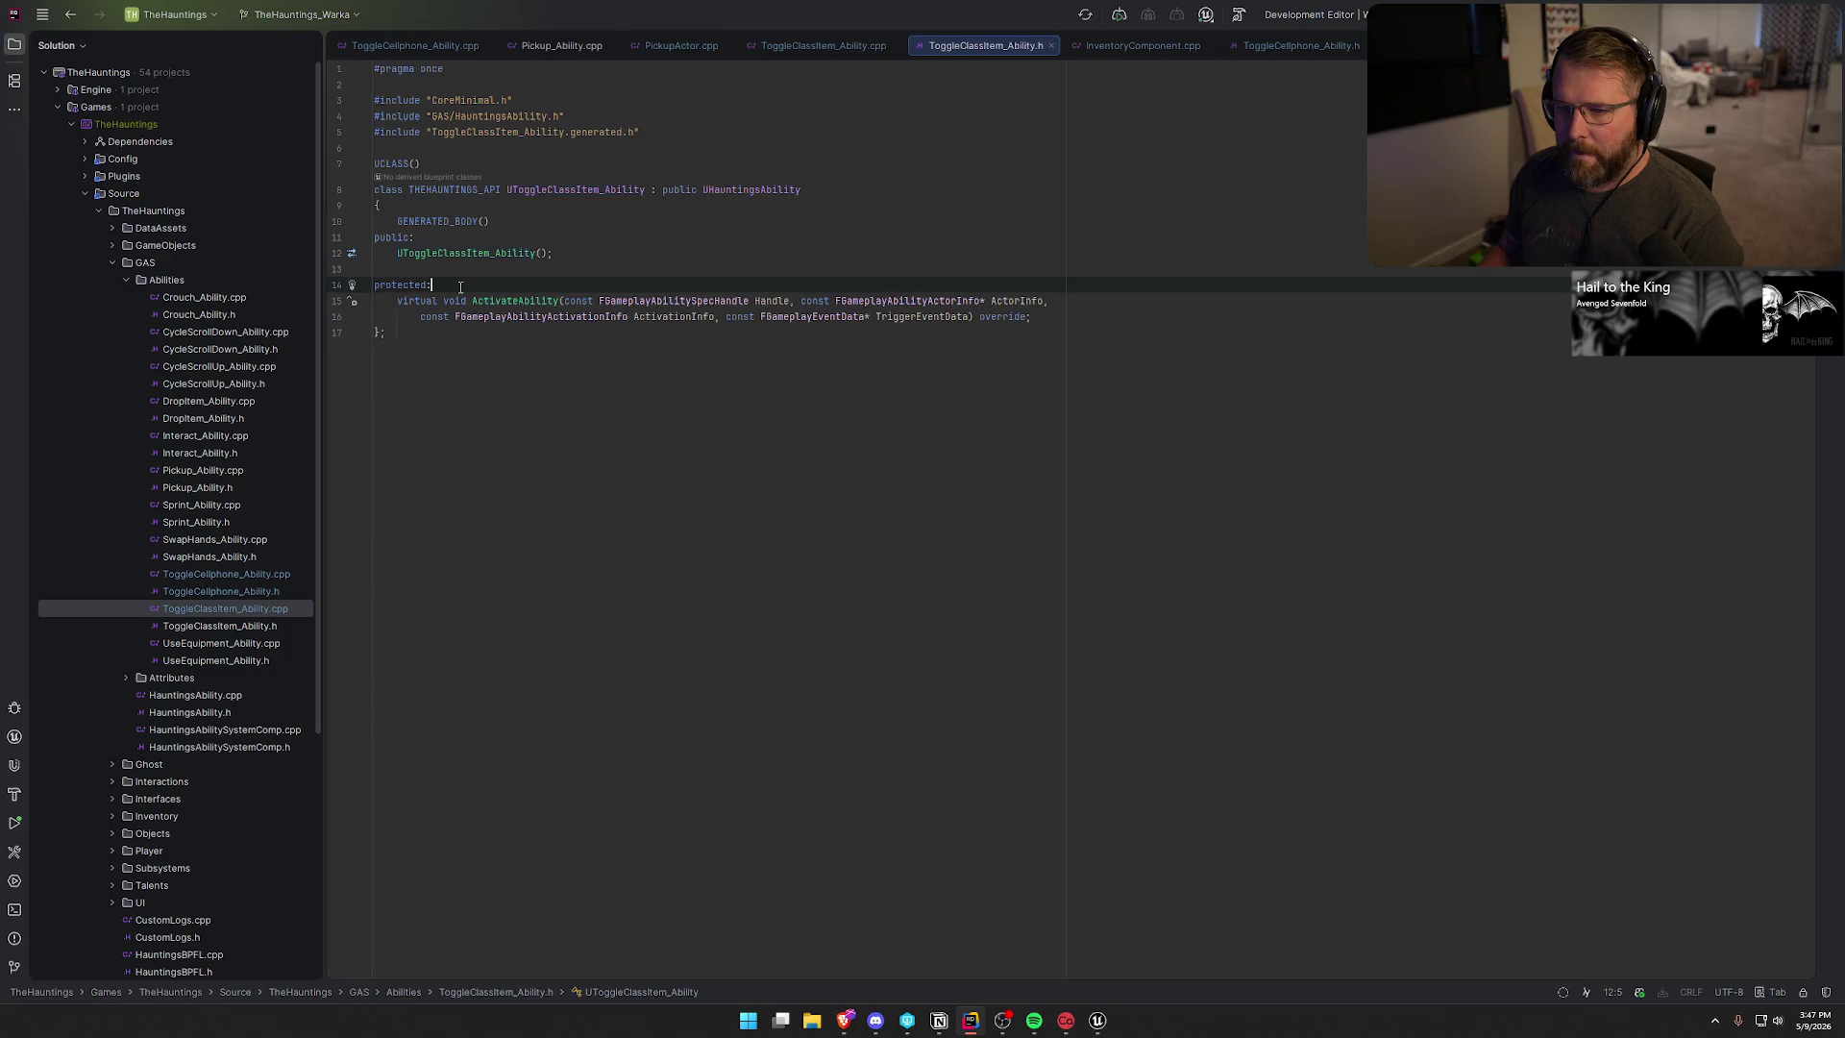
pyautogui.hotkey('ctrl', 'x')
pyautogui.press('BackSpace')
pyautogui.press('BackSpace')
pyautogui.press('Down')
pyautogui.press('Up')
pyautogui.press('Up')
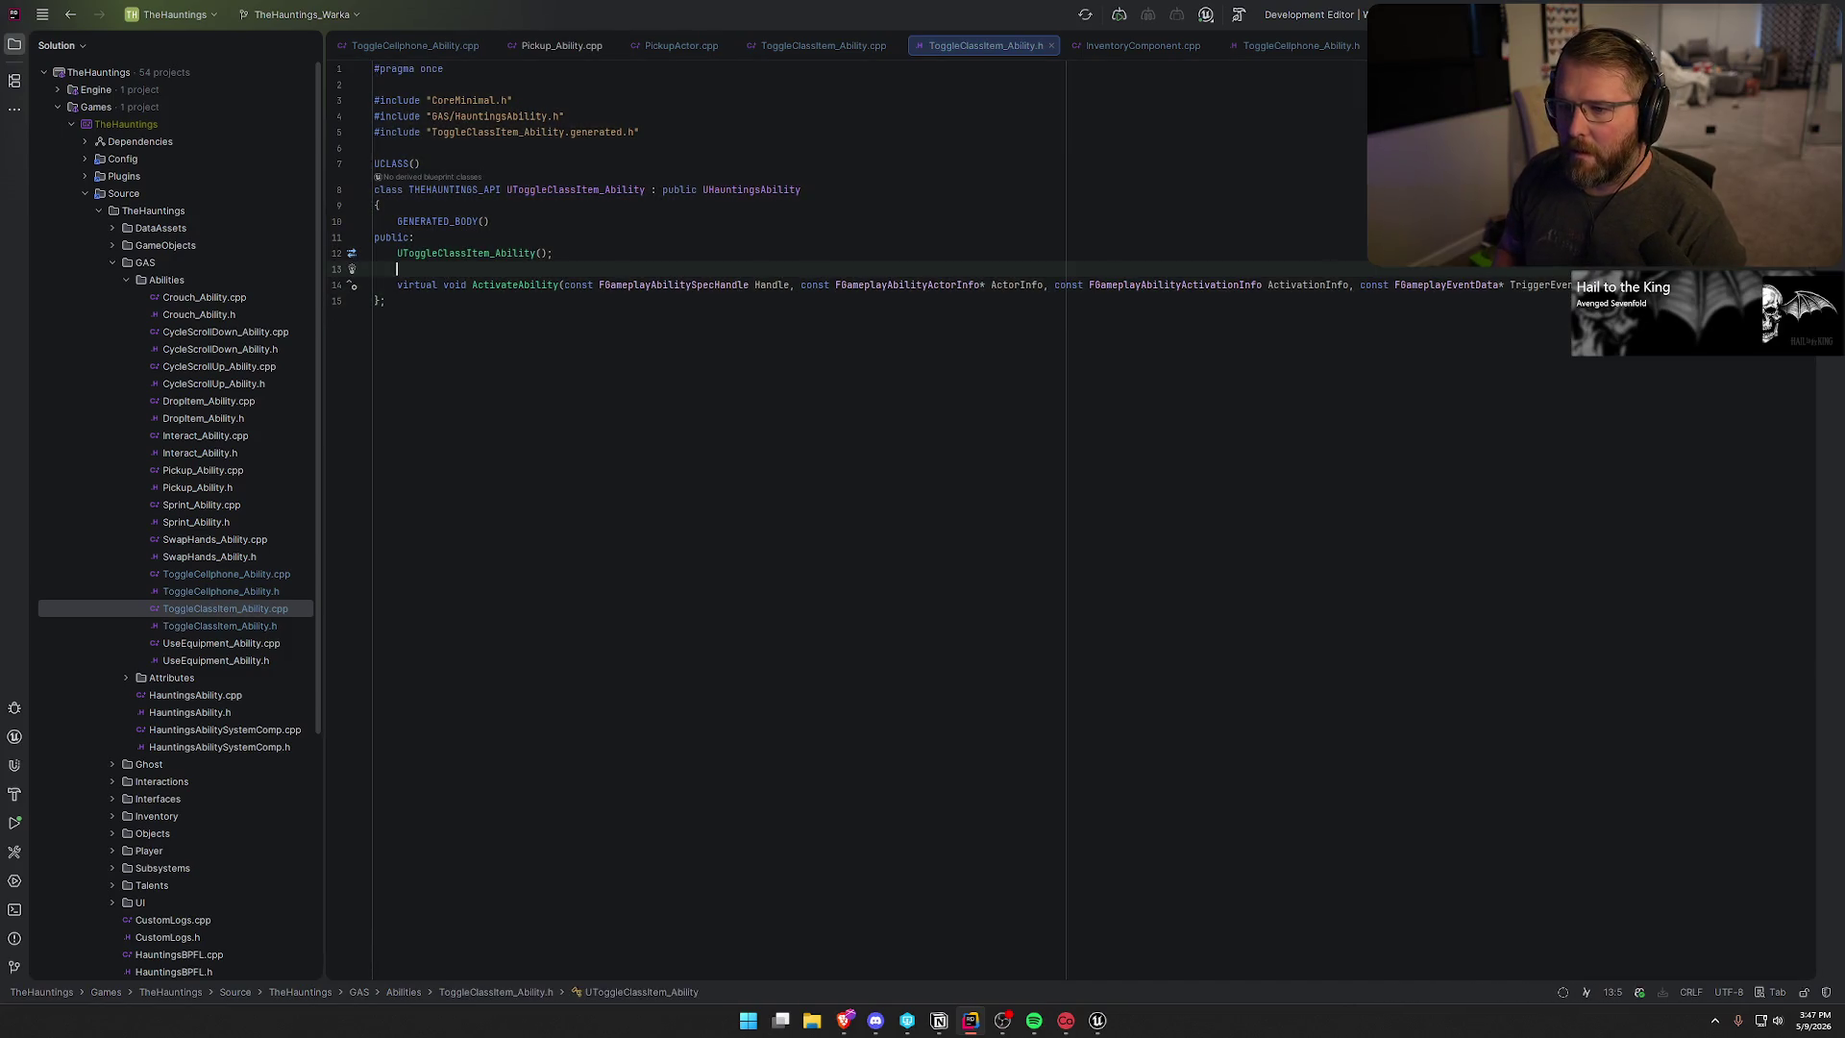
pyautogui.press('Return')
pyautogui.write('virt')
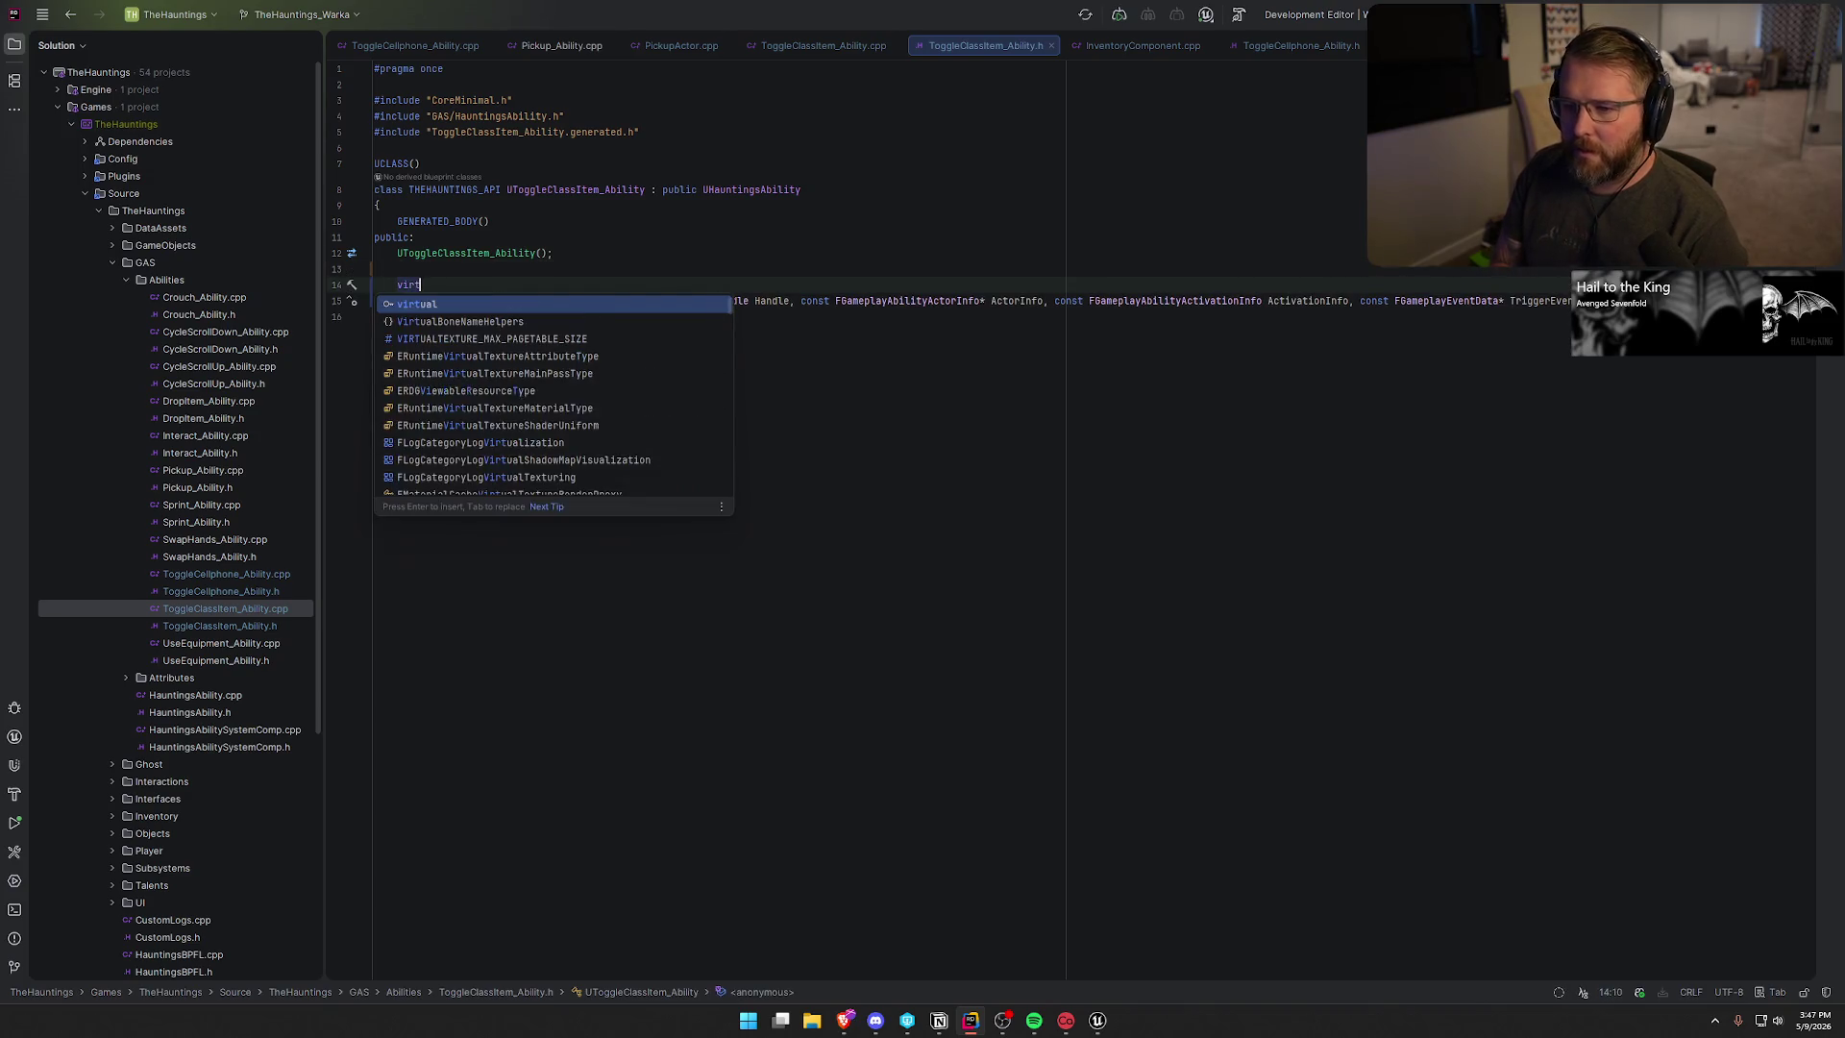
pyautogui.write('ual bool Cna')
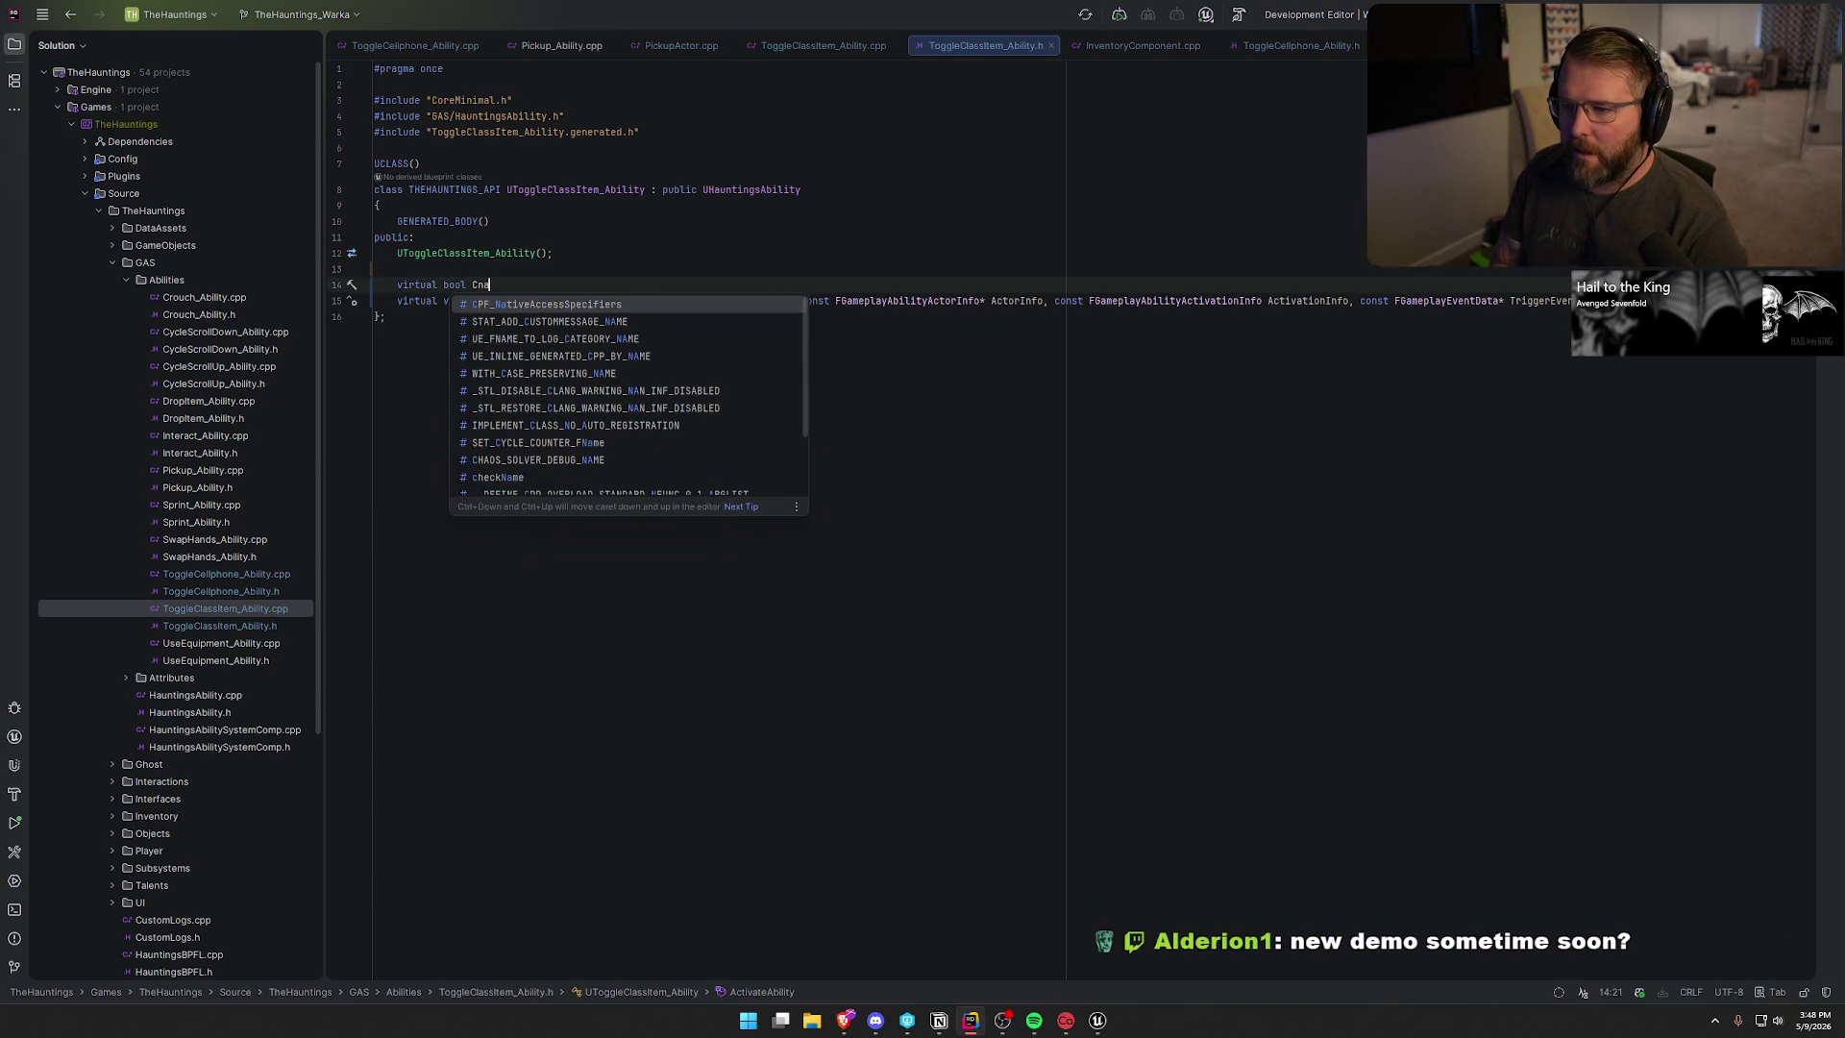
pyautogui.press('BackSpace')
pyautogui.press('Left')
pyautogui.write('AAct')
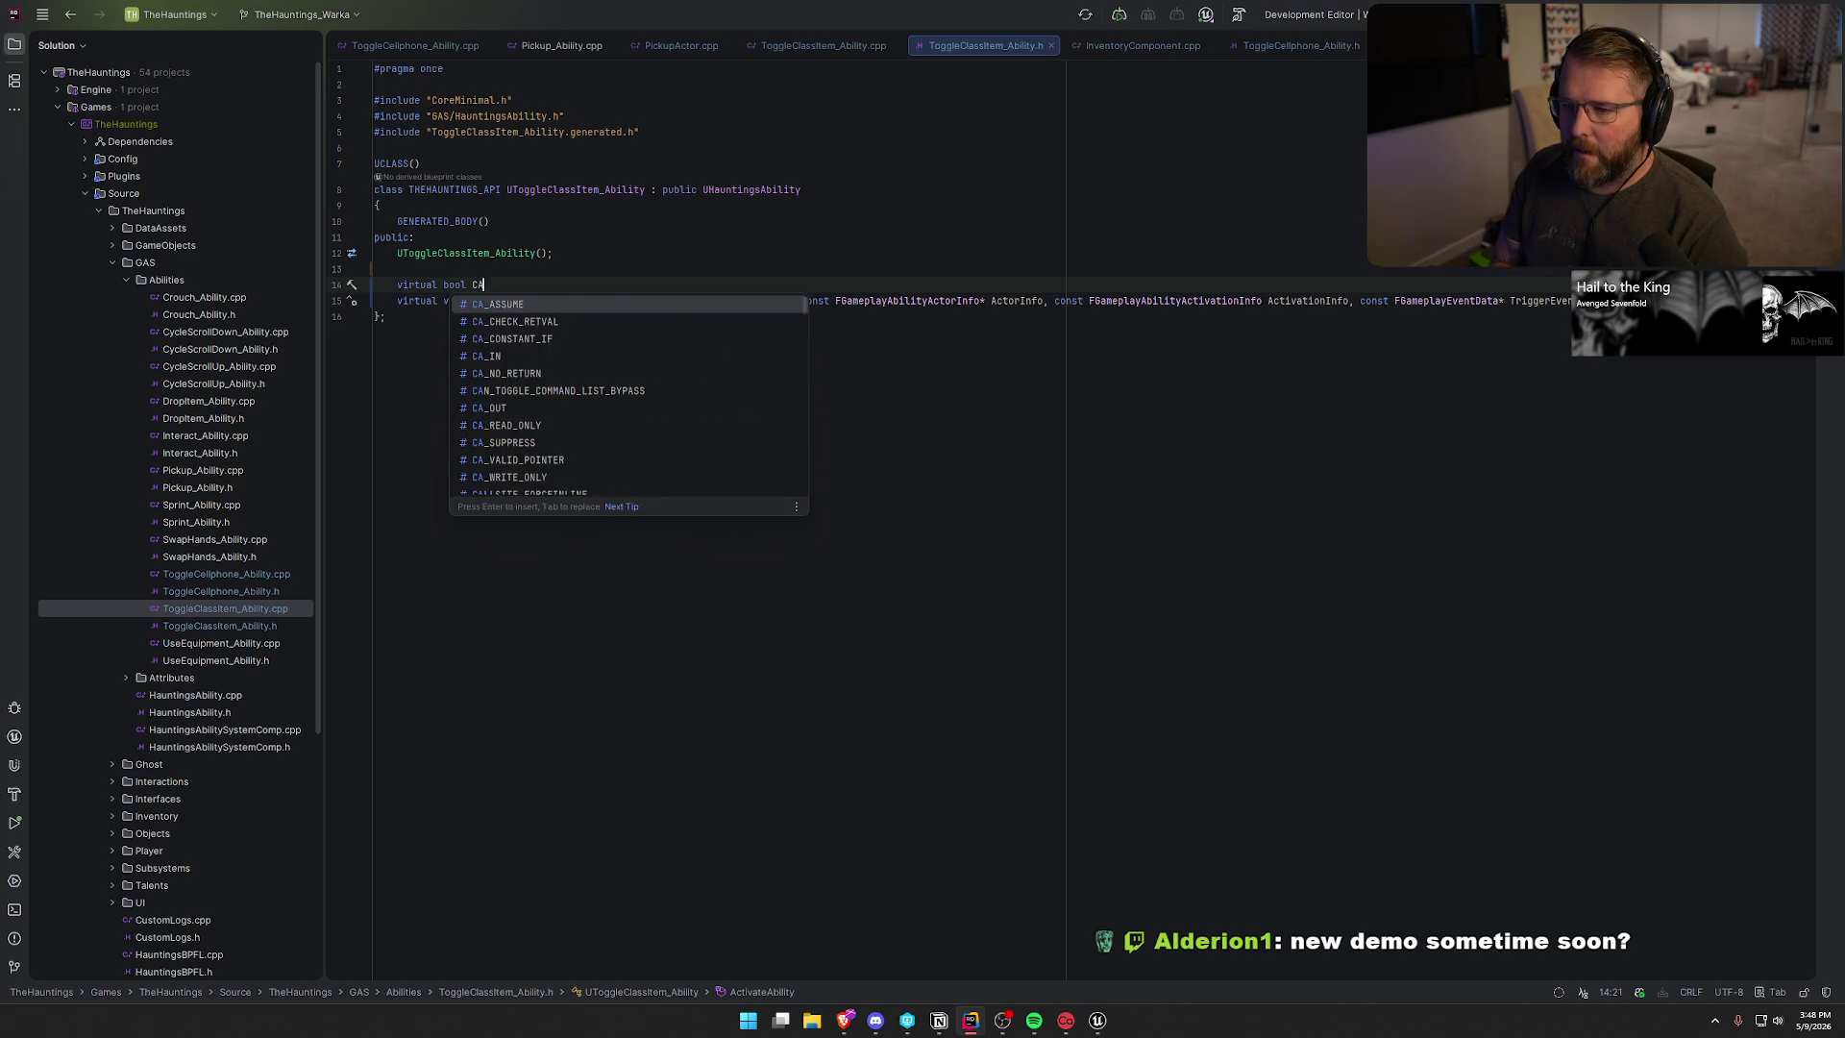
pyautogui.press('Return')
# - Generate the CanActivateAbility definition in ToggleClassItem_Ability.cpp with Alt+Enter
pyautogui.click(498, 287)
pyautogui.hotkey('alt', 'Return')
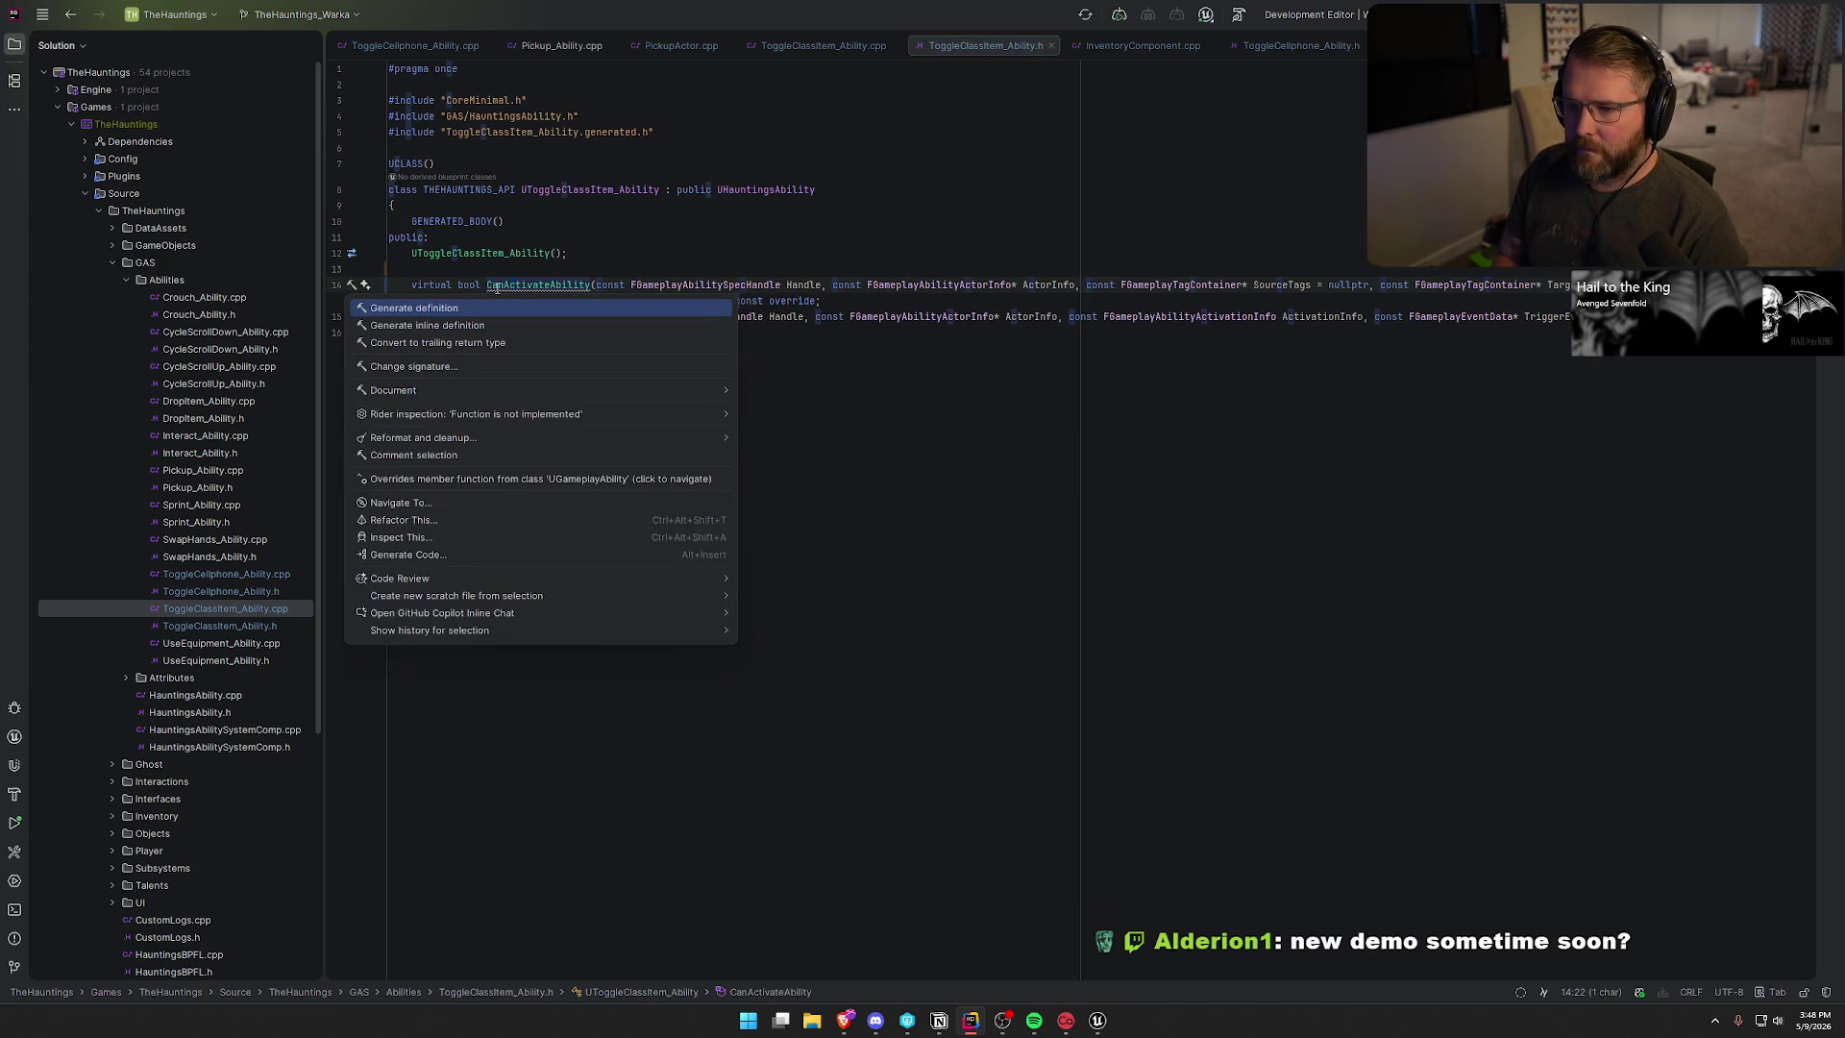
pyautogui.press('Return')
pyautogui.press('Up')
pyautogui.press('Up')
pyautogui.press('Up')
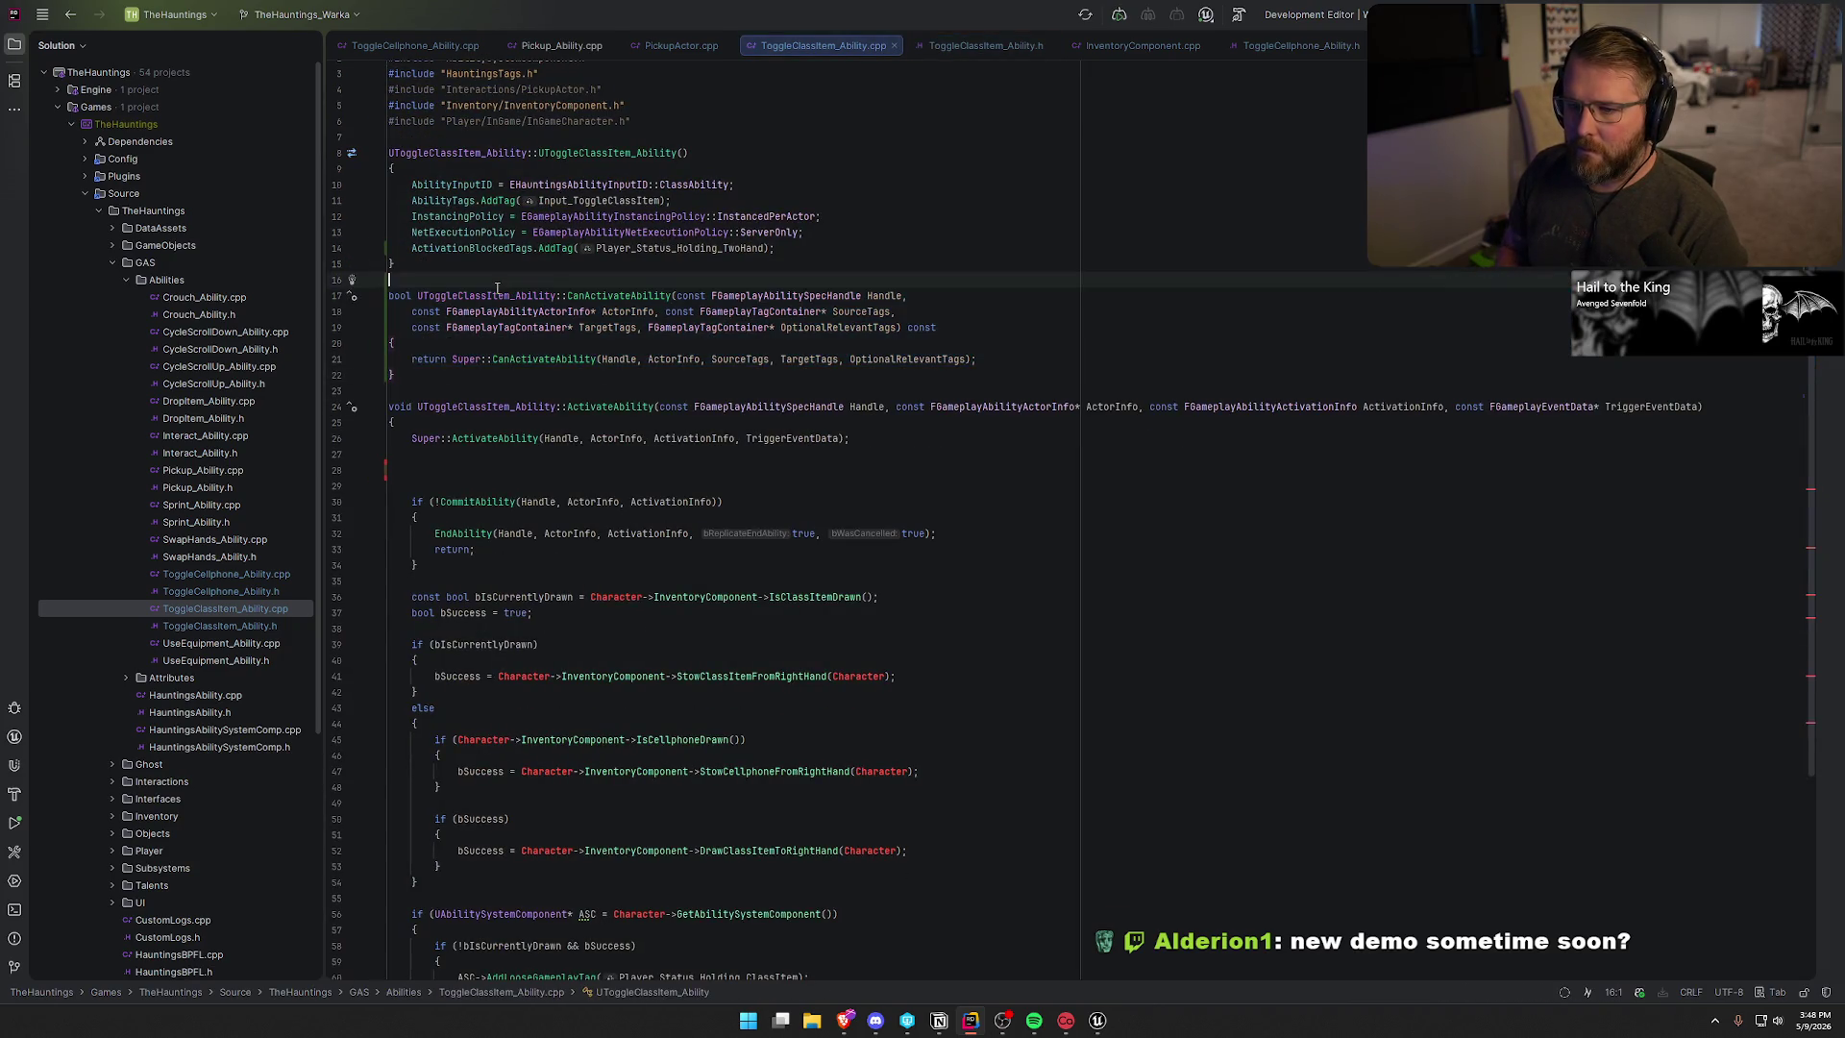
# - Join CanActivateAbility's parameters onto one line and paste the validity checks into its body
pyautogui.press('BackSpace')
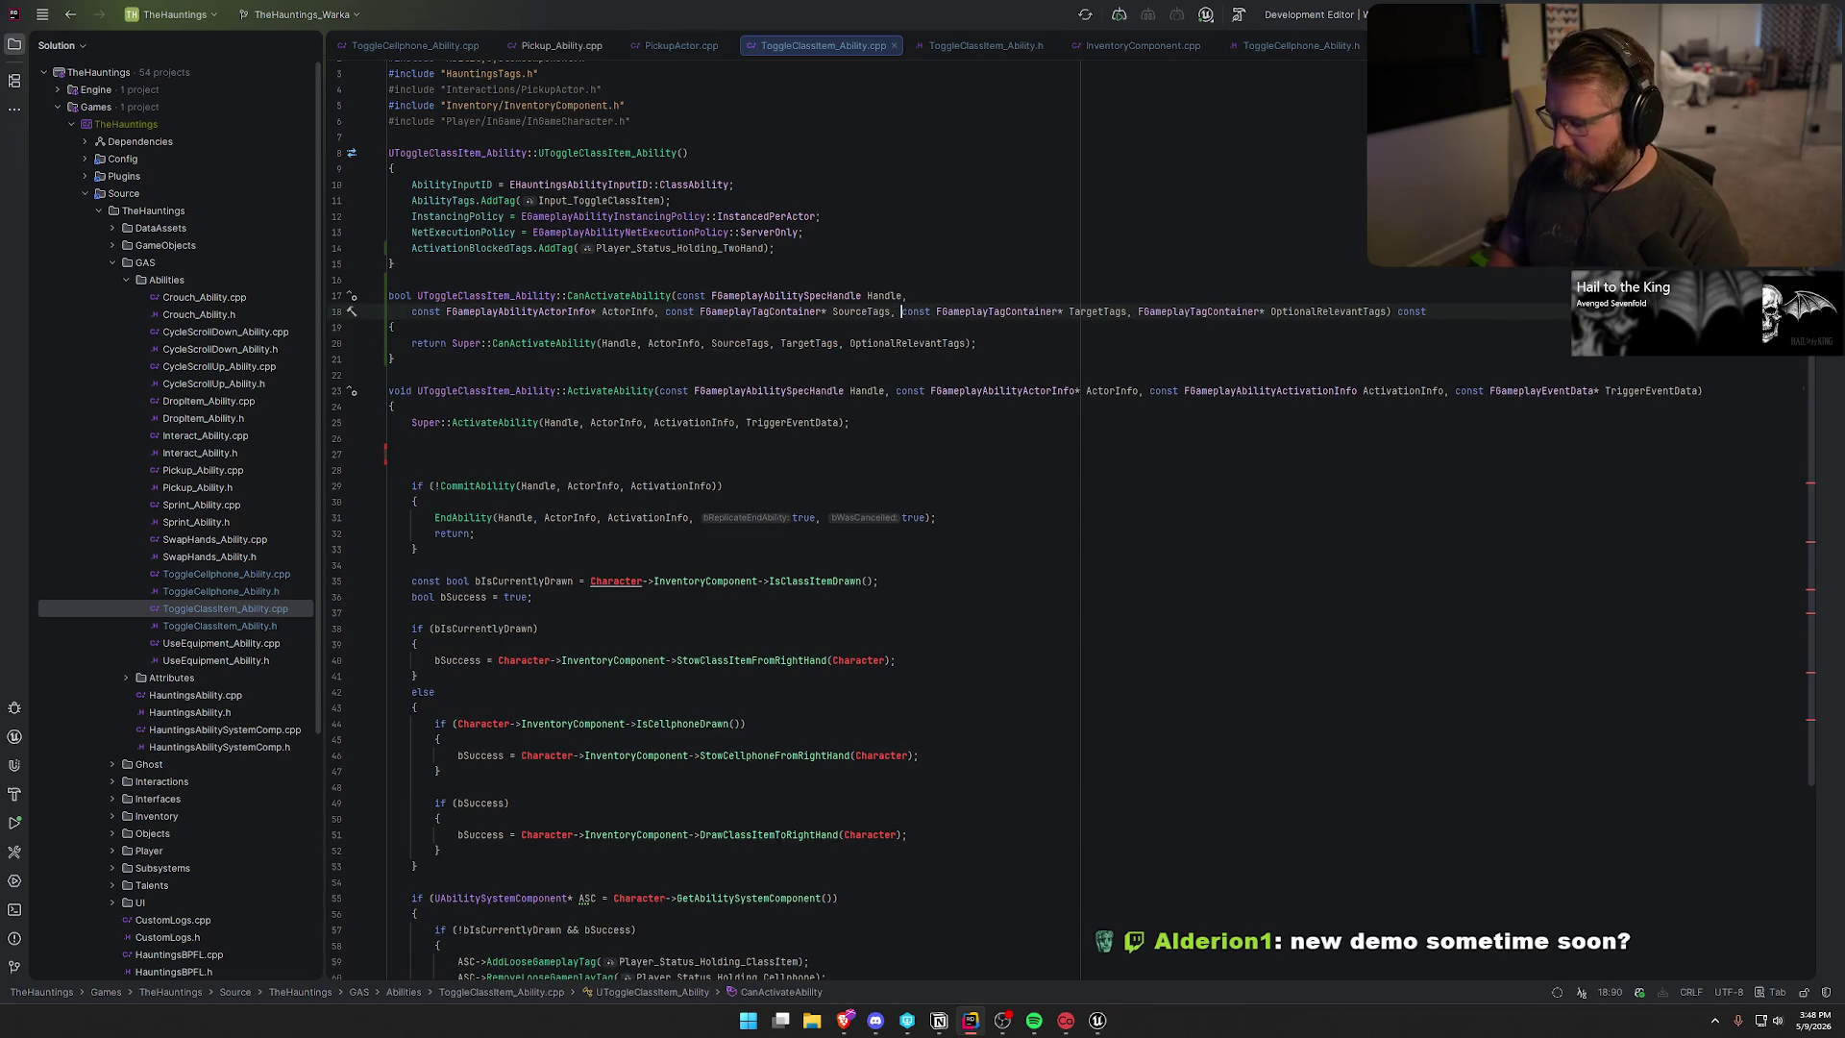
pyautogui.press('Home')
pyautogui.press('BackSpace')
pyautogui.press('Down')
pyautogui.press('Down')
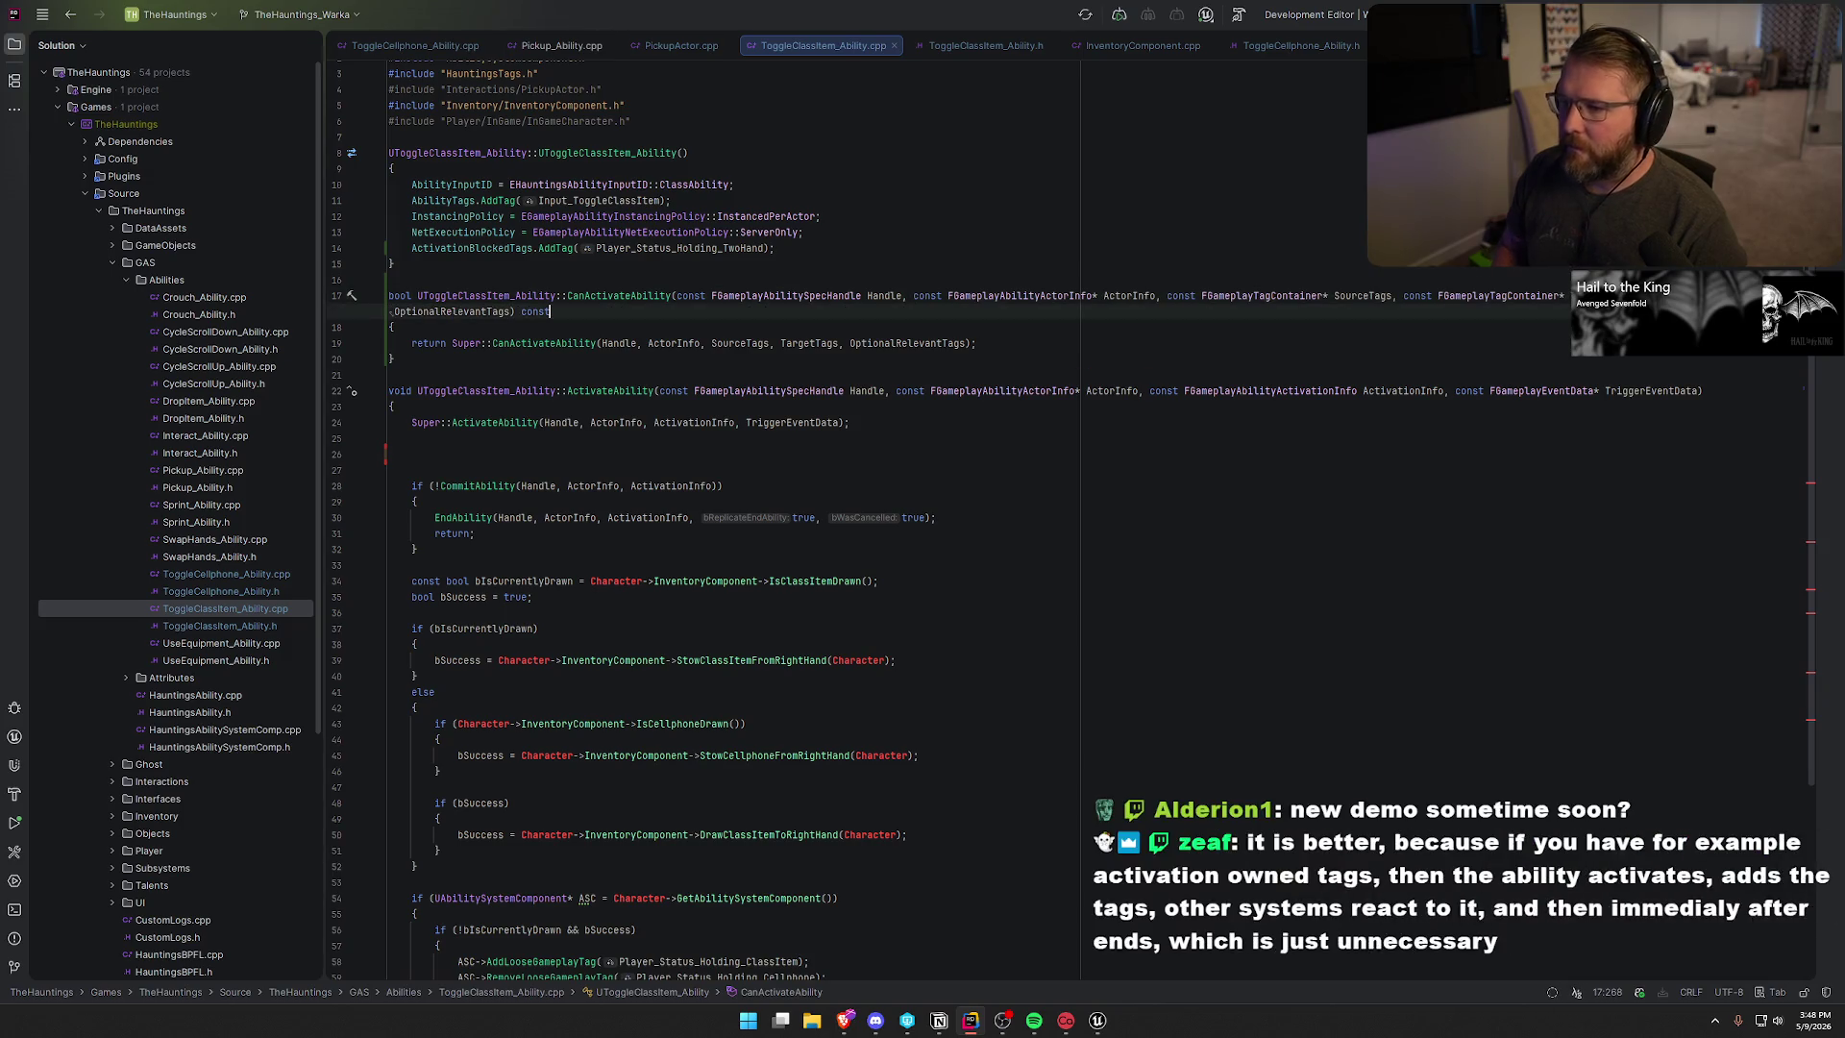
pyautogui.press('Return')
pyautogui.press('Return')
pyautogui.press('Up')
pyautogui.write('if (!ActorInfo || !ActorInfo->AvatarActor.IsValid())     {         EndAbility(Handle, ActorInfo, ActivationInfo, true, true);         return;     }      AInGameCharacter* Character = Cast<AInGameCharacter>(ActorInfo->AvatarActor.Get());     if (!Character || !Character->InventoryComponent)     {         EndAbility(Handle, ActorInfo, ActivationInfo, true, true);         return;     }      if (!IsValid(Character->InventoryComponent->GetClassItem()))     {         EndAbility(Handle, ActorInfo, ActivationInfo, true, true);         return;     }')
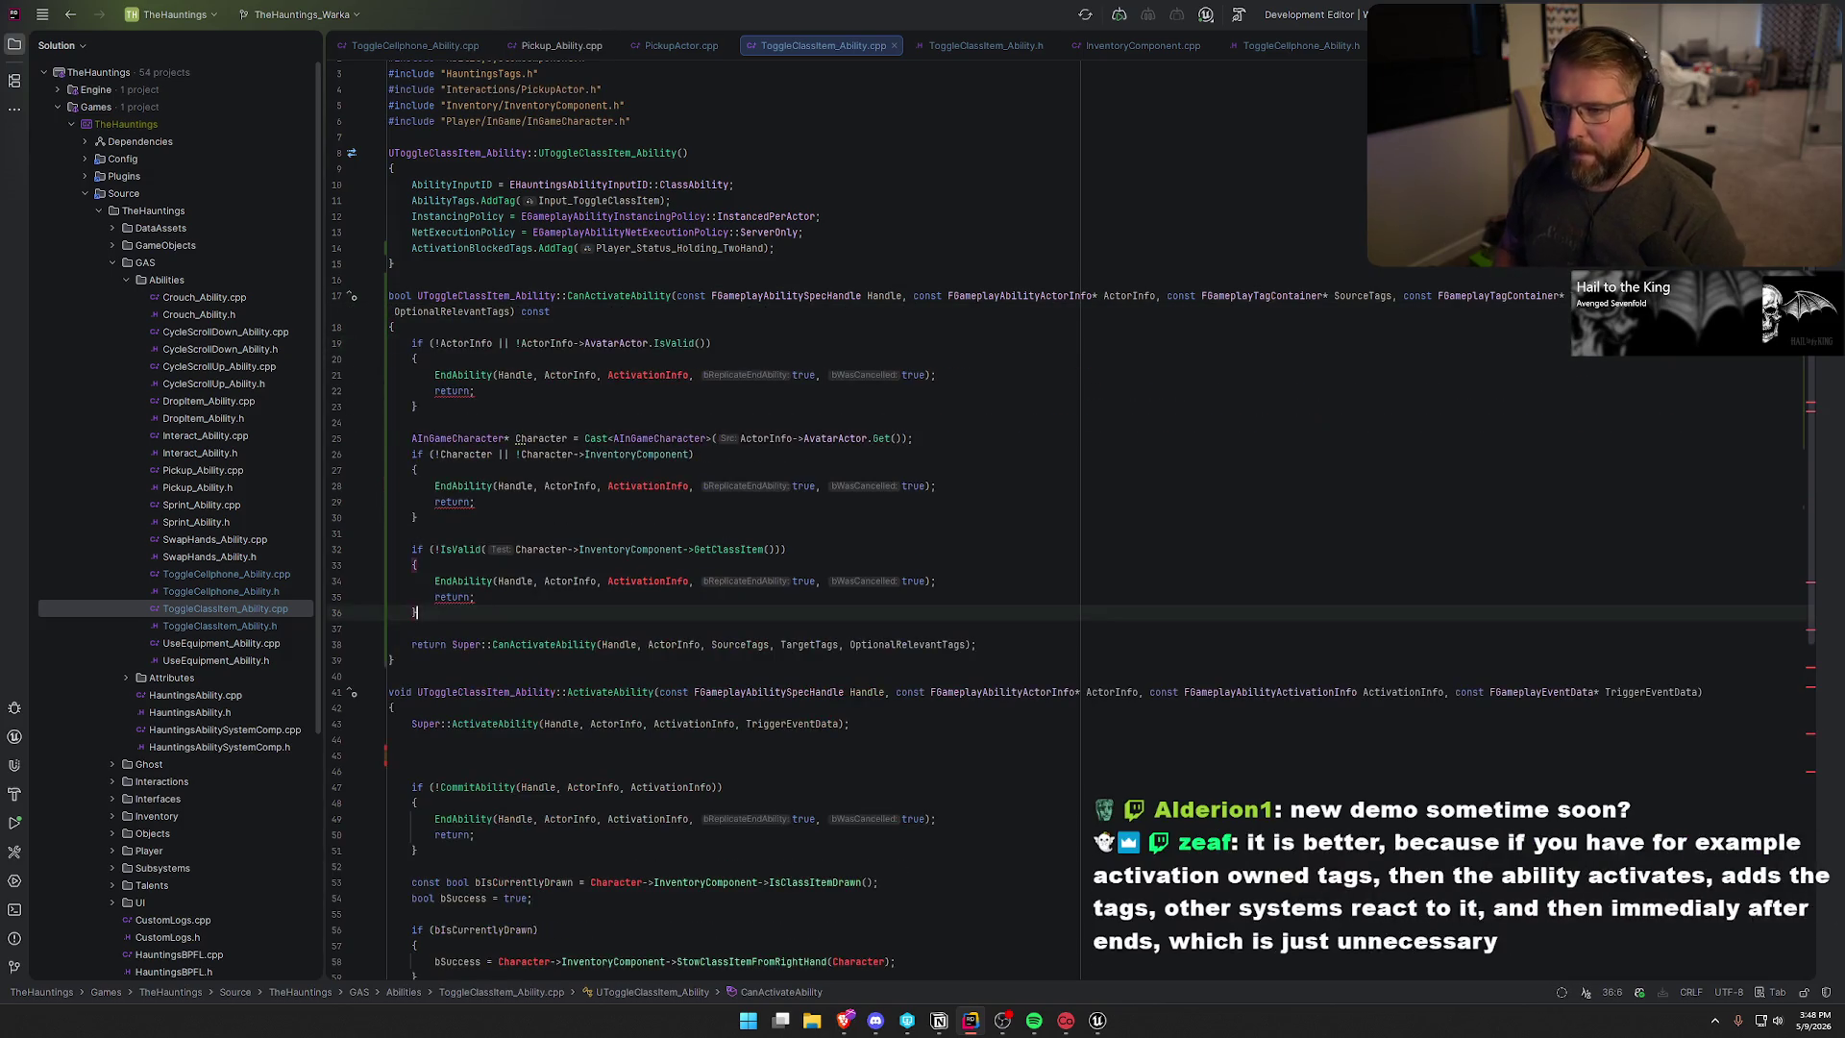
# - Replace the actor-info check's EndAbility and return with 'return false;'
pyautogui.doubleClick(639, 375)
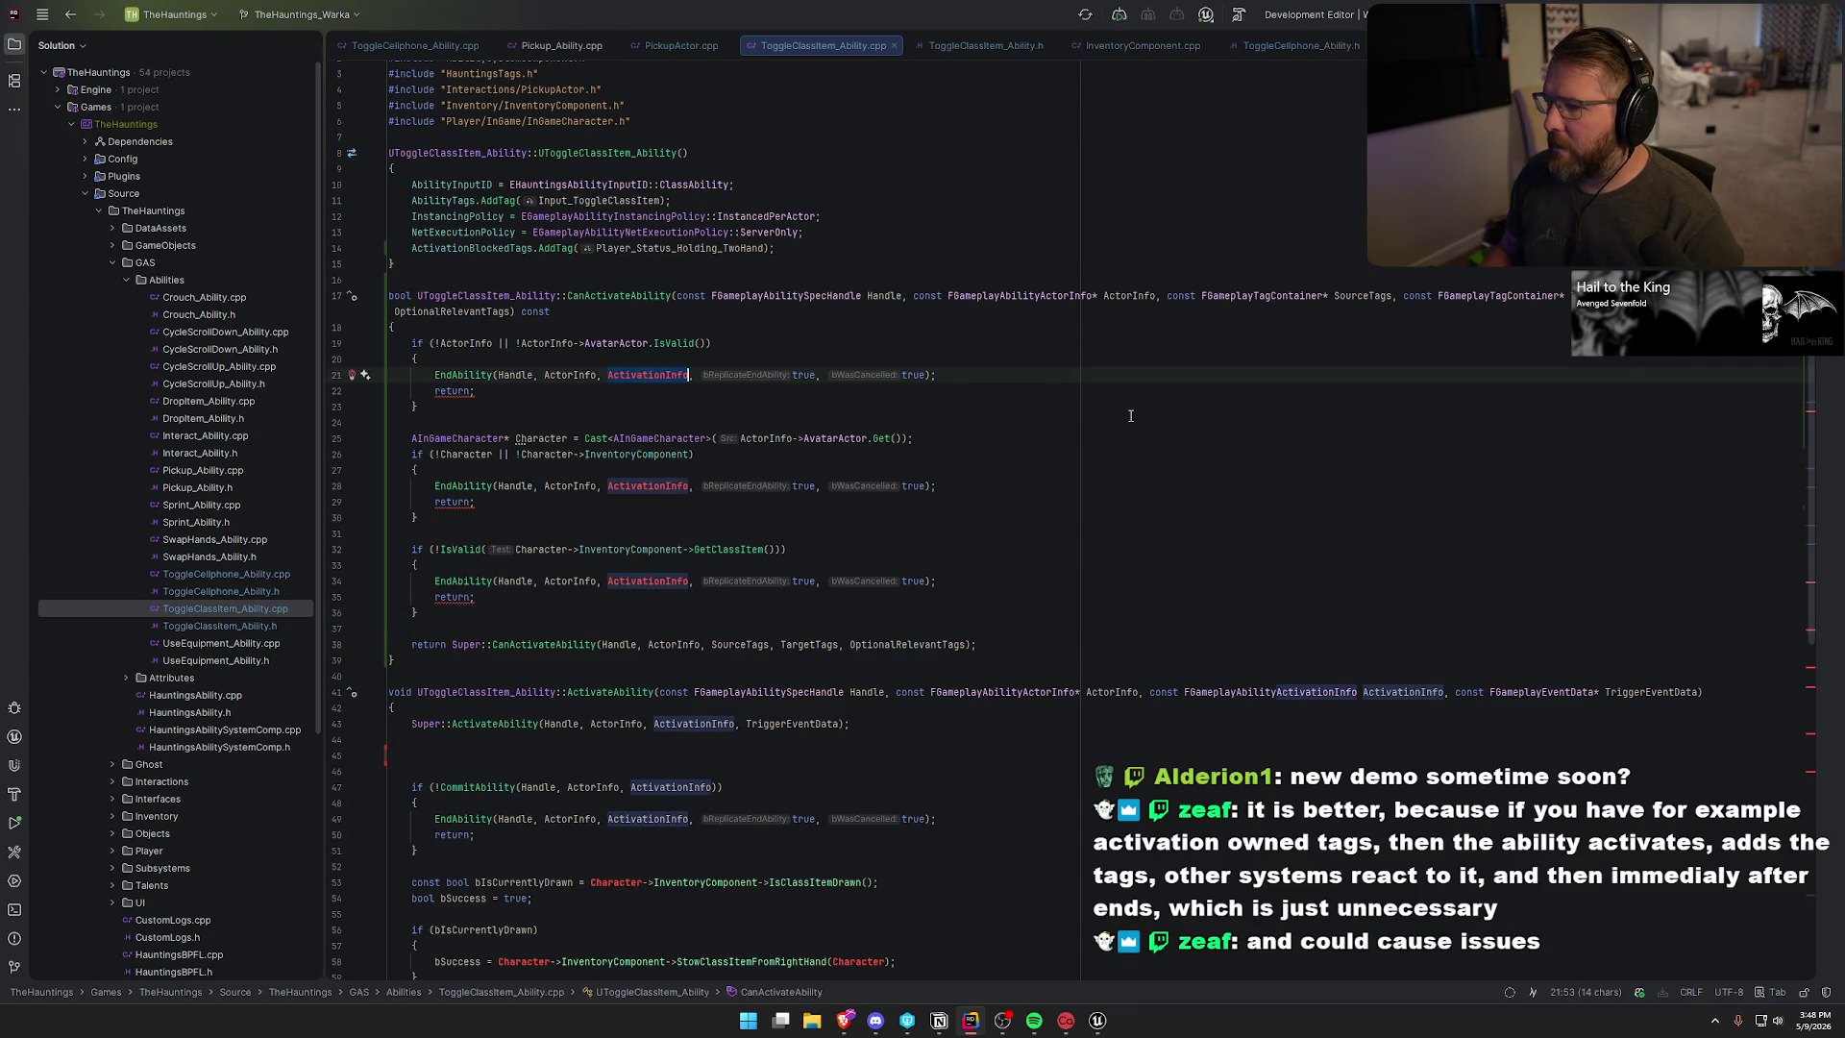
pyautogui.moveTo(977, 374); pyautogui.dragTo(434, 375)
pyautogui.press('BackSpace')
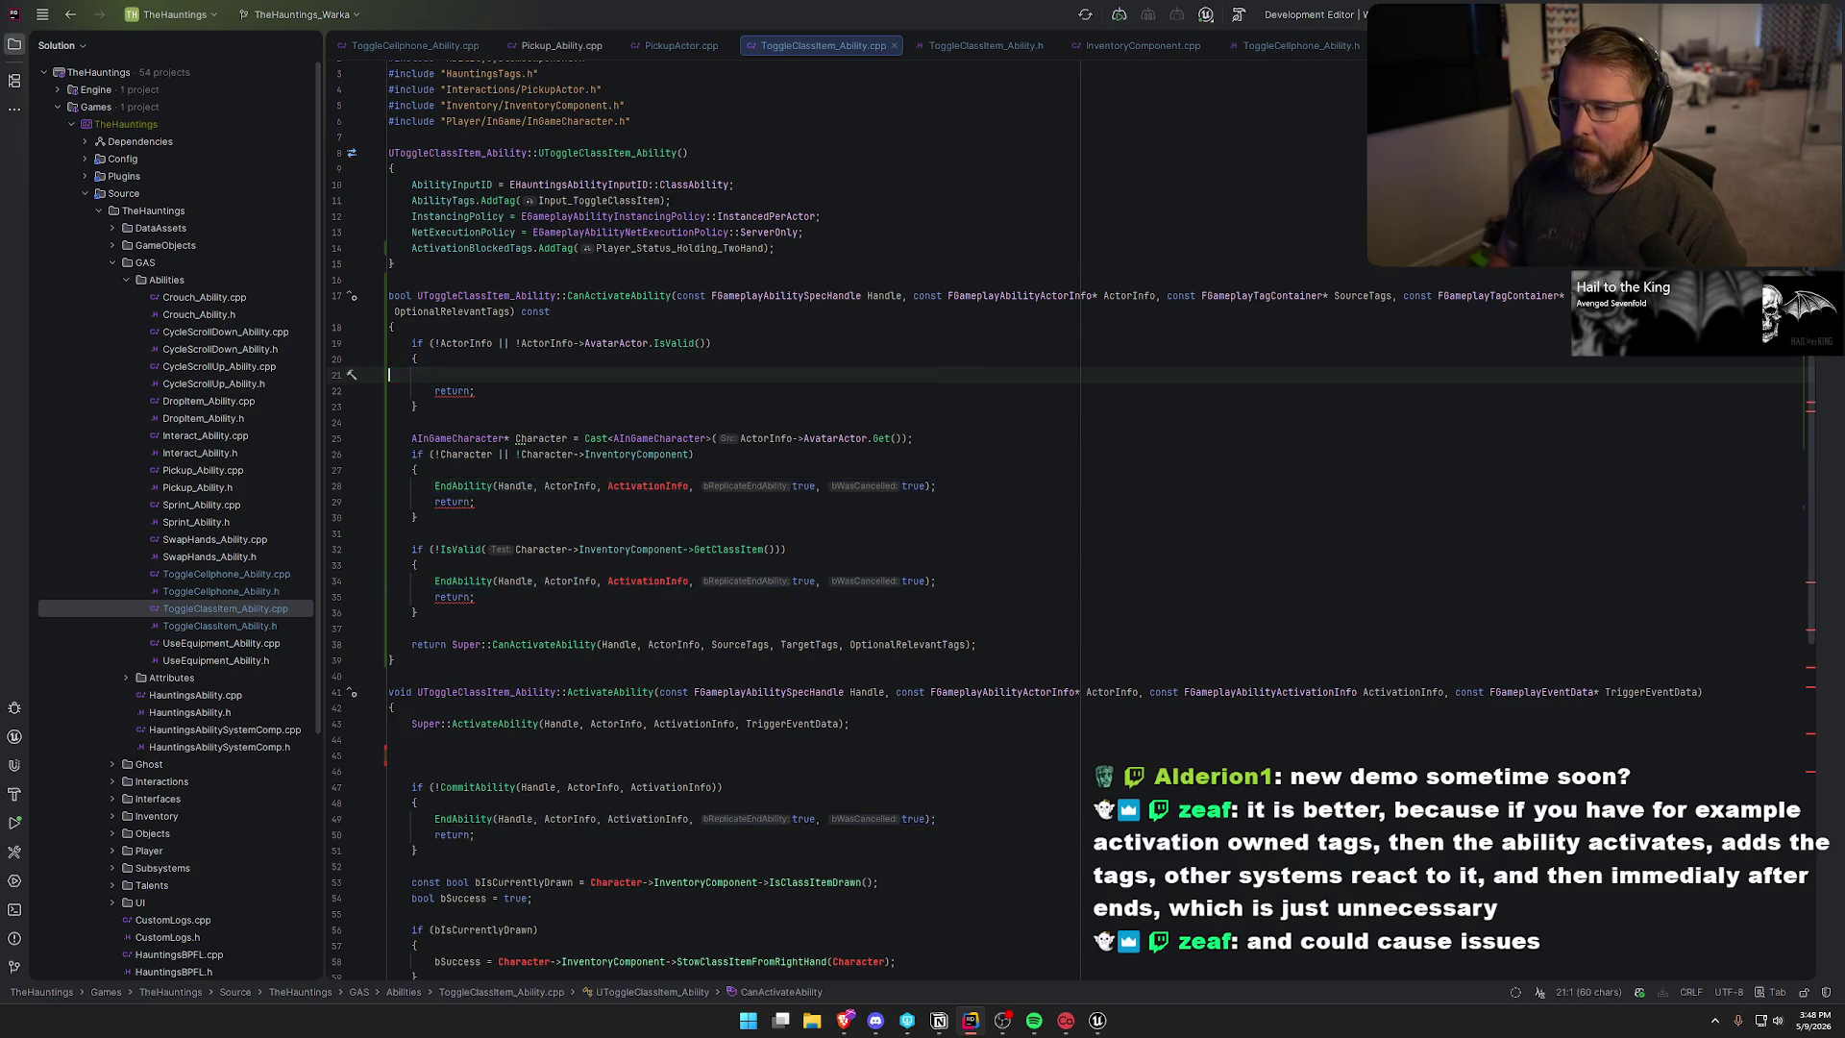
pyautogui.press('BackSpace')
pyautogui.click(470, 376)
pyautogui.write('false')
pyautogui.press('BackSpace')
pyautogui.press('End')
pyautogui.hotkey('shift', 'Home')
pyautogui.hotkey('ctrl', 'c')
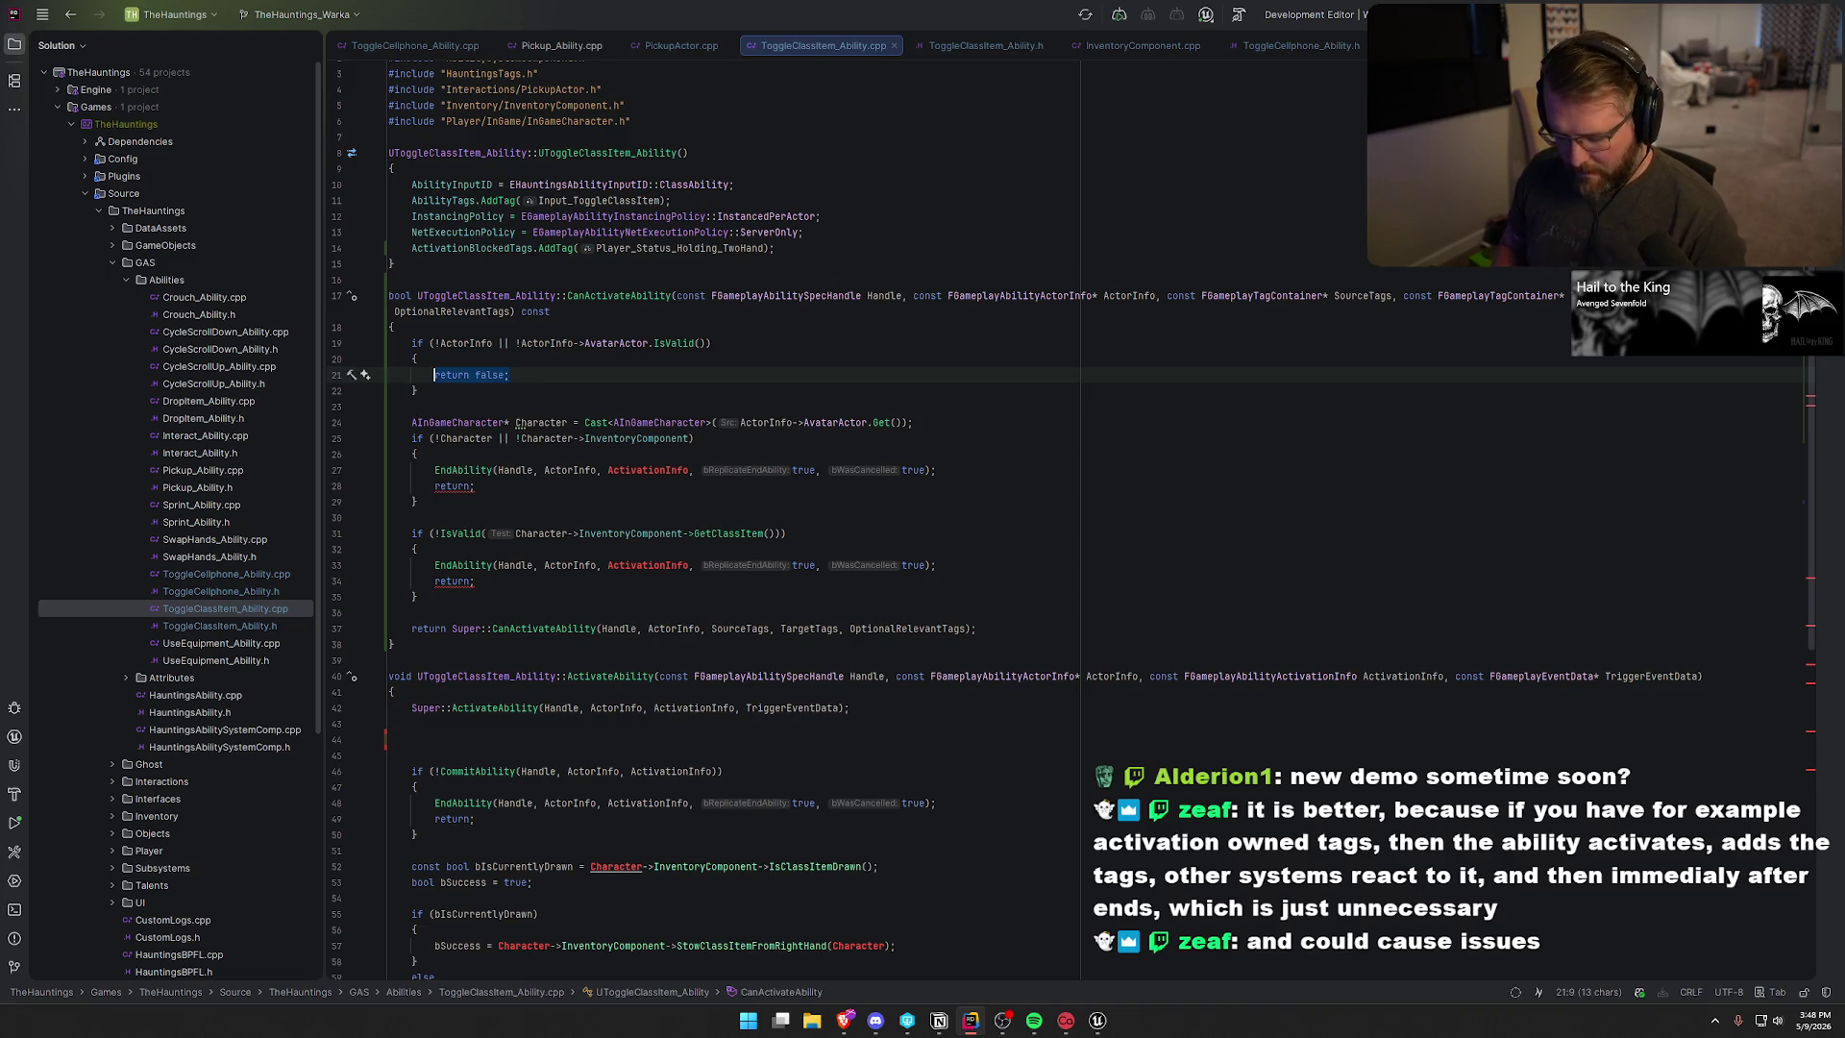
# - Make the Character and class item checks also return false
pyautogui.click(435, 471)
pyautogui.moveTo(435, 471); pyautogui.dragTo(474, 486)
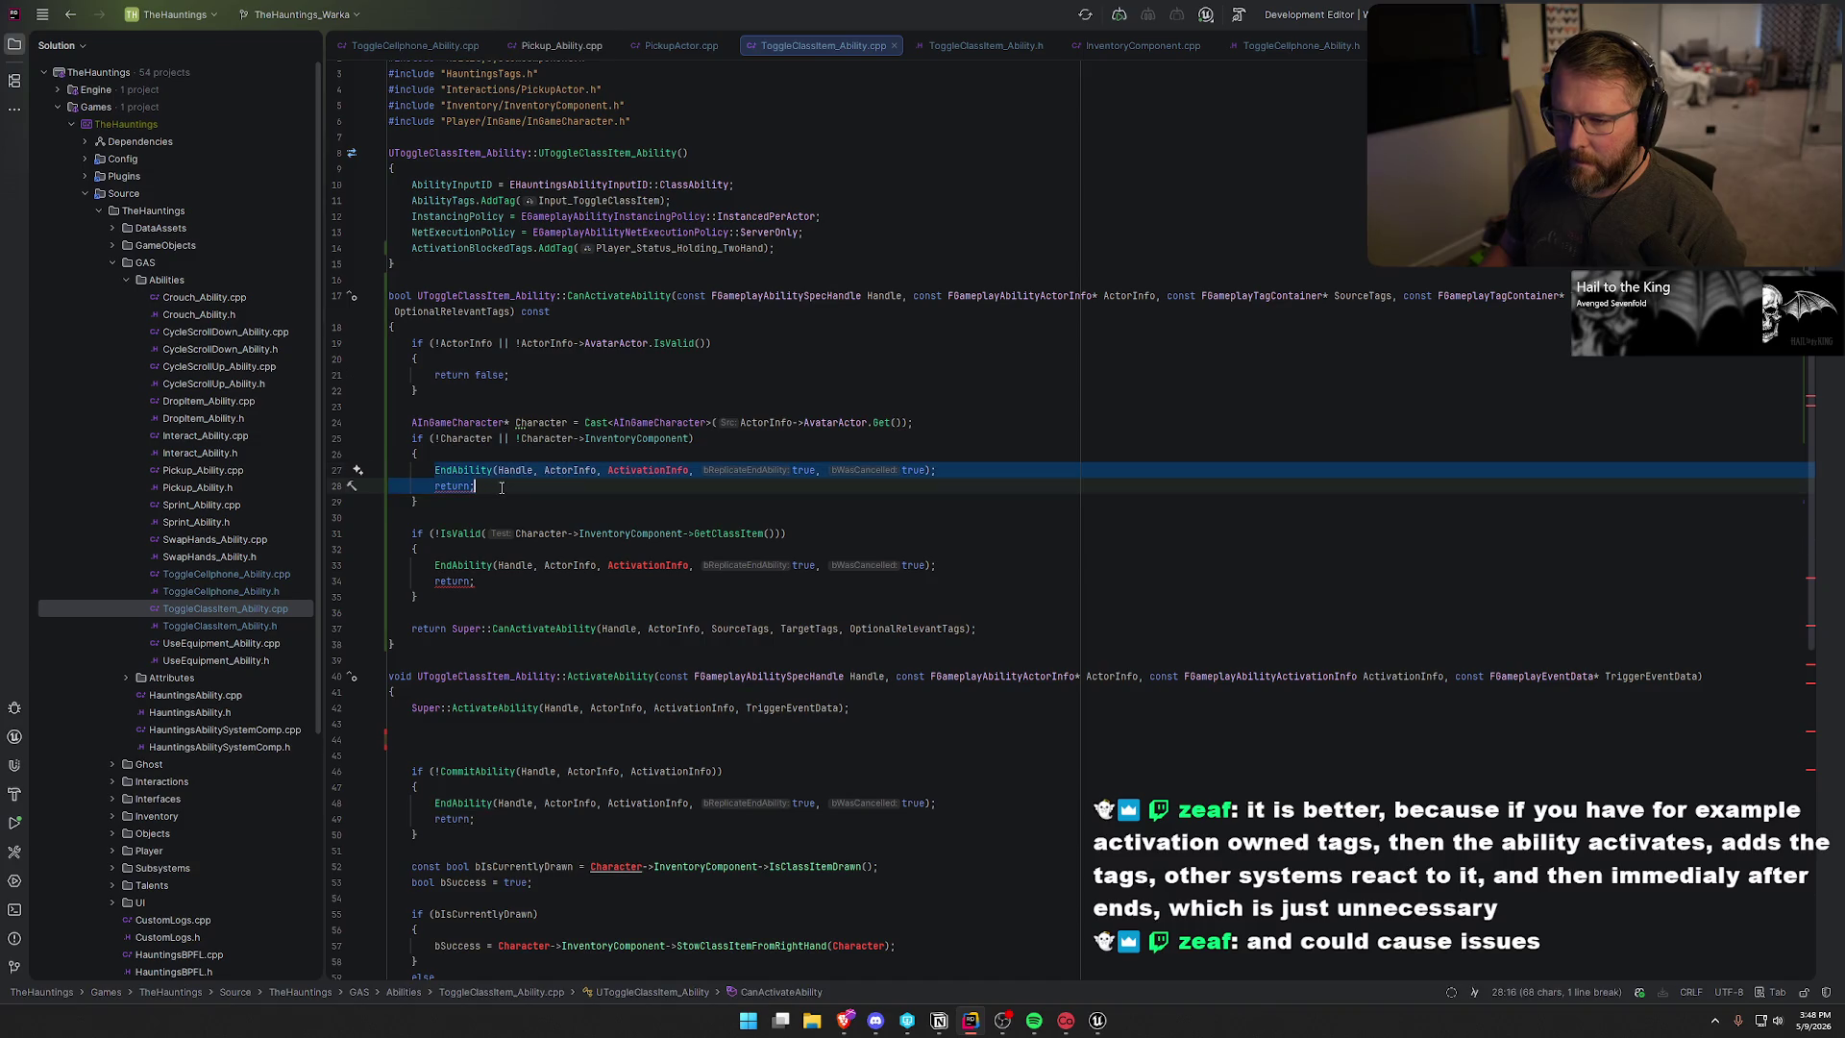
pyautogui.hotkey('ctrl', 'v')
pyautogui.click(434, 565)
pyautogui.keyDown('shift'); pyautogui.click(496, 580); pyautogui.keyUp('shift')
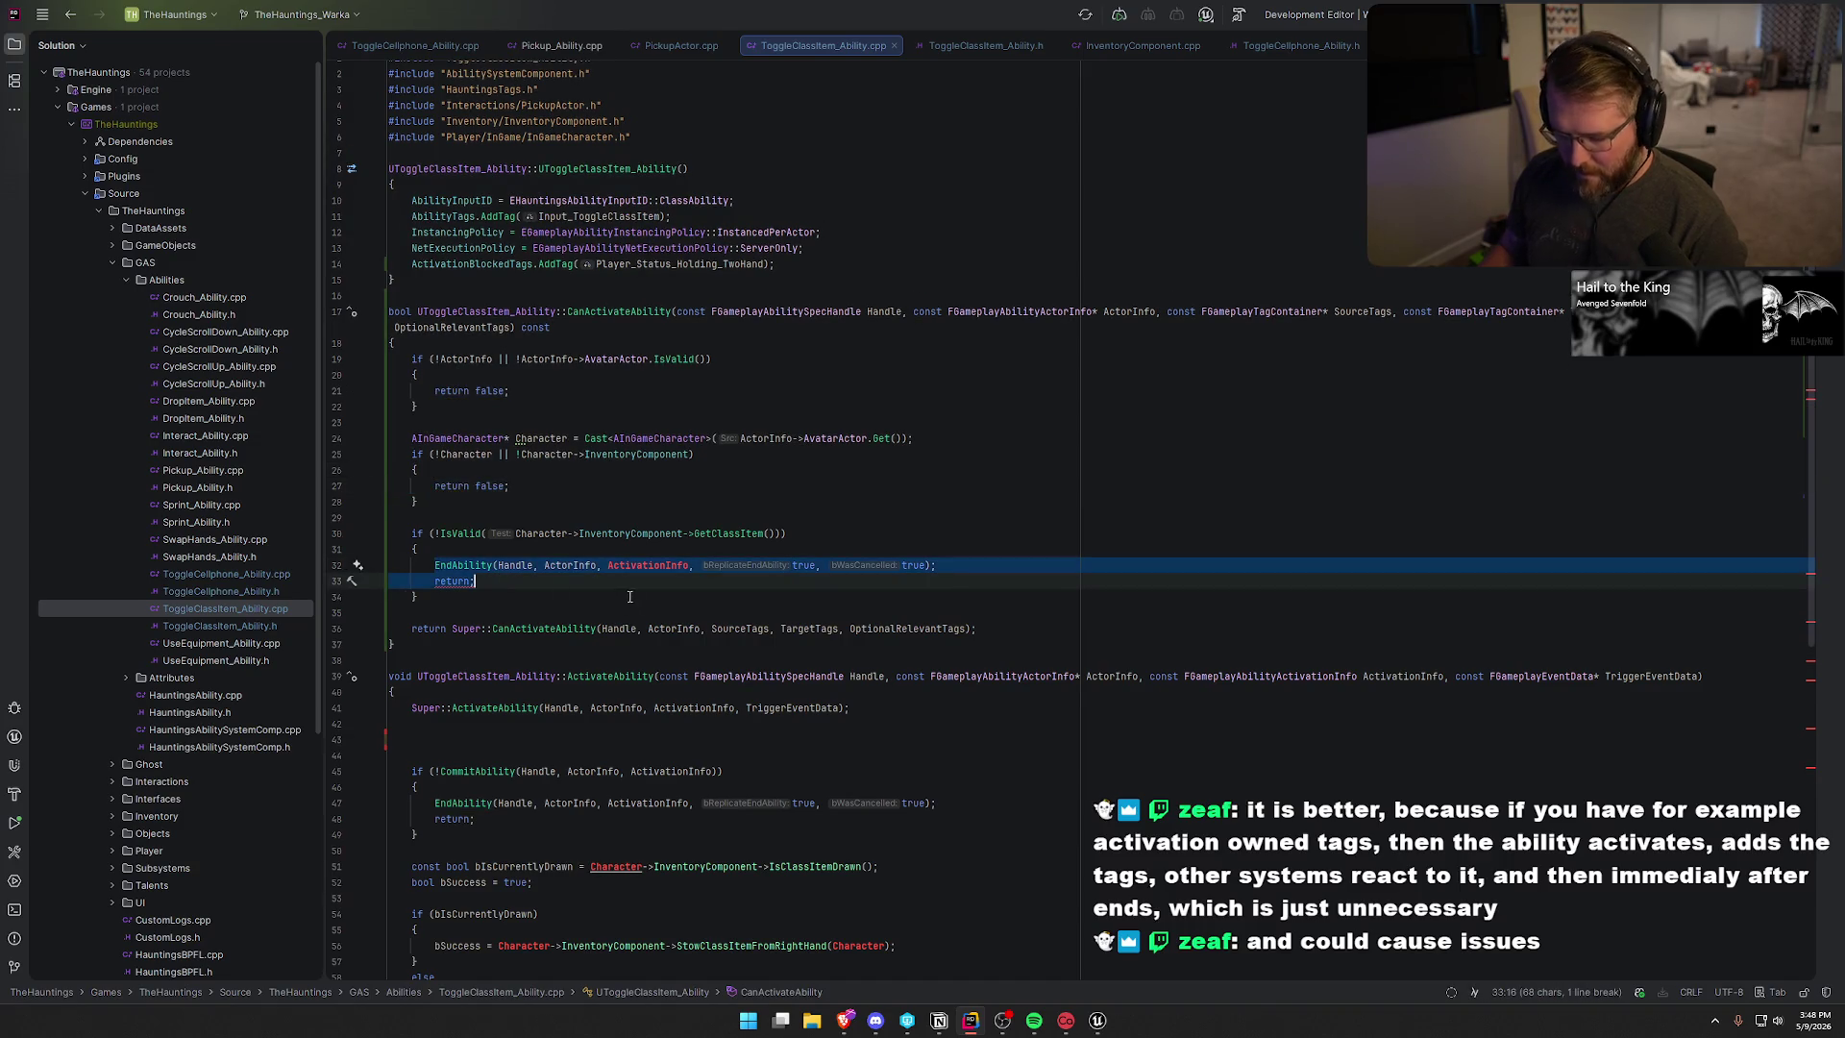
pyautogui.hotkey('ctrl', 'v')
# - Copy the Character cast statement into the start of ActivateAbility
pyautogui.scroll(-5, 607, 638)
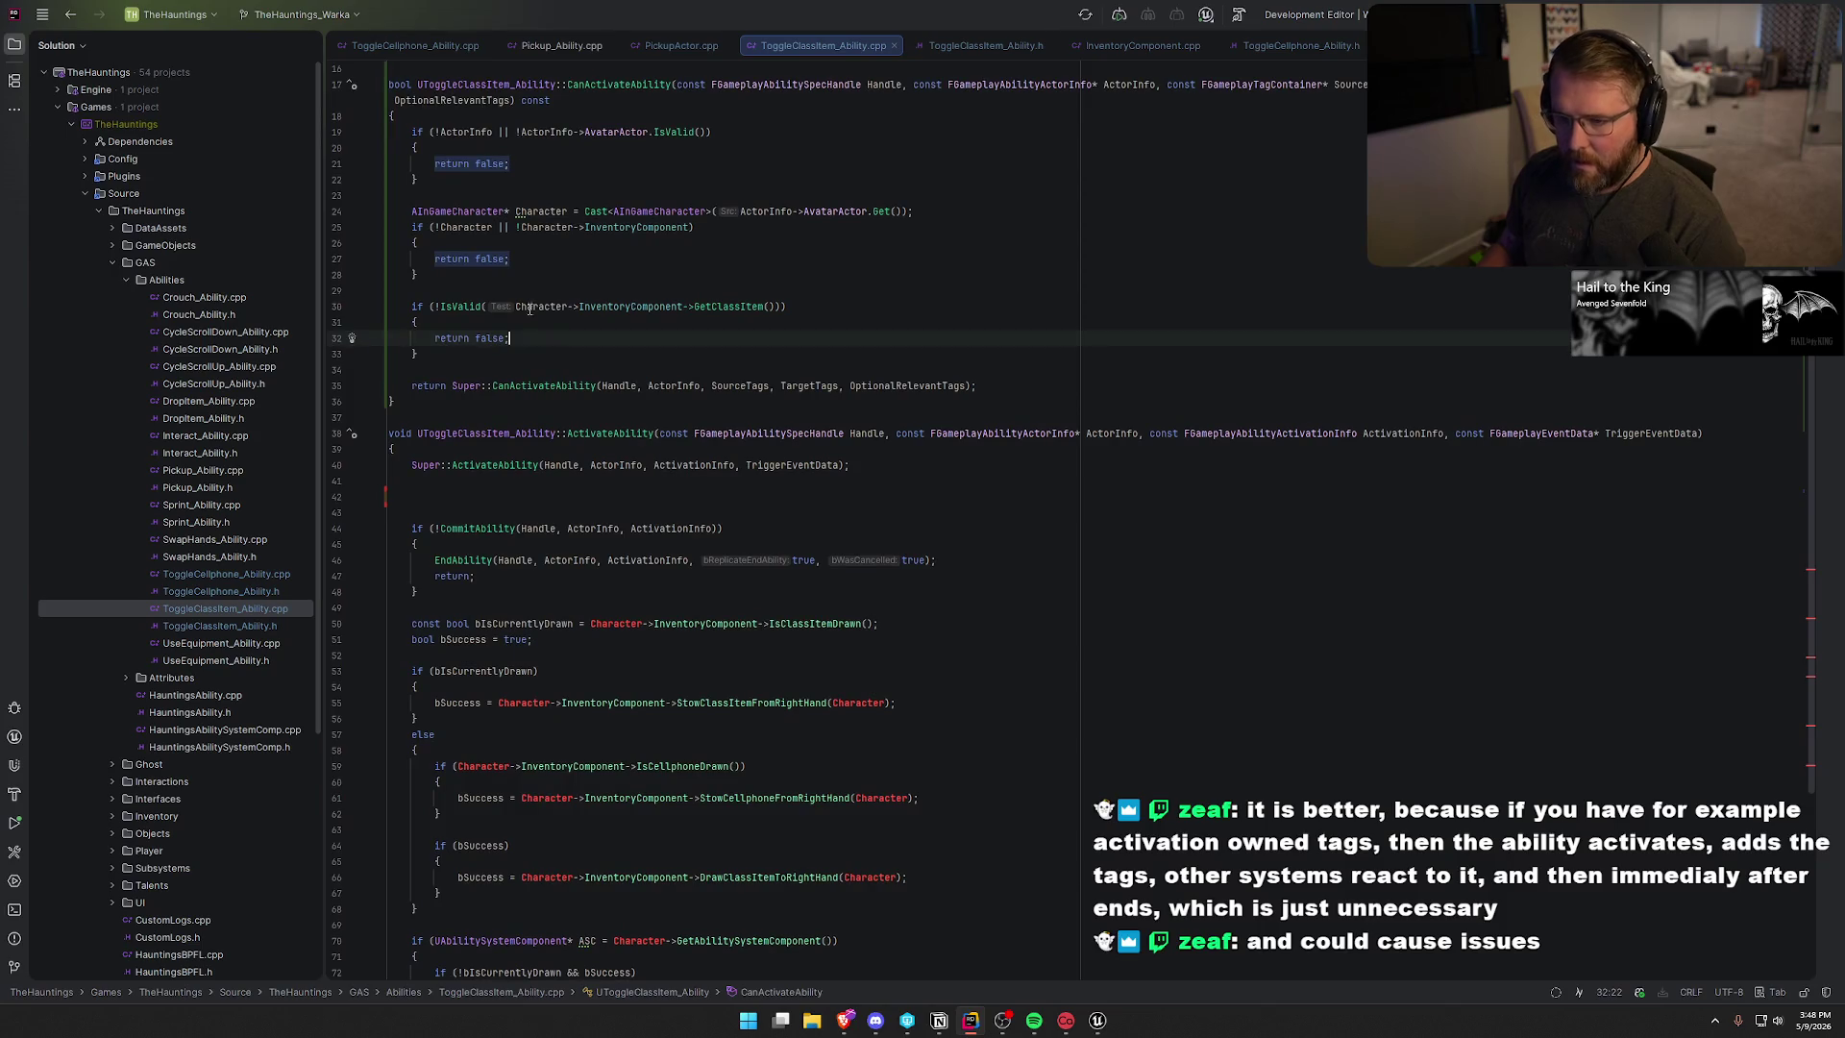
pyautogui.moveTo(411, 212); pyautogui.dragTo(959, 219)
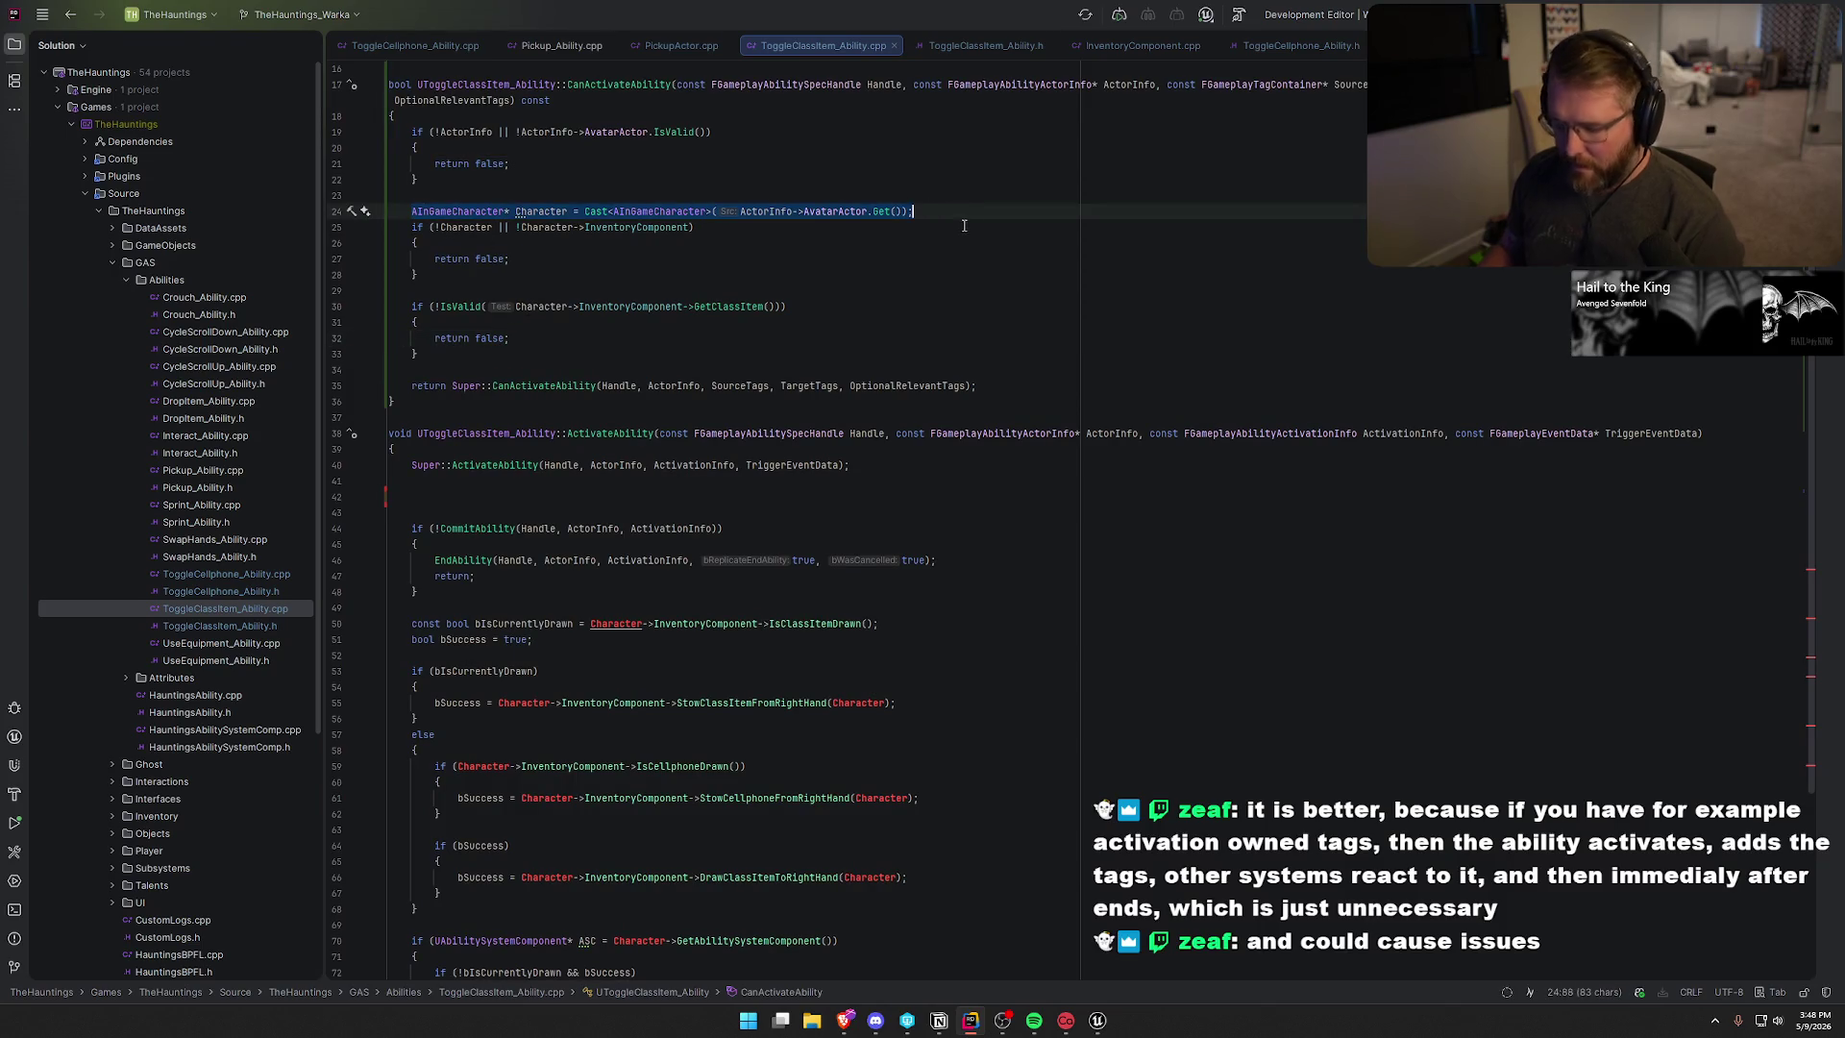
pyautogui.hotkey('ctrl', 'c')
pyautogui.click(453, 498)
pyautogui.hotkey('ctrl', 'v')
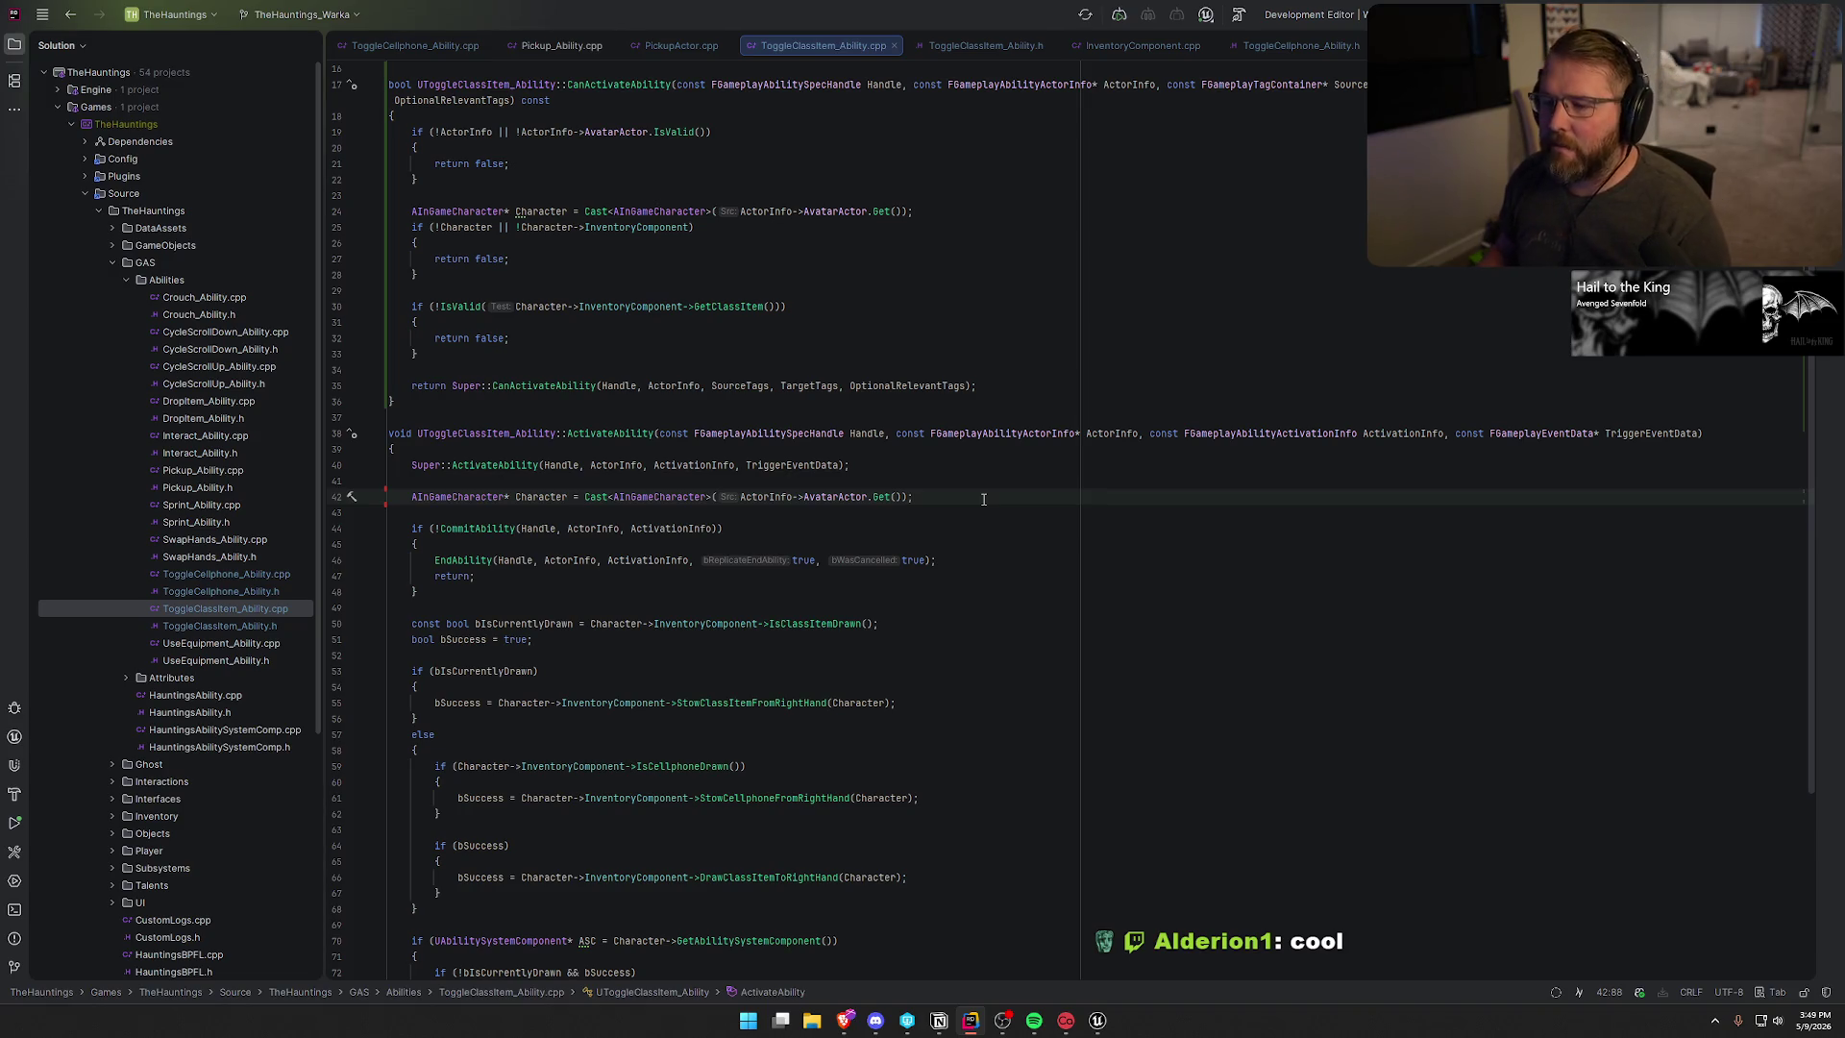
# - Remove the trailing blank lines at the end of ToggleClassItem_Ability.cpp
pyautogui.scroll(-3, 516, 575)
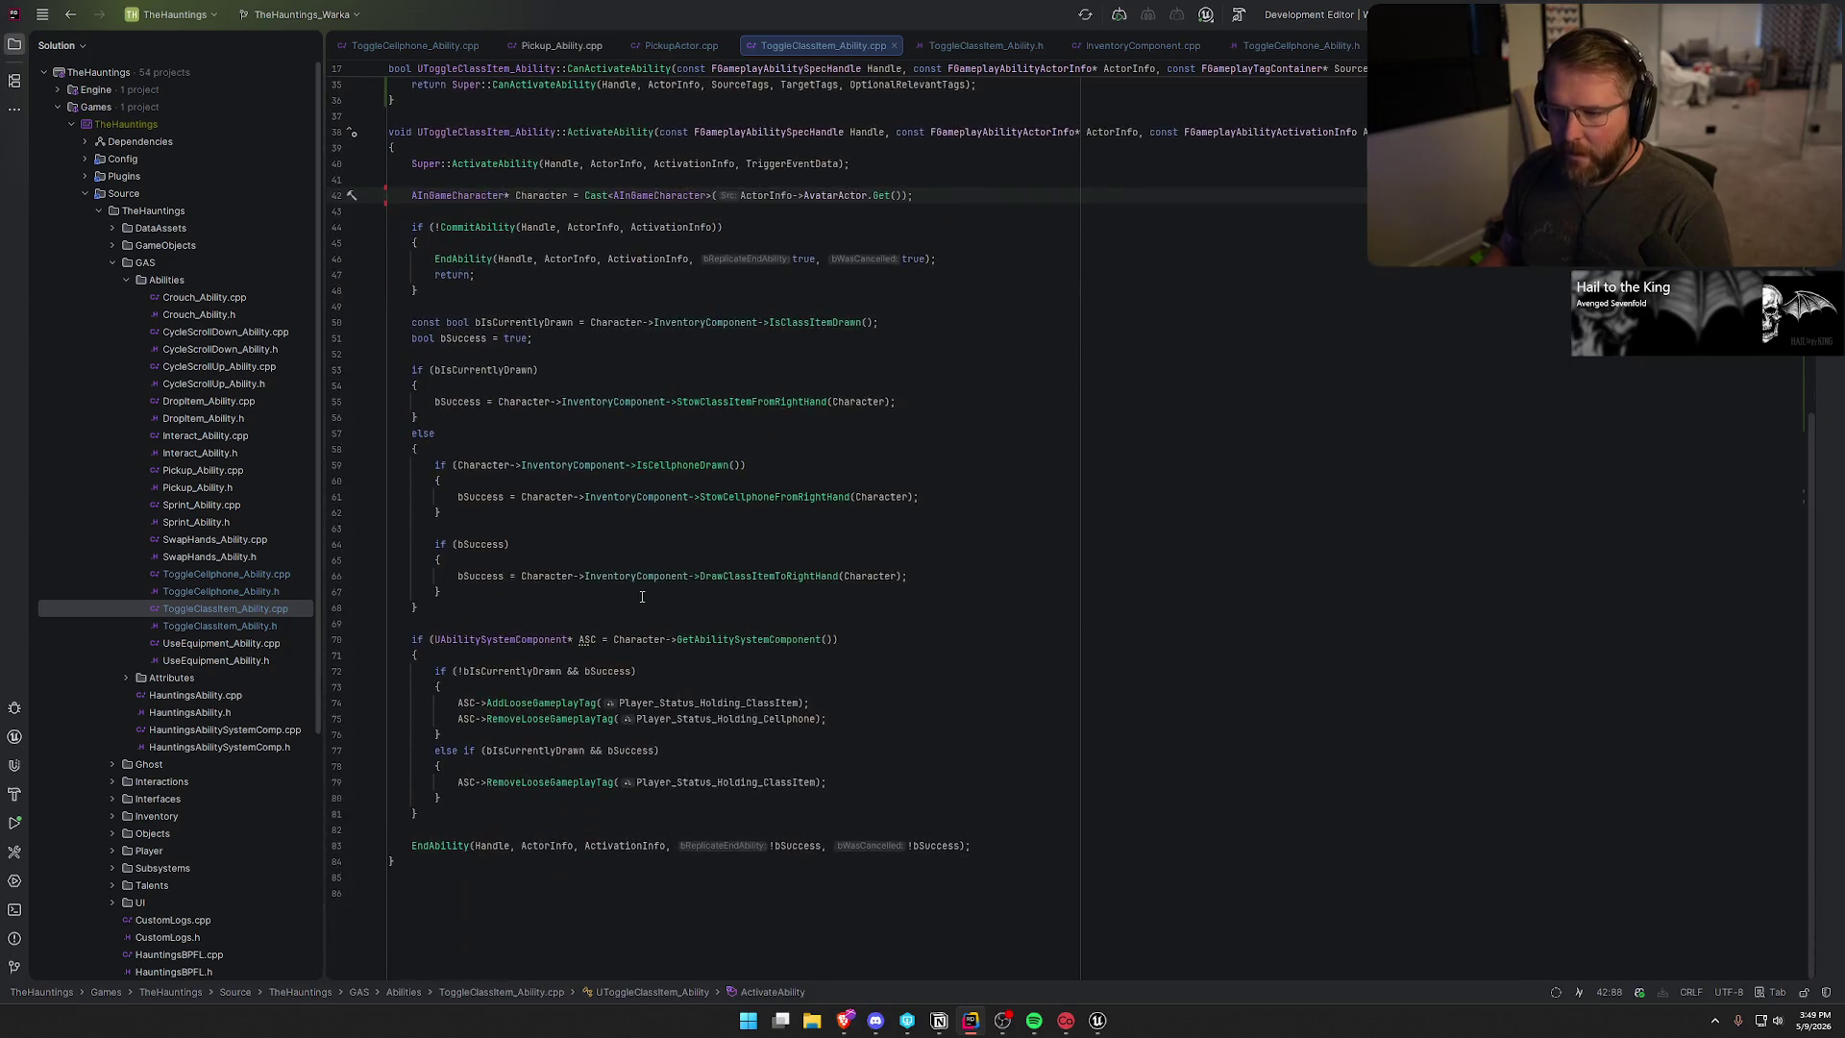
pyautogui.scroll(3, 690, 602)
pyautogui.scroll(5, 690, 603)
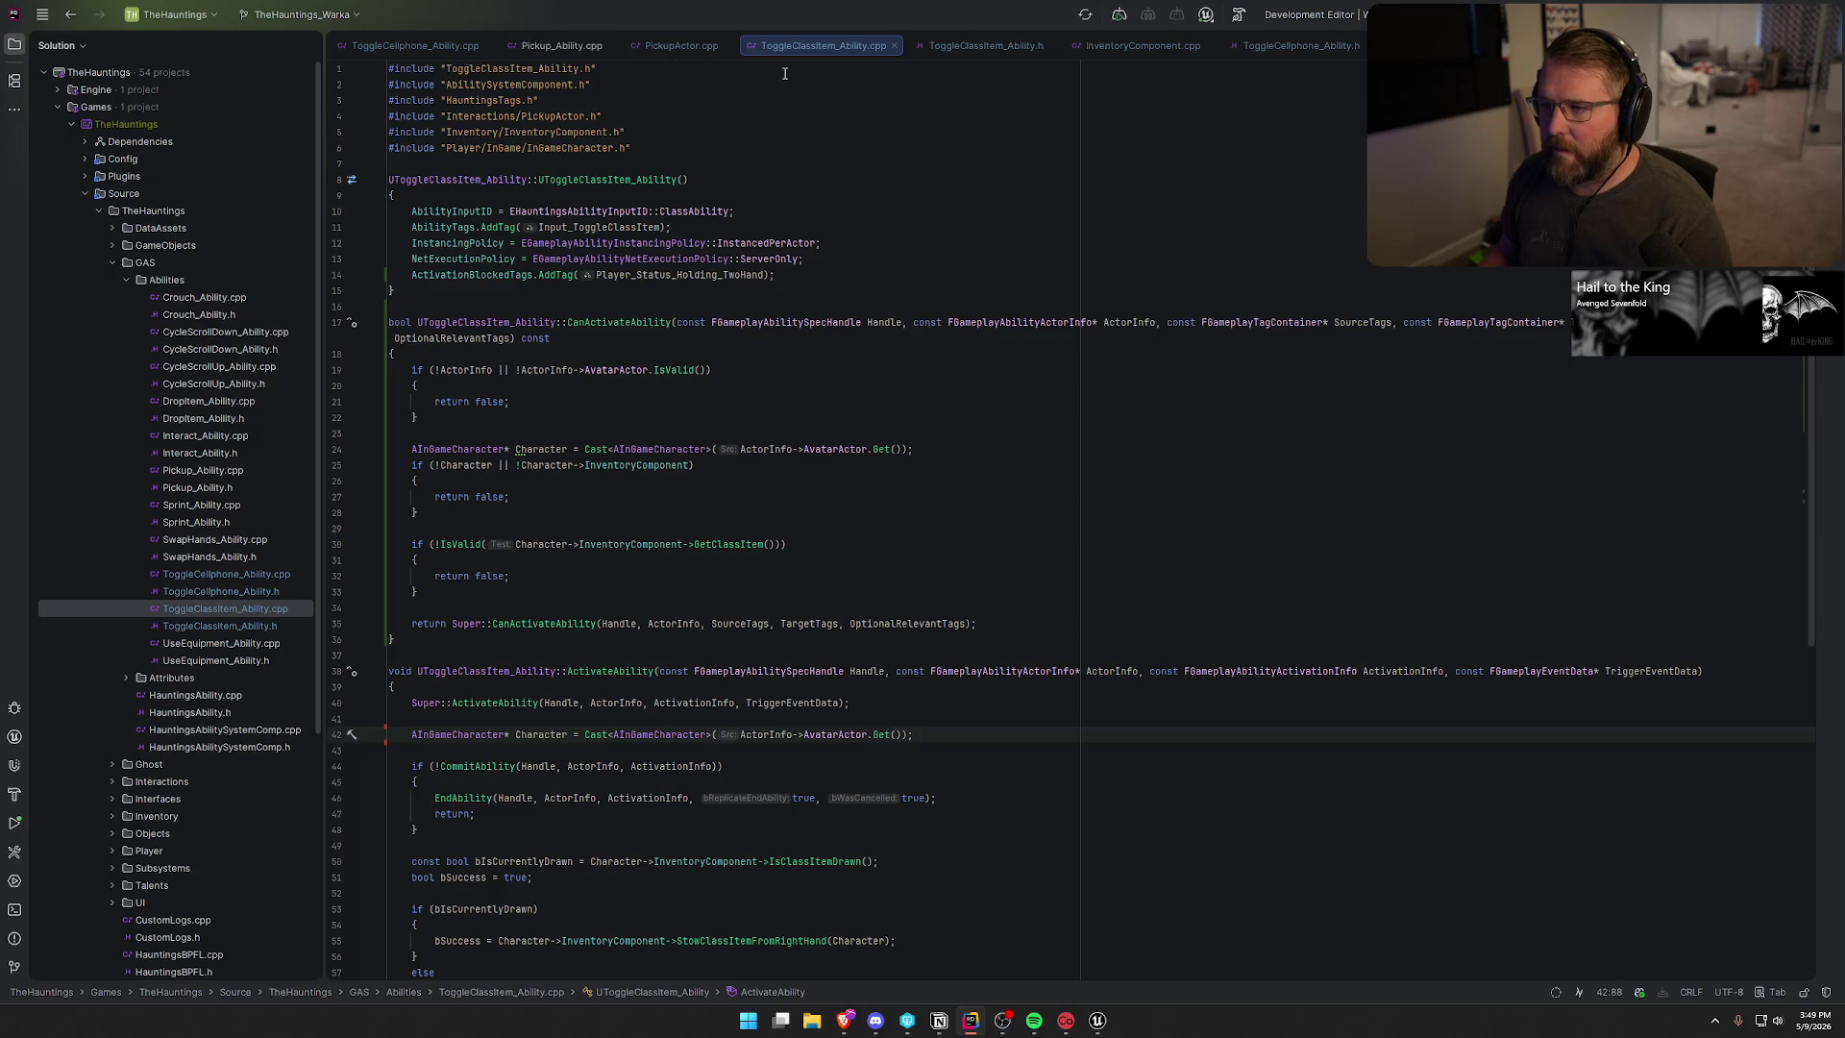
pyautogui.scroll(-10, 768, 702)
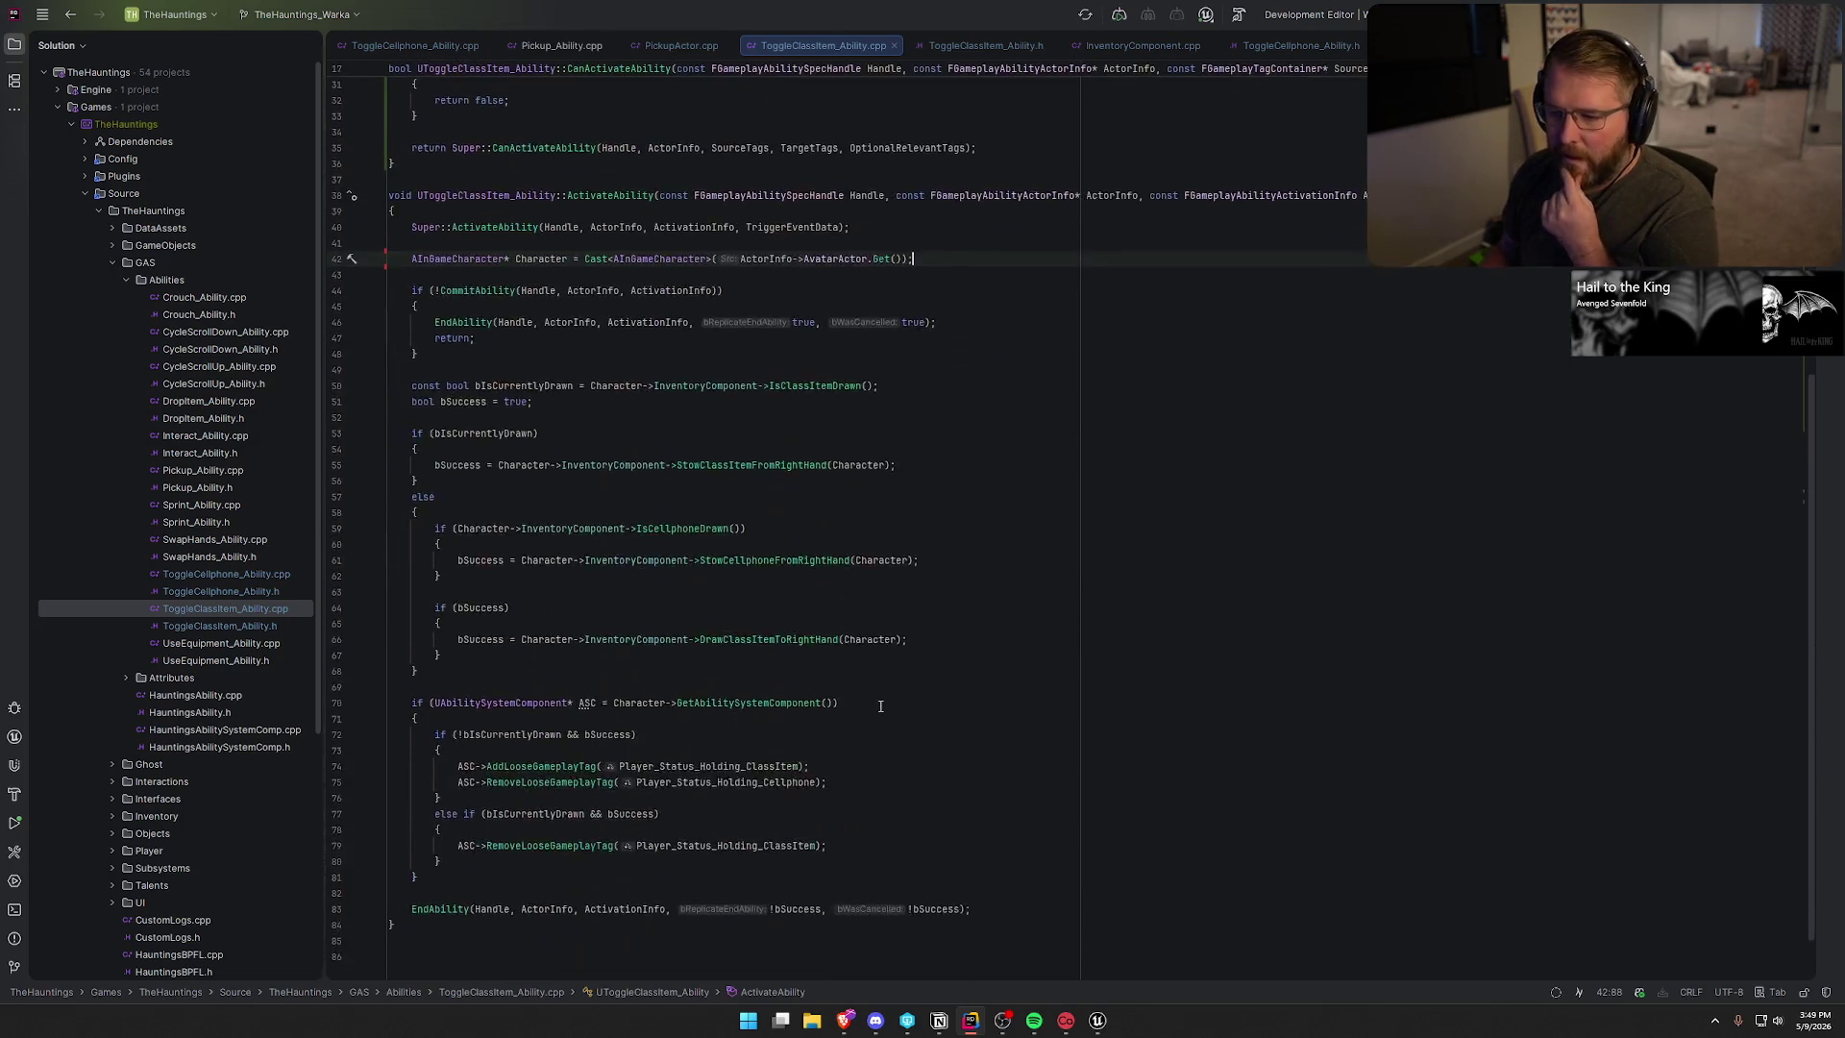
pyautogui.click(440, 912)
pyautogui.press('BackSpace')
pyautogui.press('BackSpace')
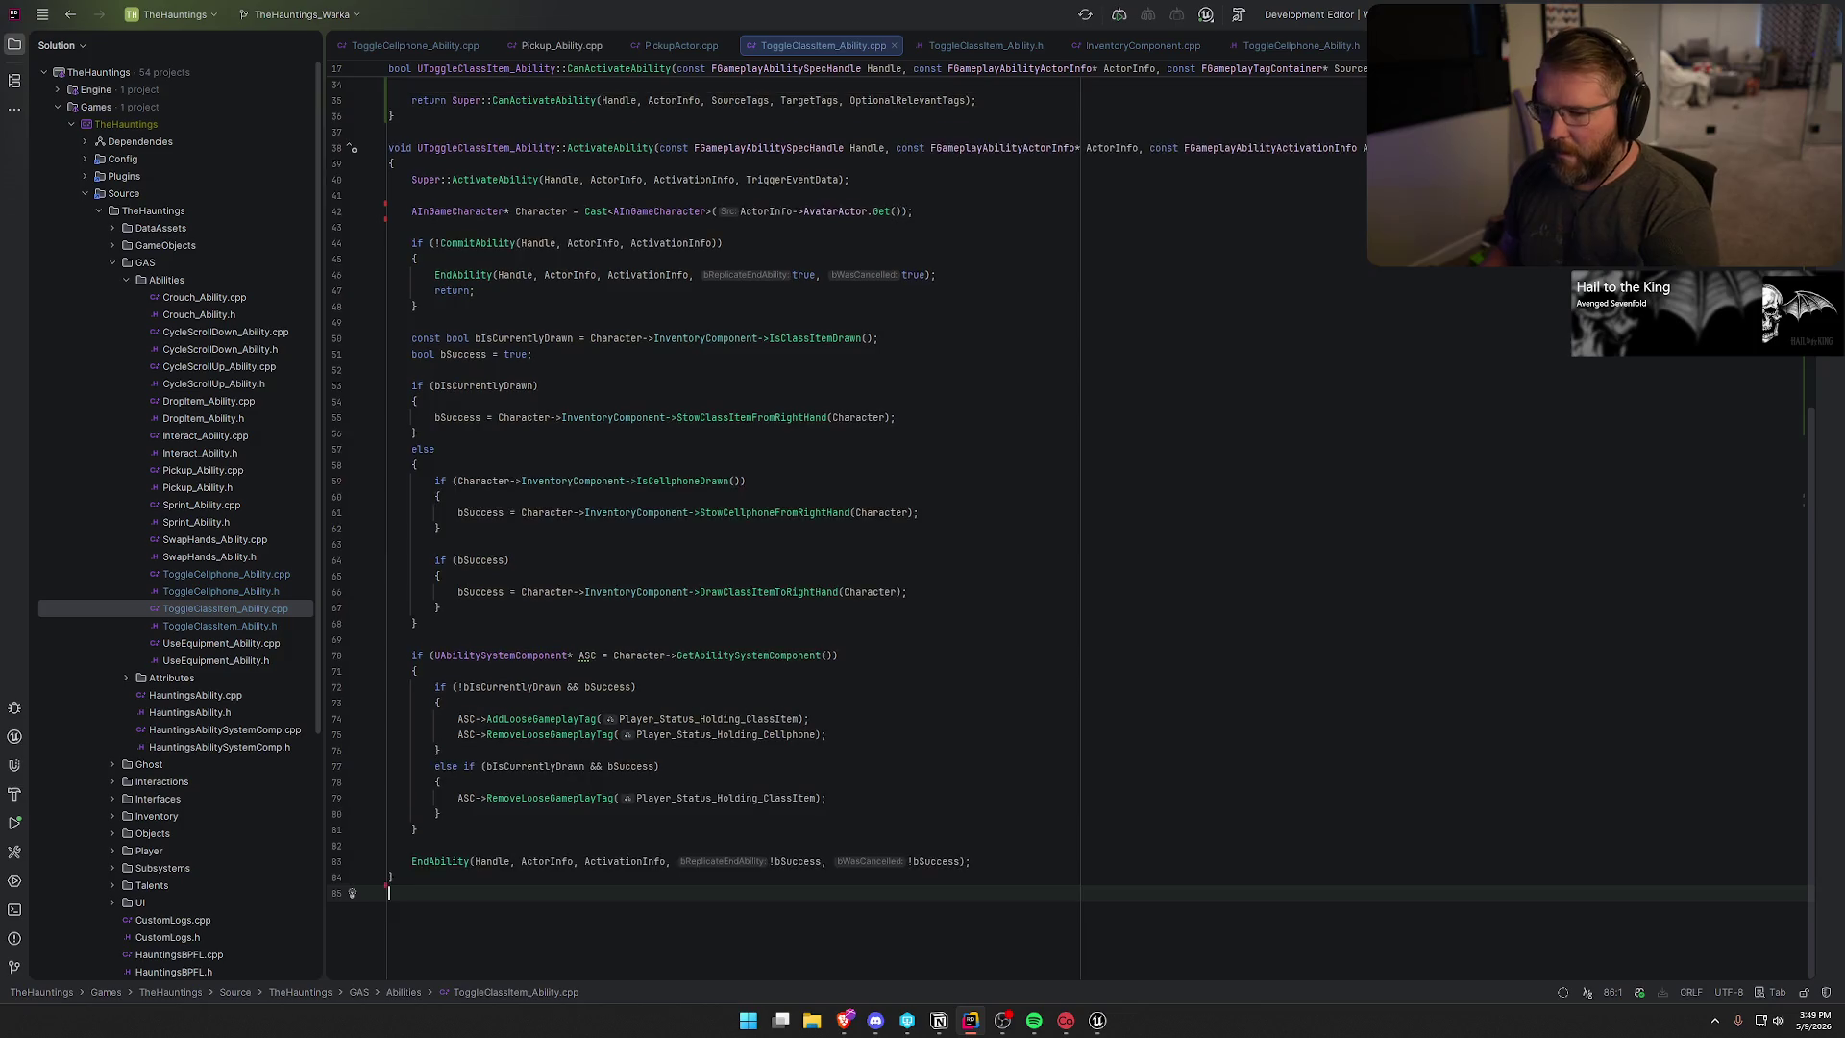
pyautogui.click(996, 814)
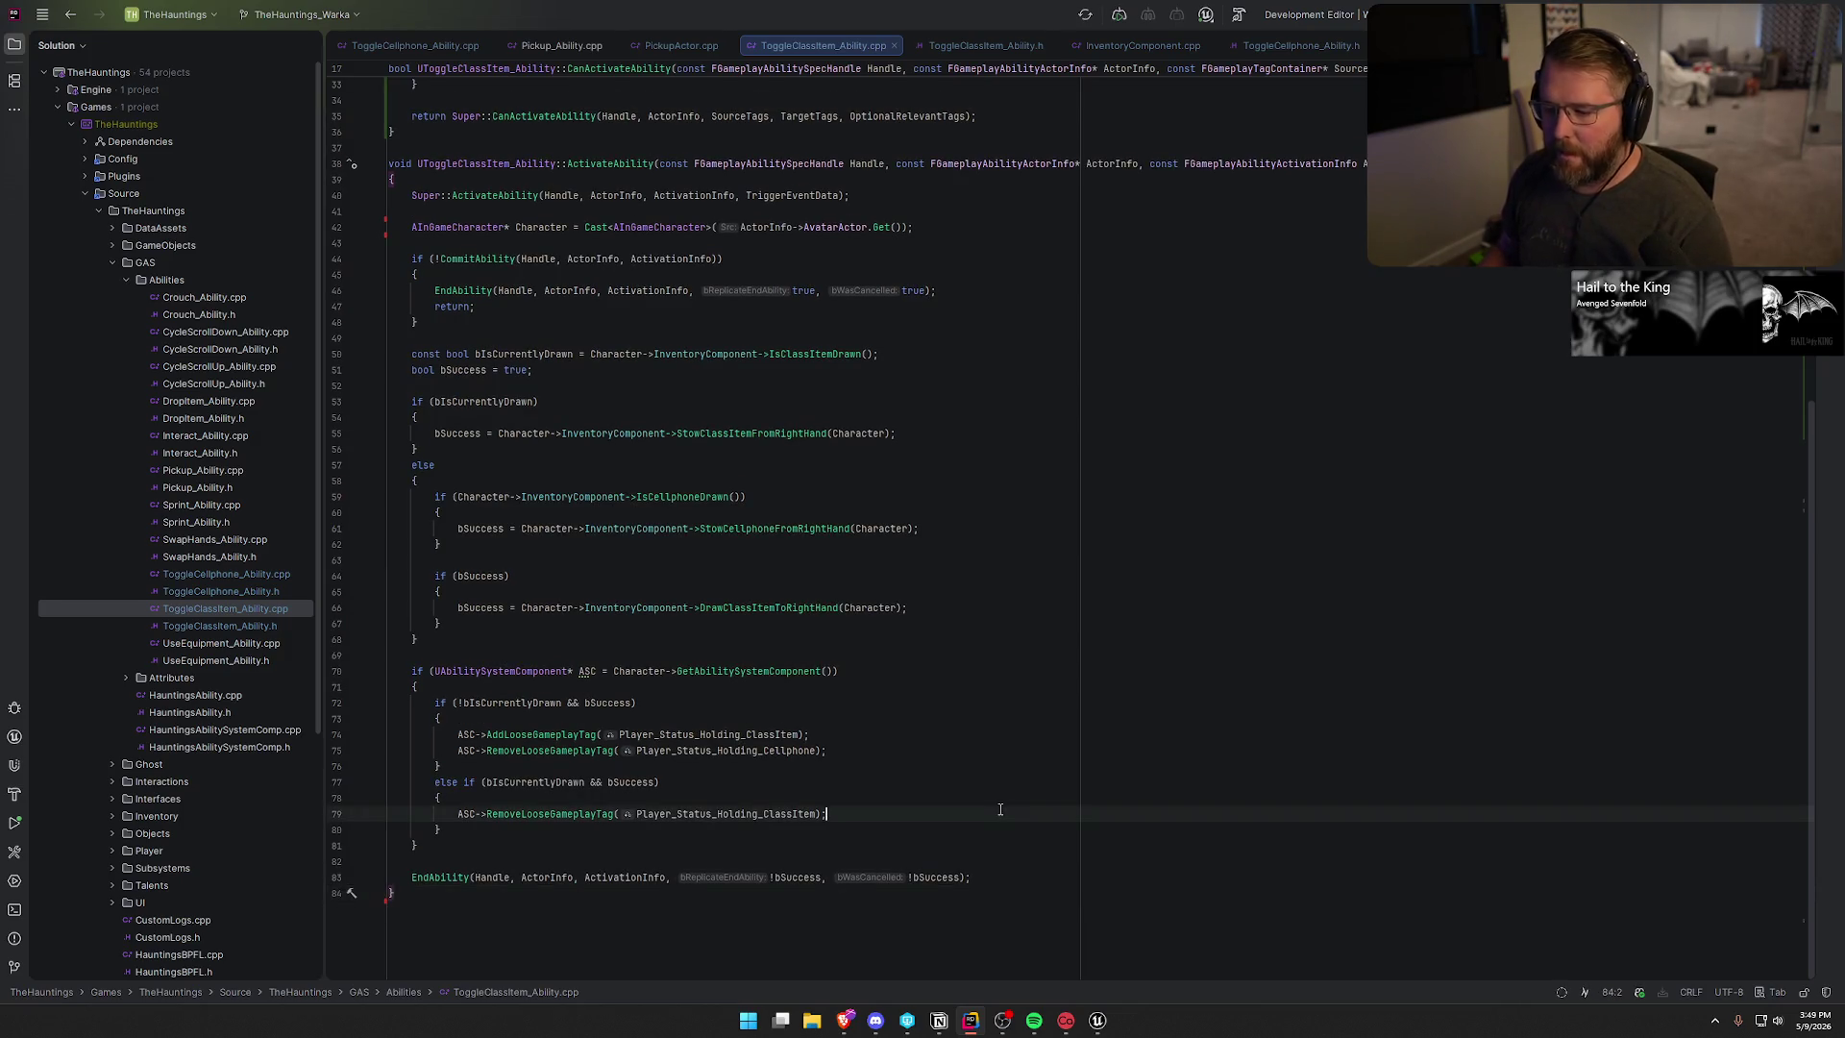
# - Navigate back to Pickup_Ability.cpp
pyautogui.scroll(10, 997, 807)
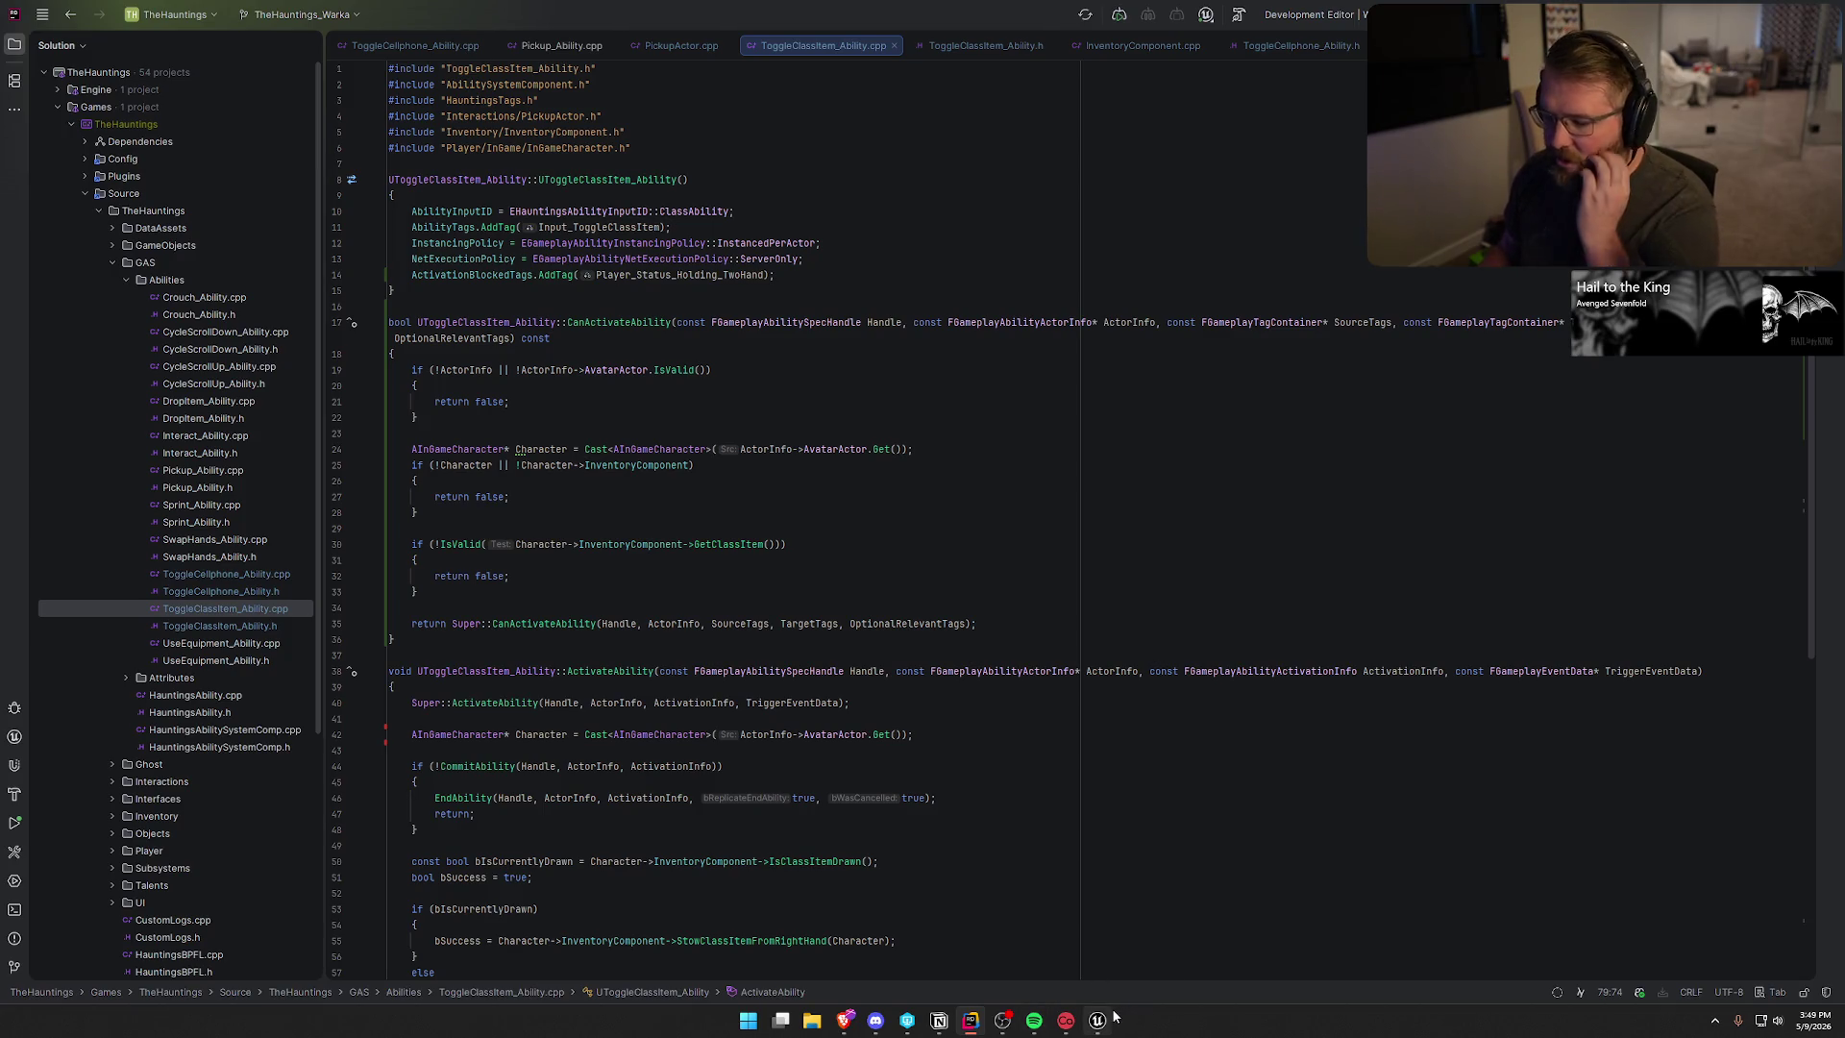
pyautogui.hotkey('ctrl', 'alt', 'Left')
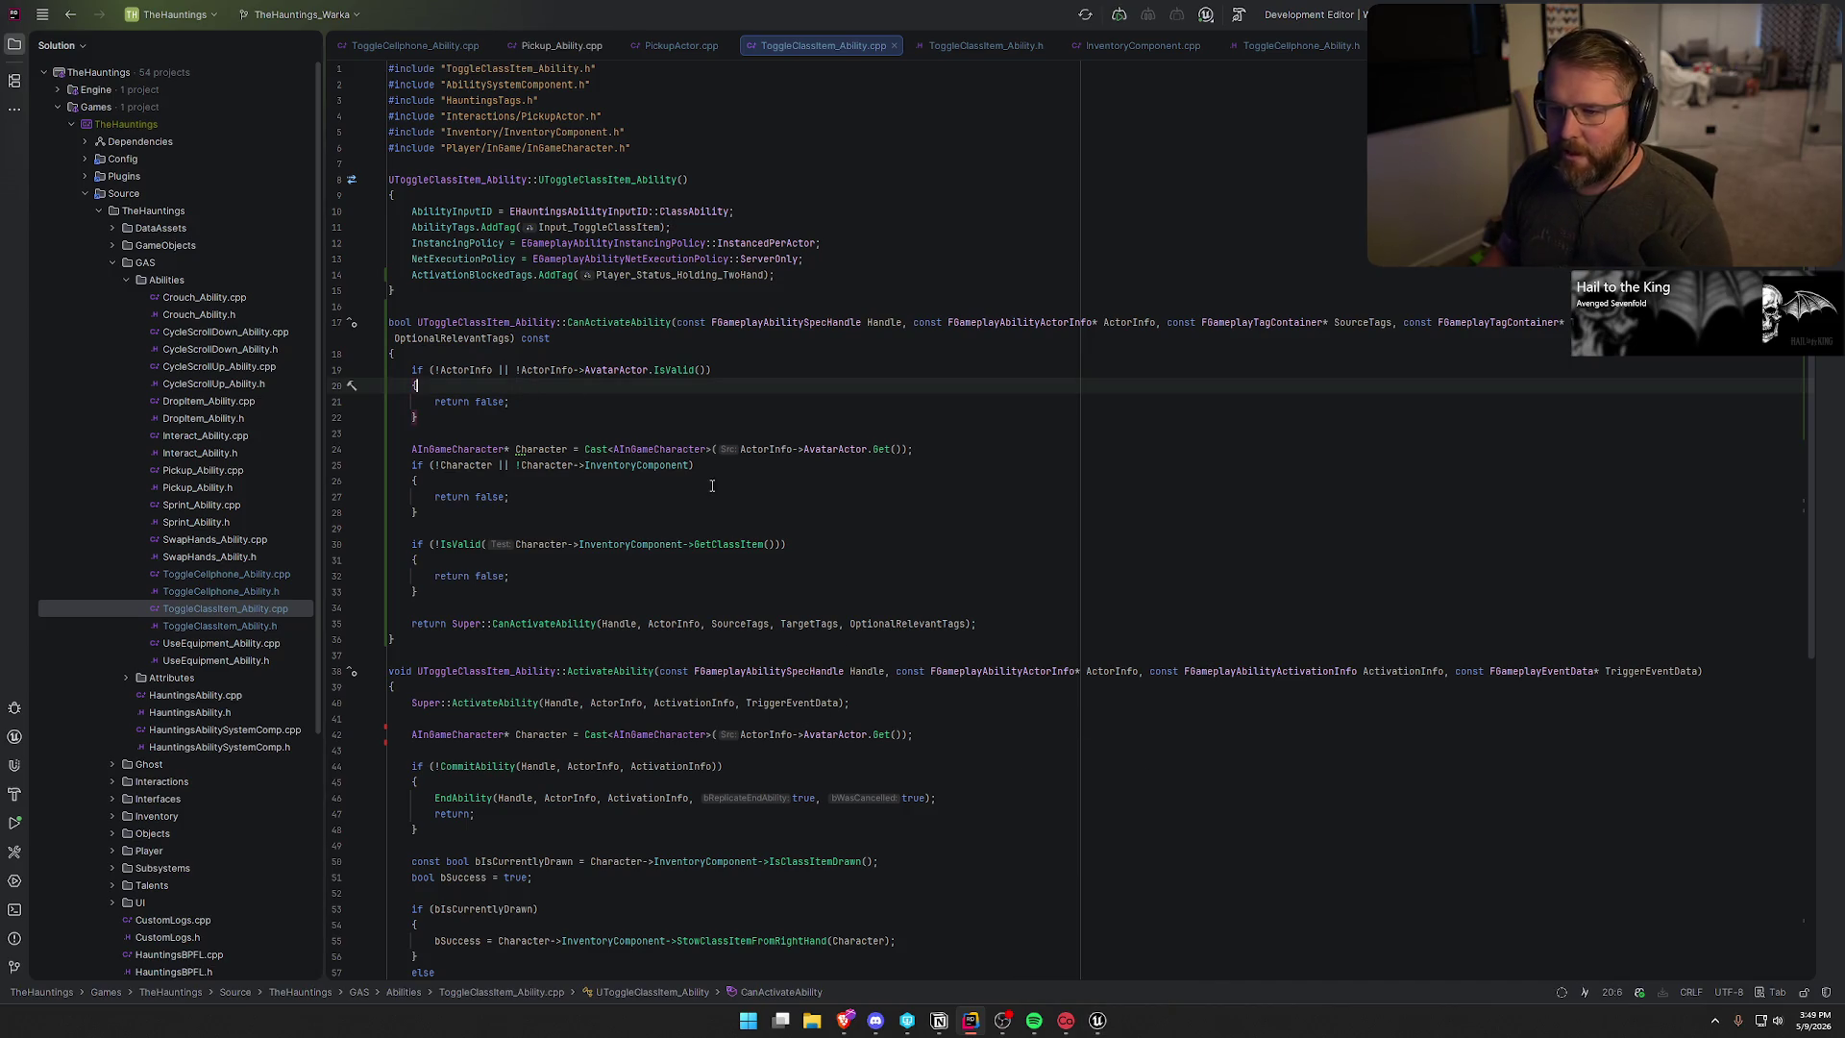
pyautogui.hotkey('ctrl', 'alt', 'Left')
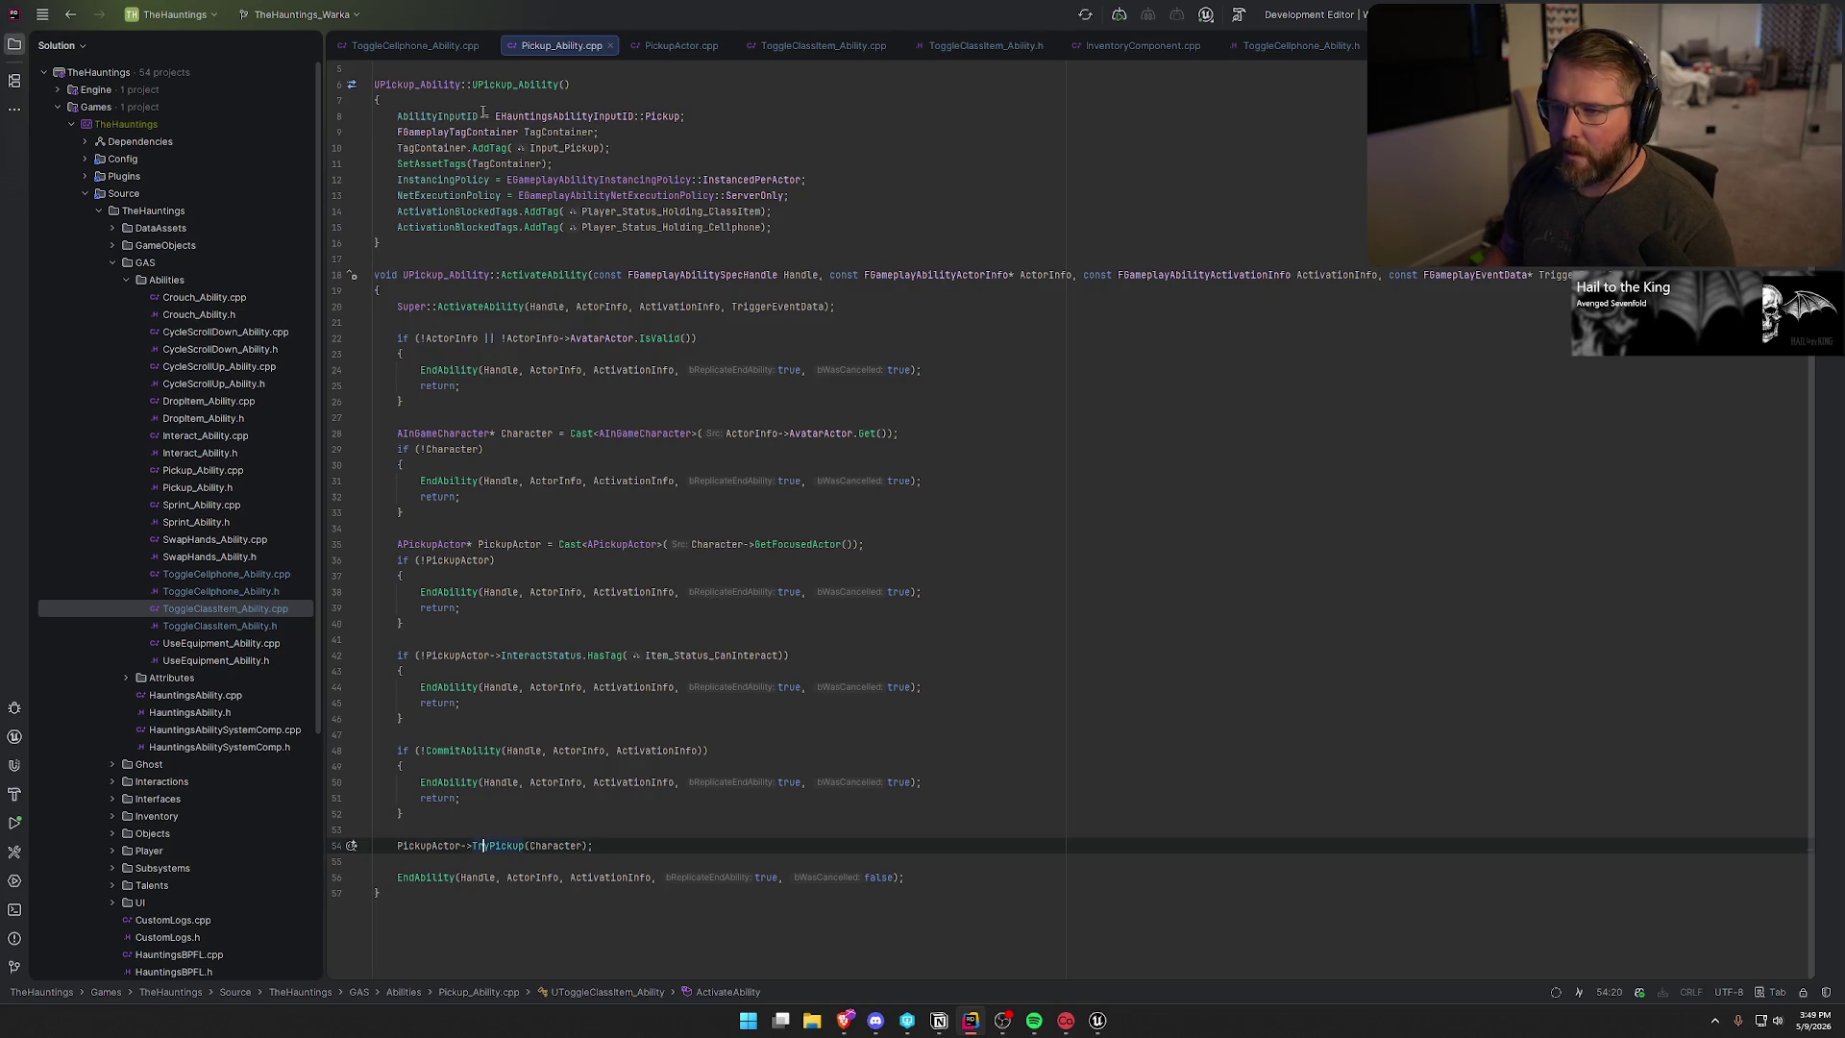
# - In Pickup_Ability.h, add '// Overrides', declare CanActivateAbility, and generate its definition
pyautogui.scroll(1, 478, 111)
pyautogui.click(506, 147)
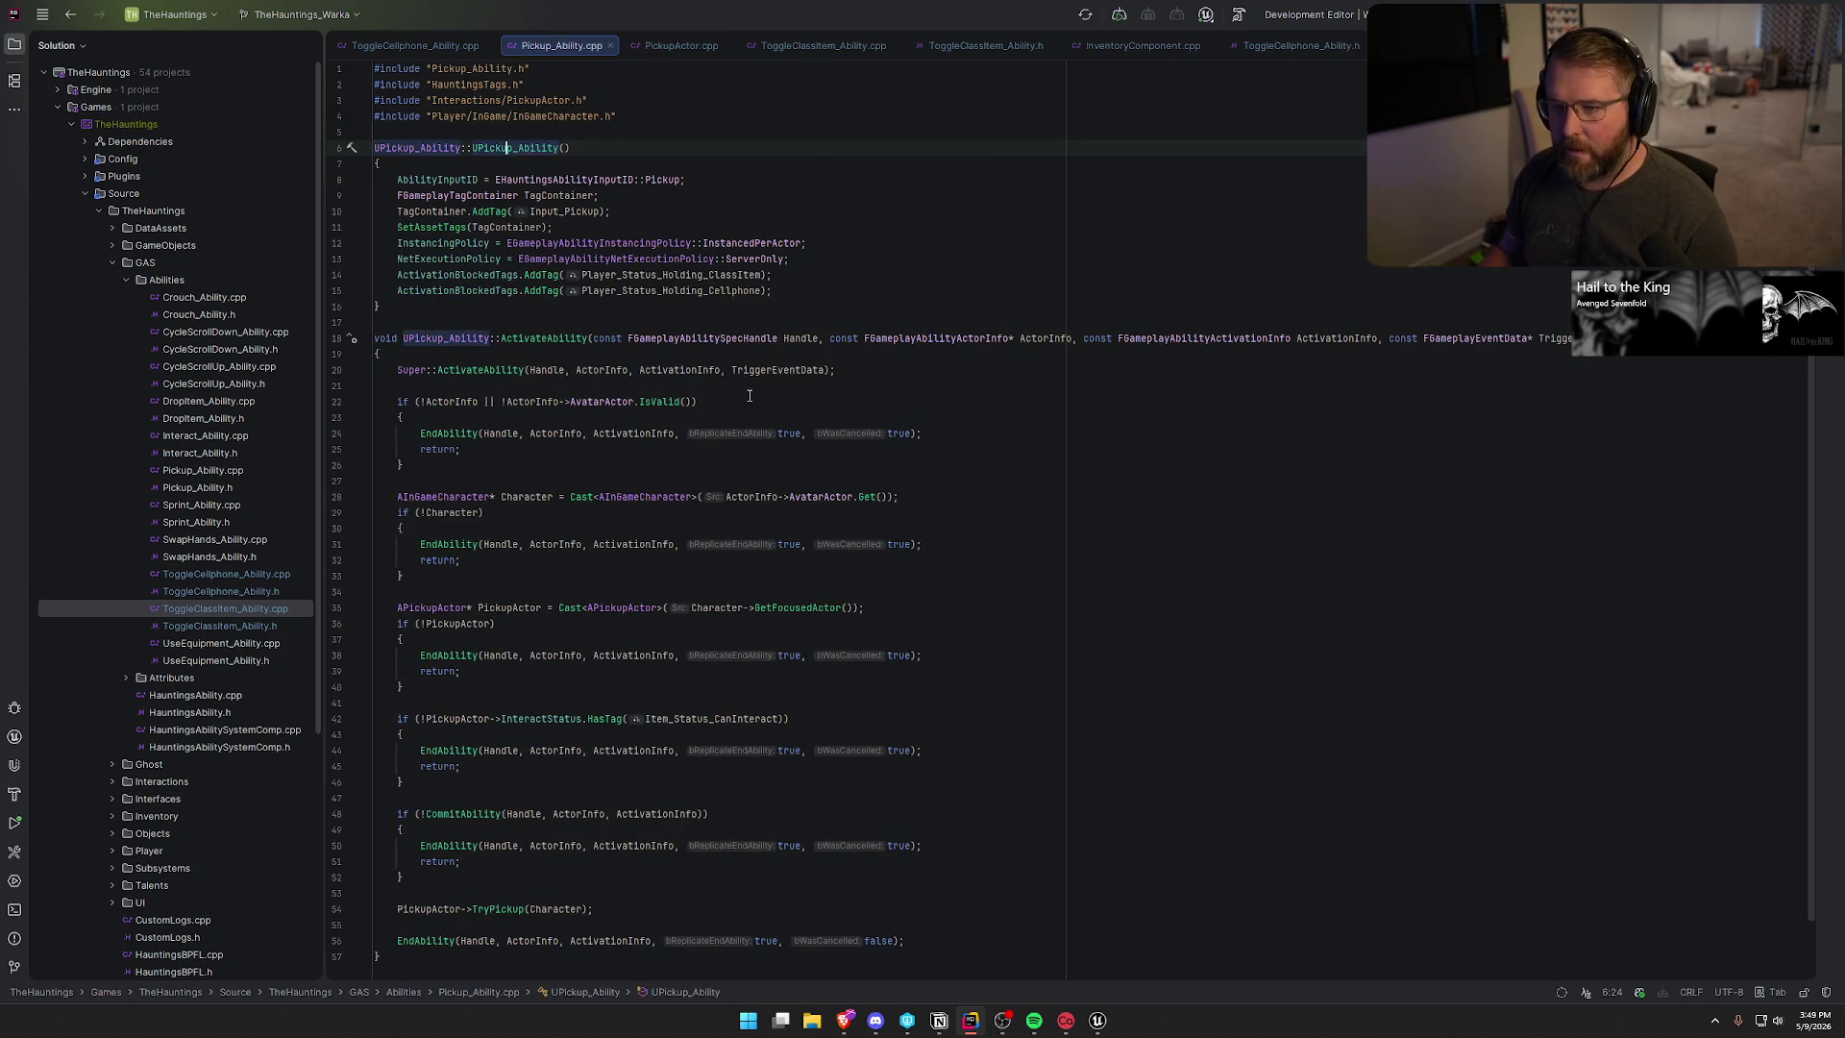
pyautogui.hotkey('ctrl', 'b')
pyautogui.press('Down')
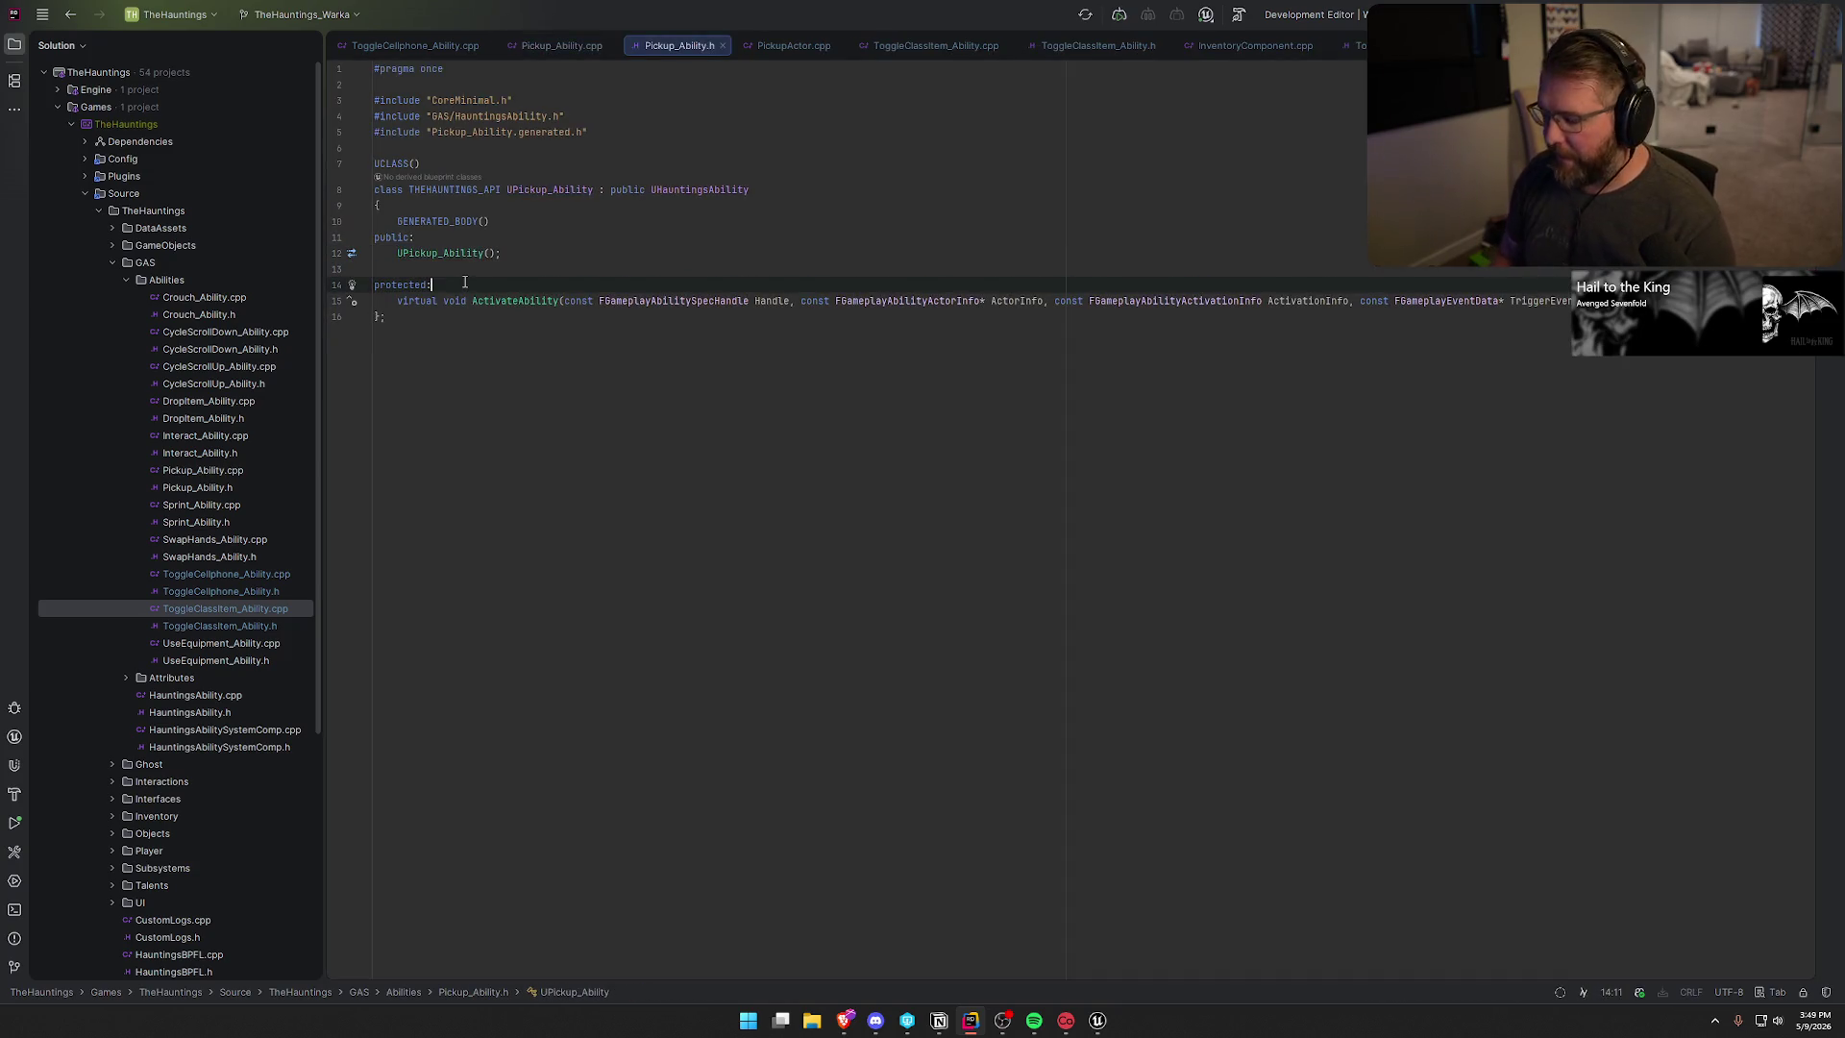
pyautogui.press('Return')
pyautogui.write('// Overrides')
pyautogui.press('Return')
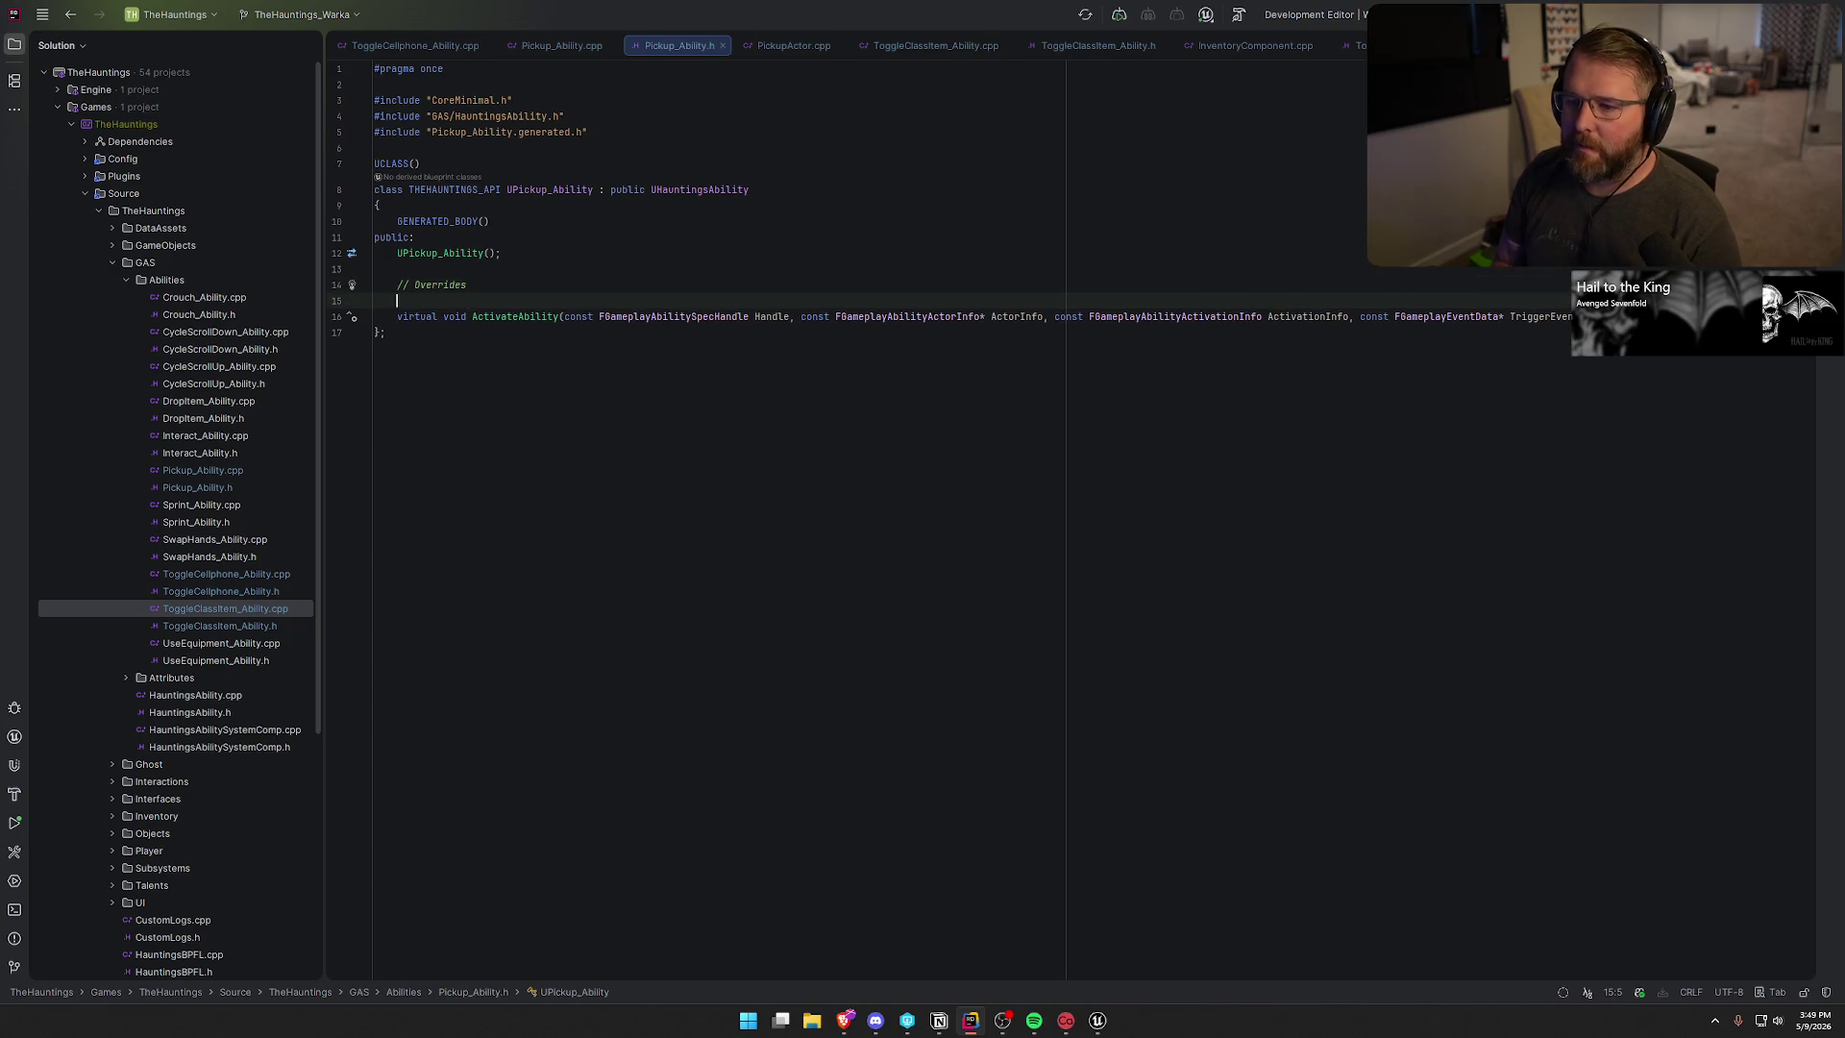
pyautogui.write('virtual bool C')
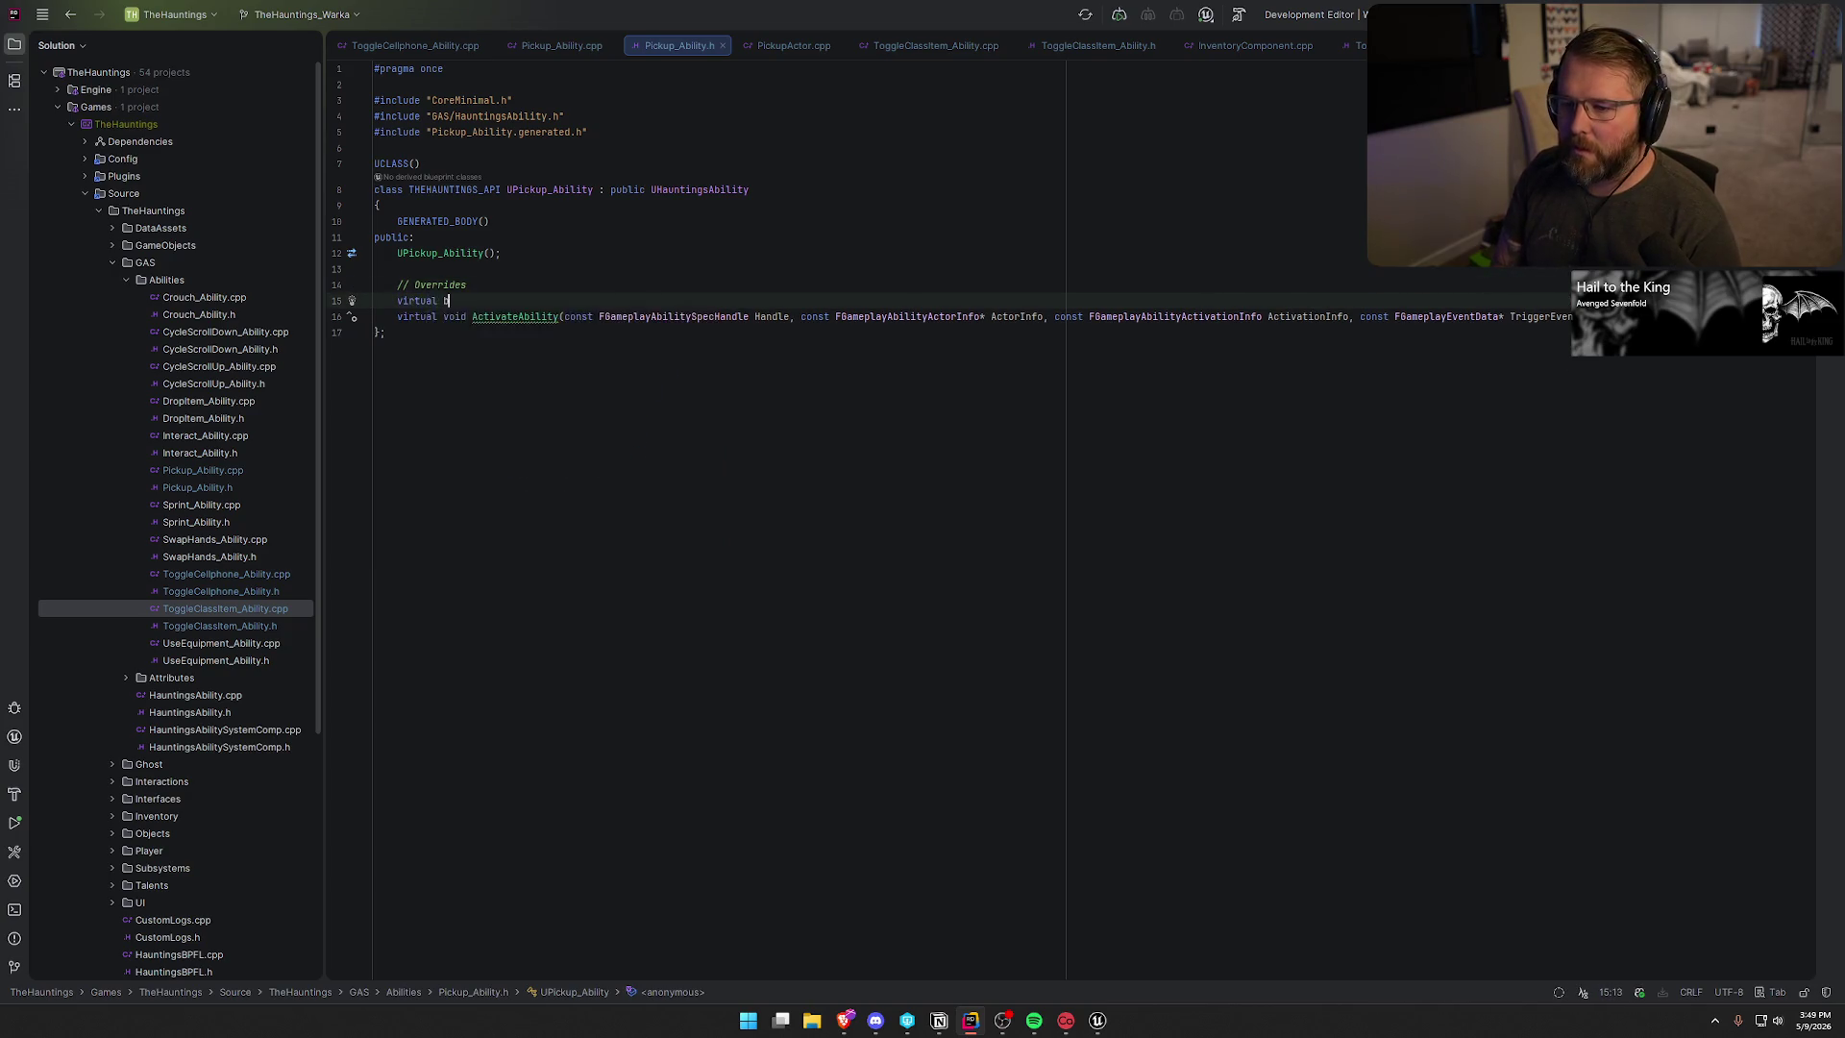
pyautogui.press('Return')
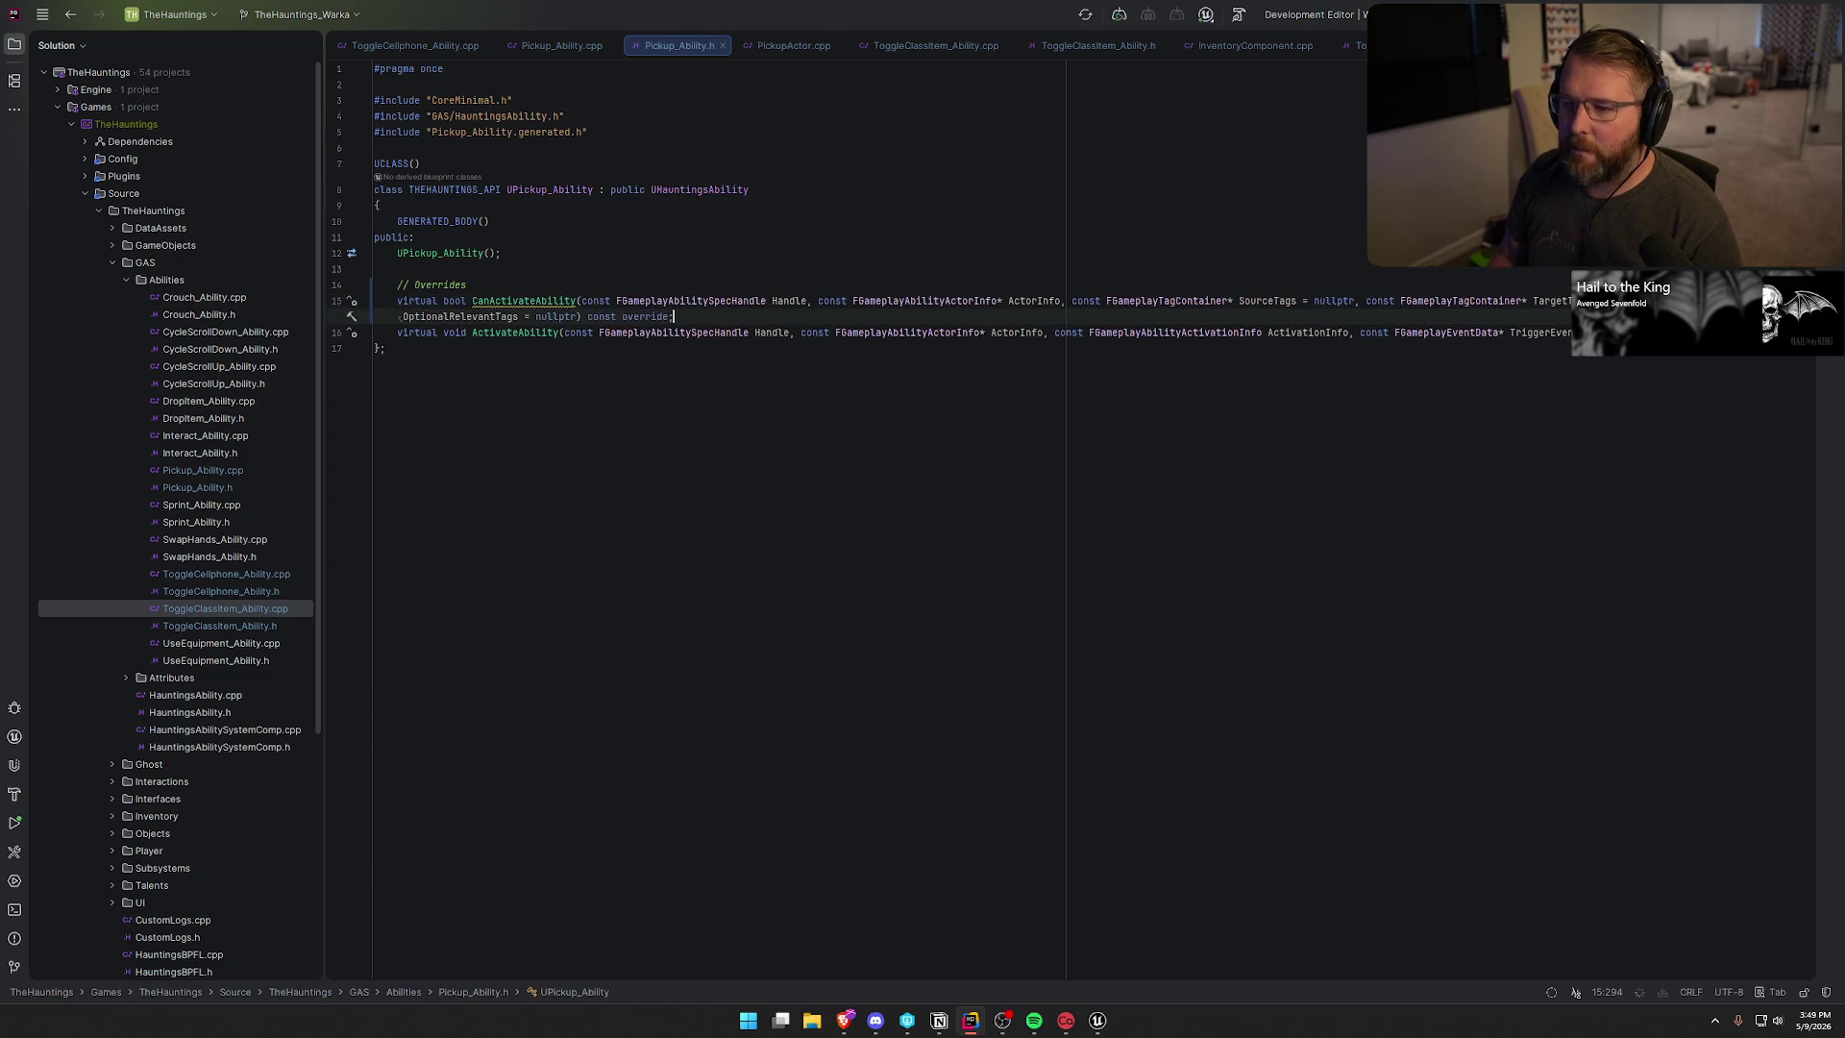
pyautogui.hotkey('alt', 'Return')
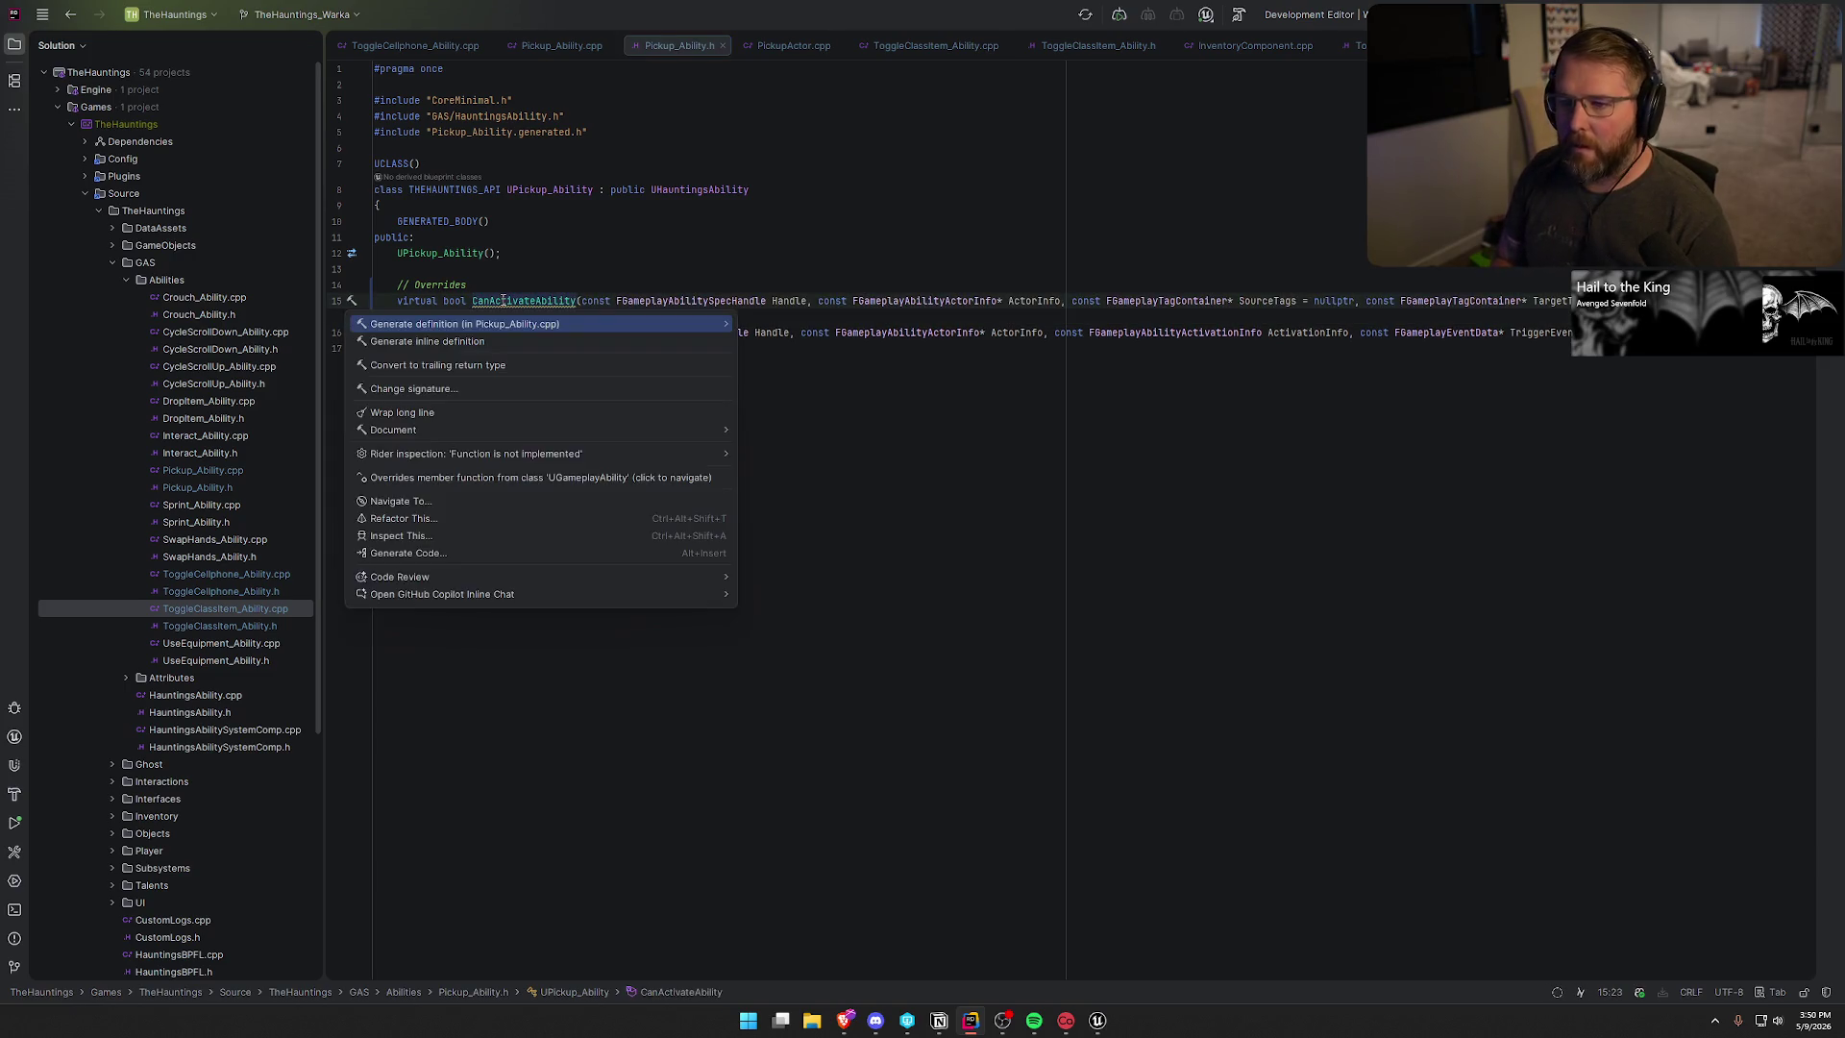
pyautogui.press('Return')
# - Join the CanActivateAbility signature onto one line and open space in its body
pyautogui.click(398, 346)
pyautogui.press('BackSpace')
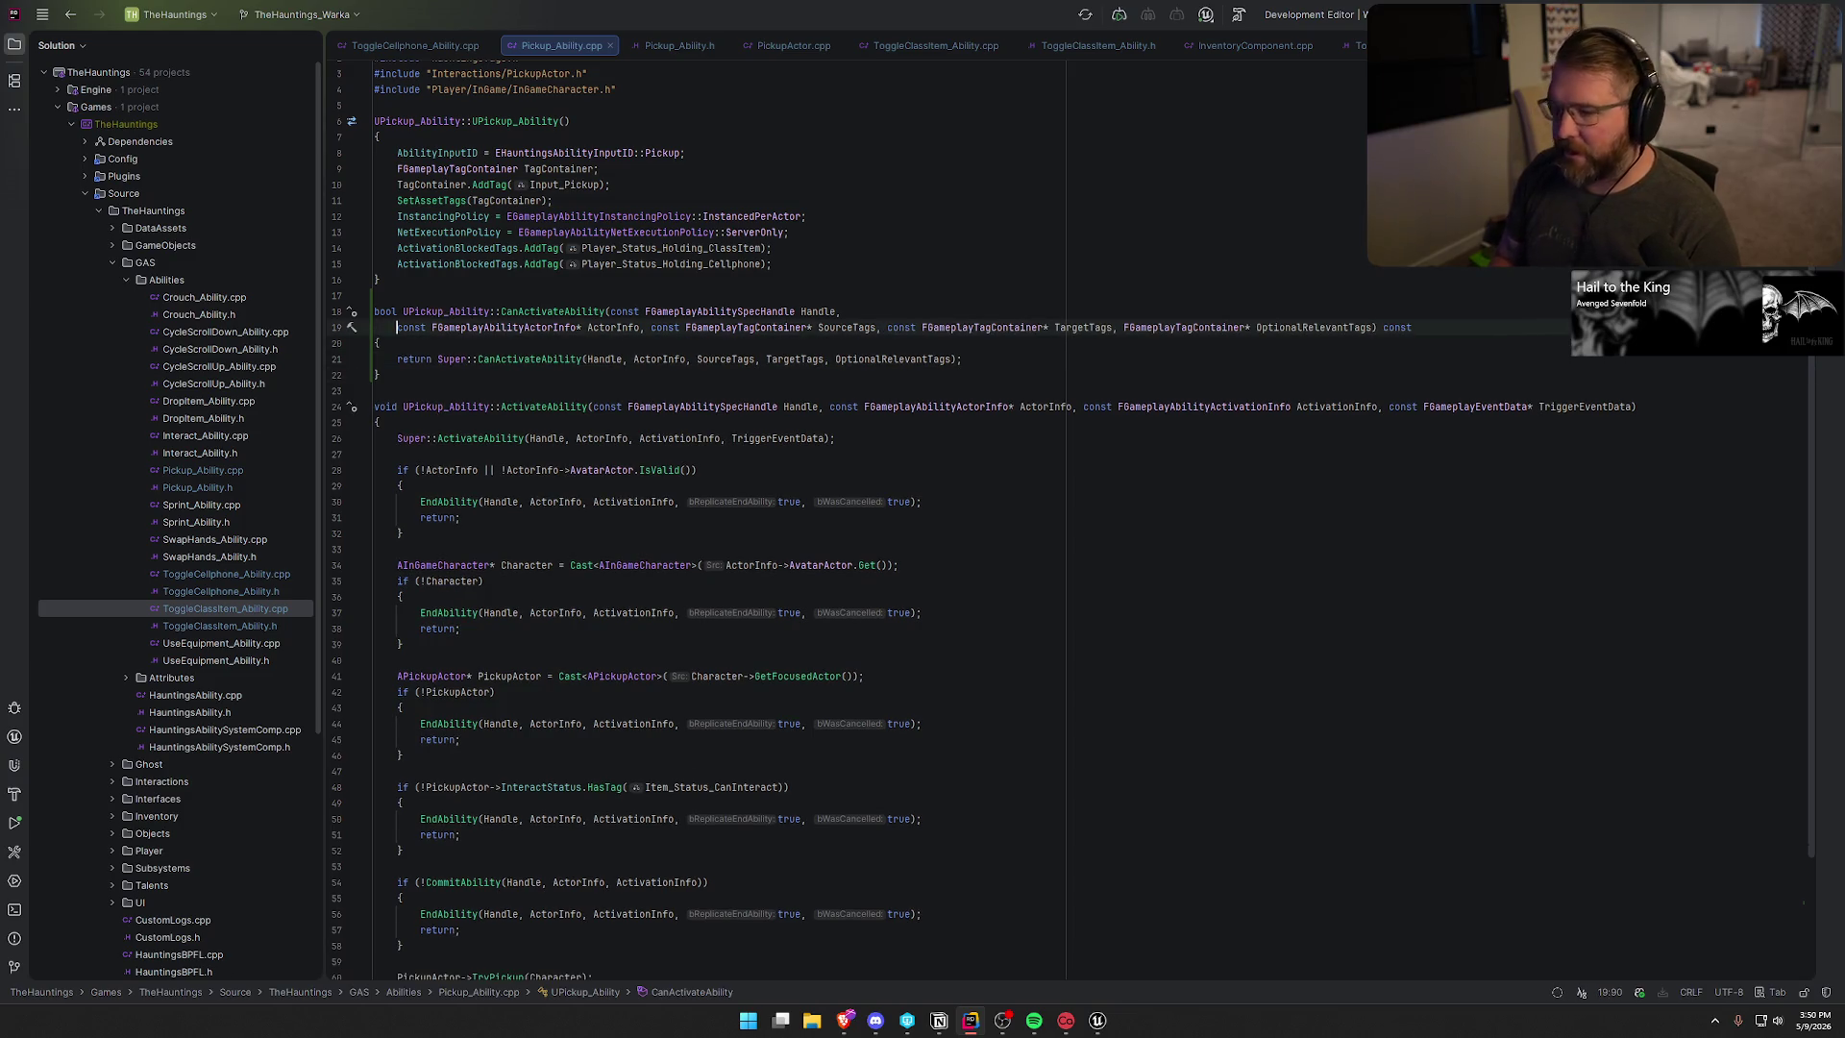
pyautogui.press('BackSpace')
pyautogui.press('End')
pyautogui.press('Down')
pyautogui.press('Return')
pyautogui.press('Return')
pyautogui.press('Up')
# - Move the validity checks from ActivateAbility into CanActivateAbility
pyautogui.scroll(-3, 456, 439)
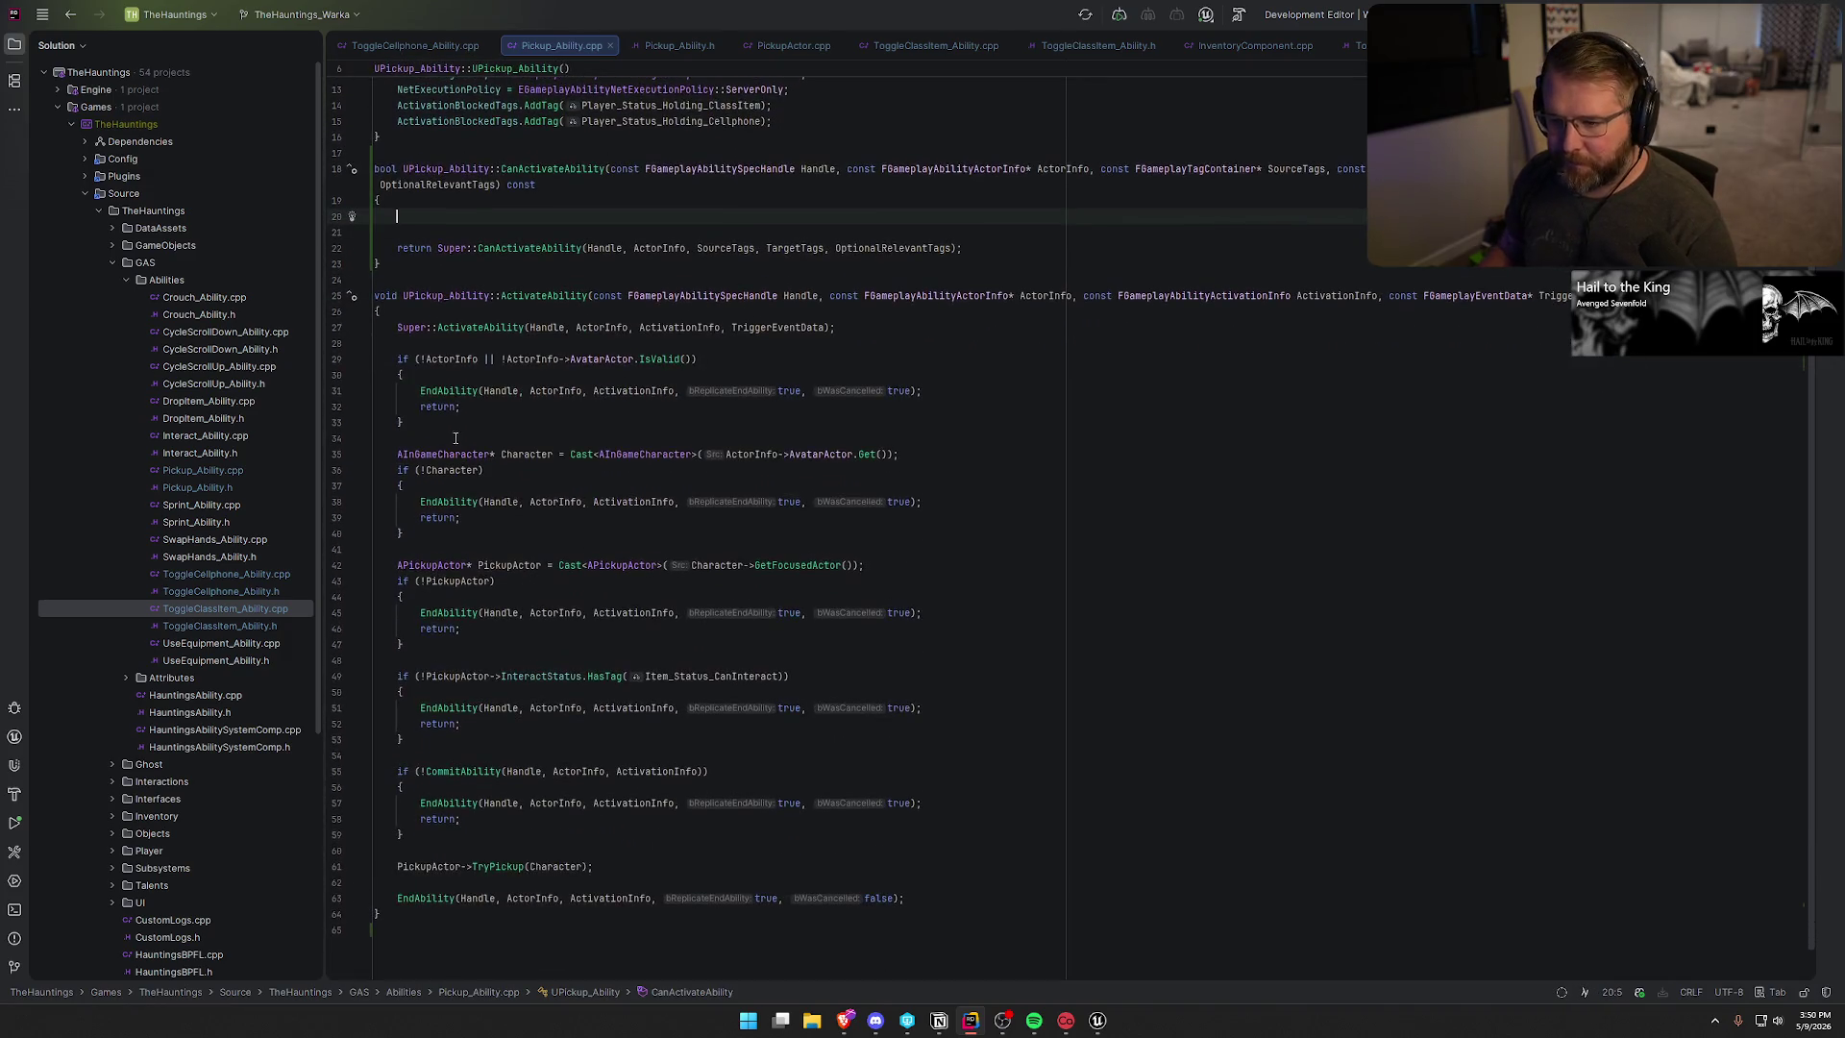
pyautogui.click(399, 360)
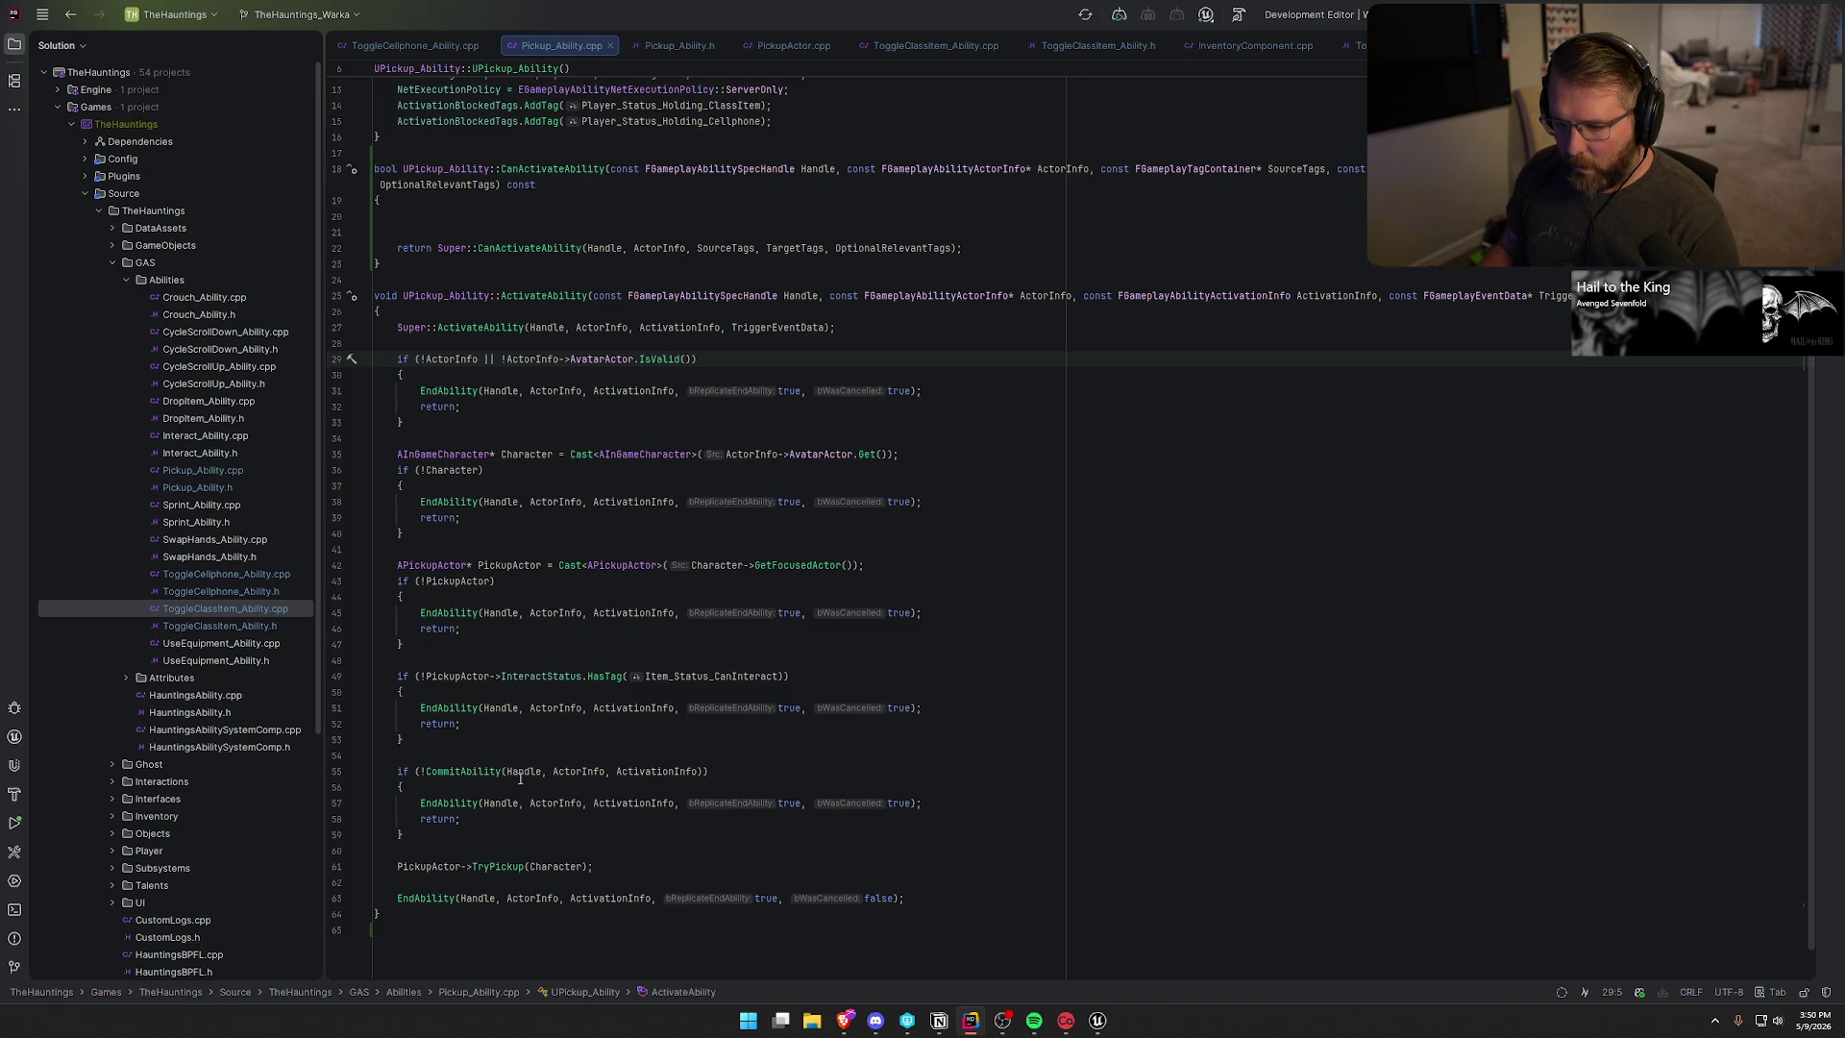
pyautogui.keyDown('shift'); pyautogui.click(519, 739); pyautogui.keyUp('shift')
pyautogui.press('Delete')
pyautogui.click(440, 387)
pyautogui.write('if (!ActorInfo || !ActorInfo->AvatarActor.IsValid())         {             EndAbility(Handle, ActorInfo, ActivationInfo, true, true);             return;         }          AInGameCharacter* Character = Cast<AInGameCharacter>(ActorInfo->AvatarActor.Get());         if (!Character)         {             EndAbility(Handle, ActorInfo, ActivationInfo, true, true);             return;         }          APickupActor* PickupActor = Cast<APickupActor>(Character->GetFocusedActor());         if (!PickupActor)         {             EndAbility(Handle, ActorInfo, ActivationInfo, true, true);             return;         }          if (!PickupActor->InteractStatus.HasTag(Item_Status_CanInteract))         {             EndAbility(Handle, ActorInfo, ActivationInfo, true, true);             return;         }')
# - Re-add the Character and PickupActor cast statements at the start of ActivateAbility
pyautogui.scroll(-4, 615, 750)
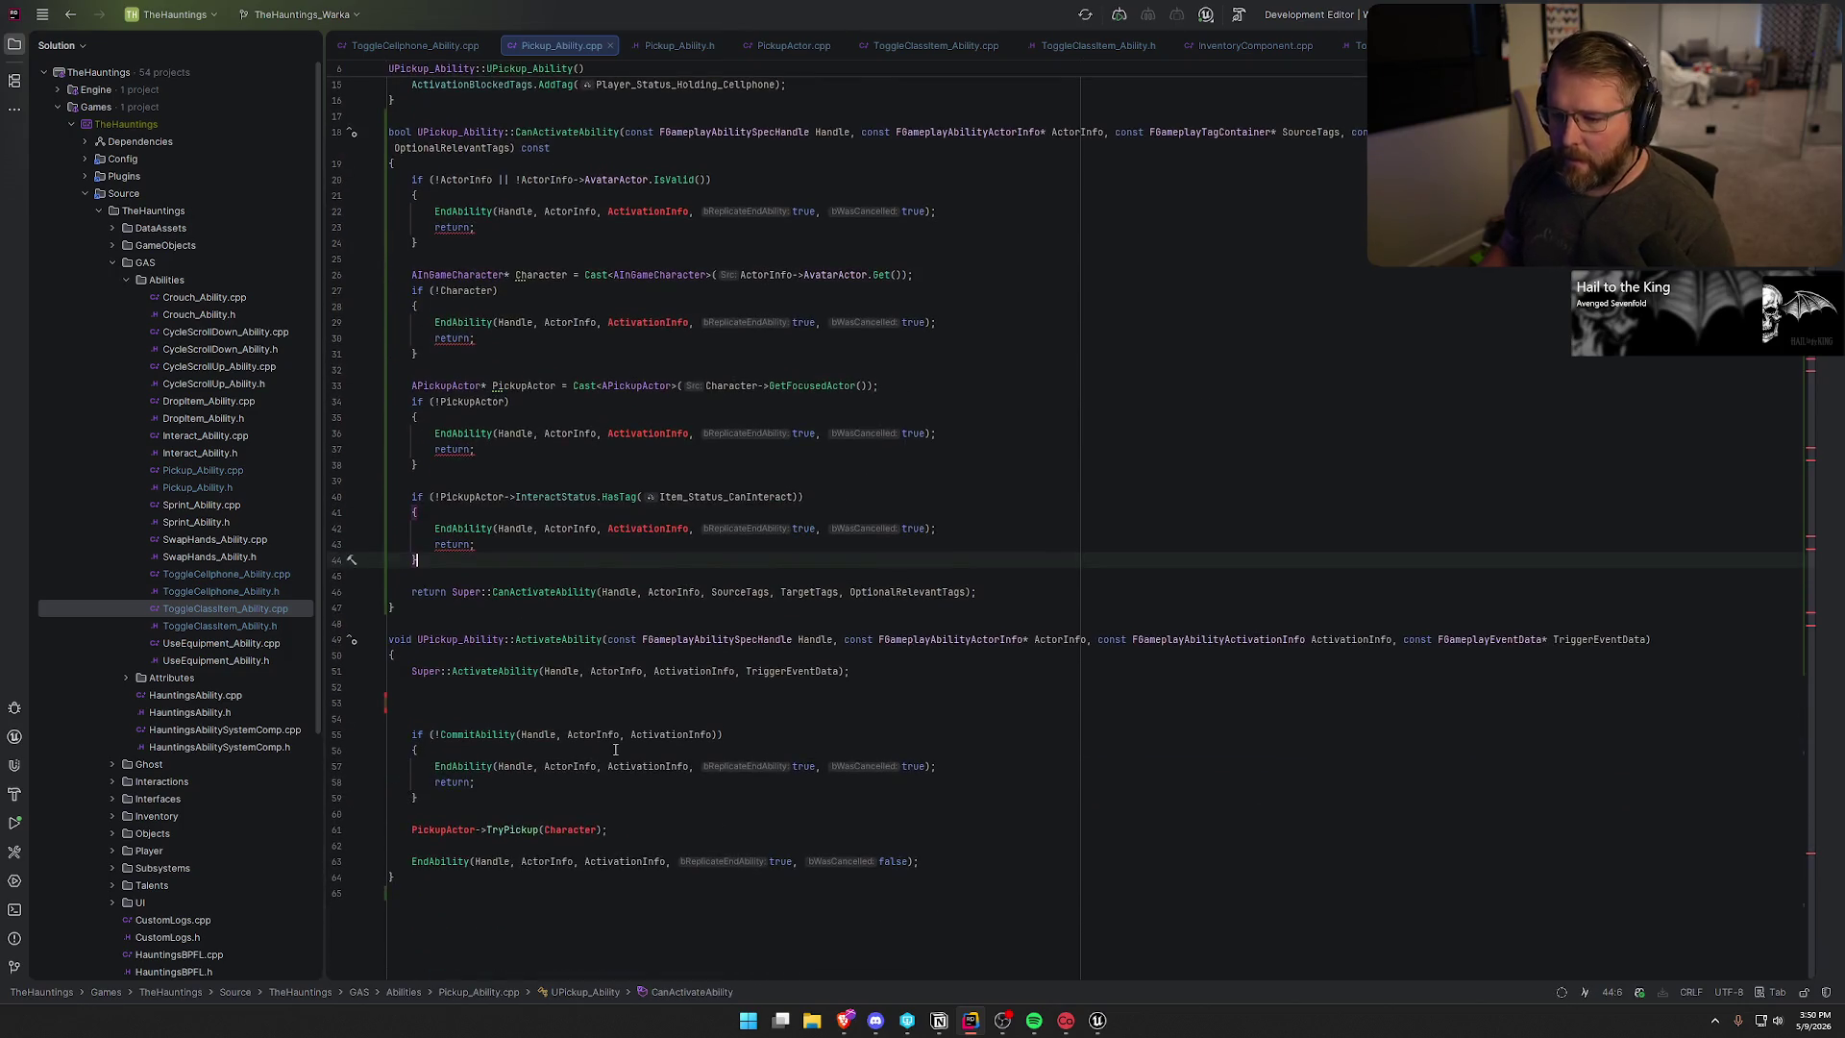
pyautogui.moveTo(415, 385); pyautogui.dragTo(878, 386)
pyautogui.hotkey('ctrl', 'c')
pyautogui.click(448, 707)
pyautogui.hotkey('ctrl', 'v')
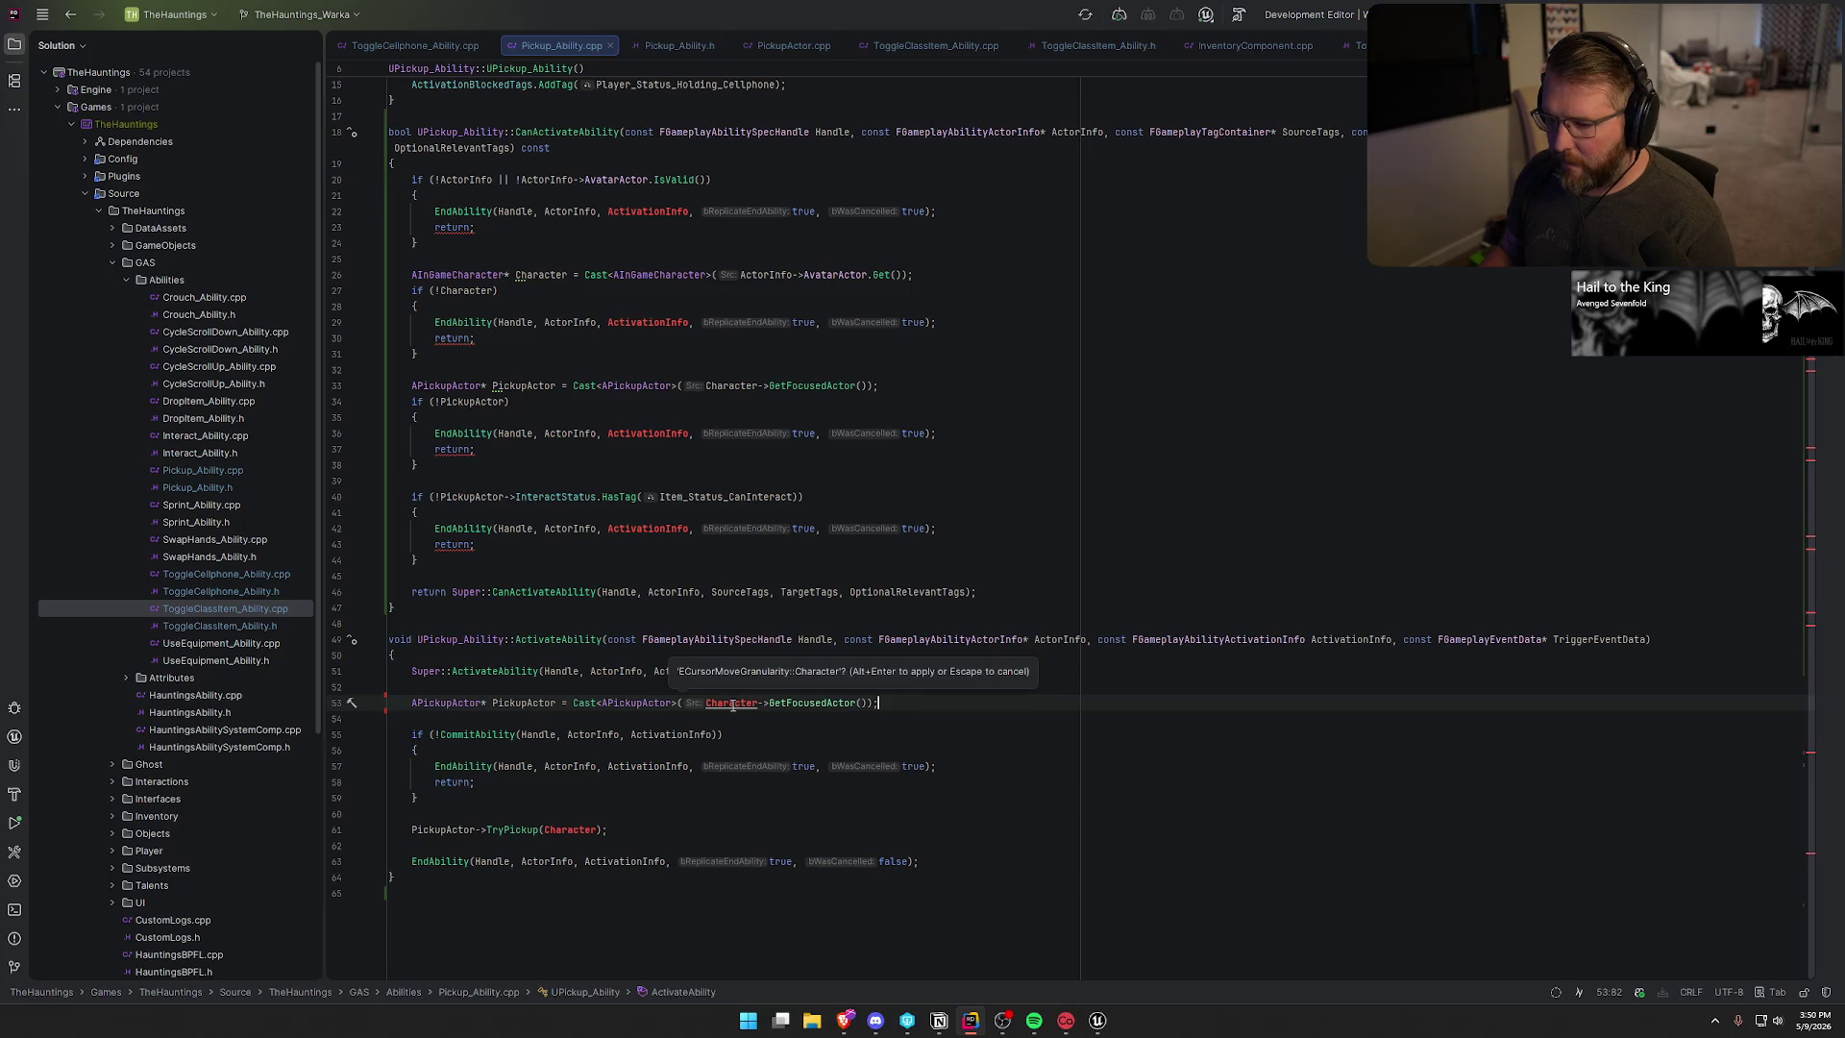
pyautogui.click(732, 704)
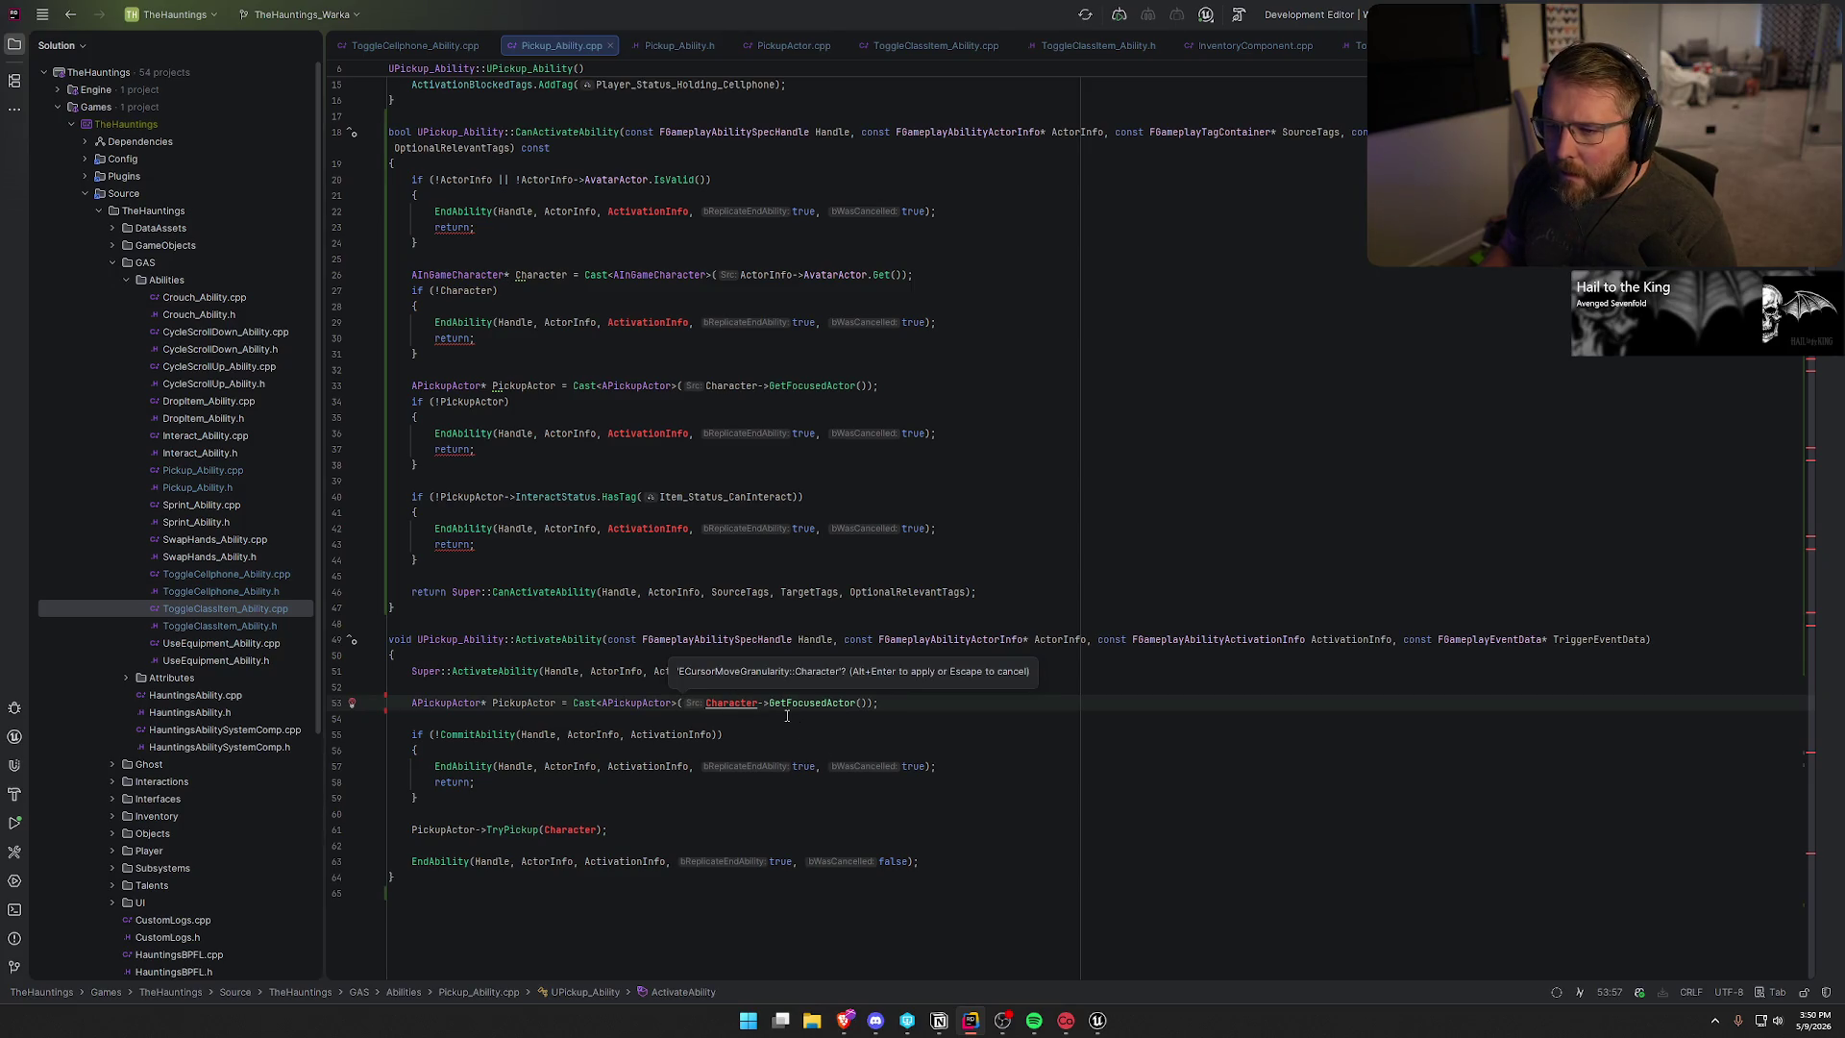
pyautogui.moveTo(416, 275); pyautogui.dragTo(914, 275)
pyautogui.hotkey('ctrl', 'c')
pyautogui.click(773, 687)
pyautogui.press('Return')
pyautogui.hotkey('ctrl', 'v')
pyautogui.press('Up')
# - Make the actor-info check return false instead of calling EndAbility
pyautogui.scroll(3, 541, 422)
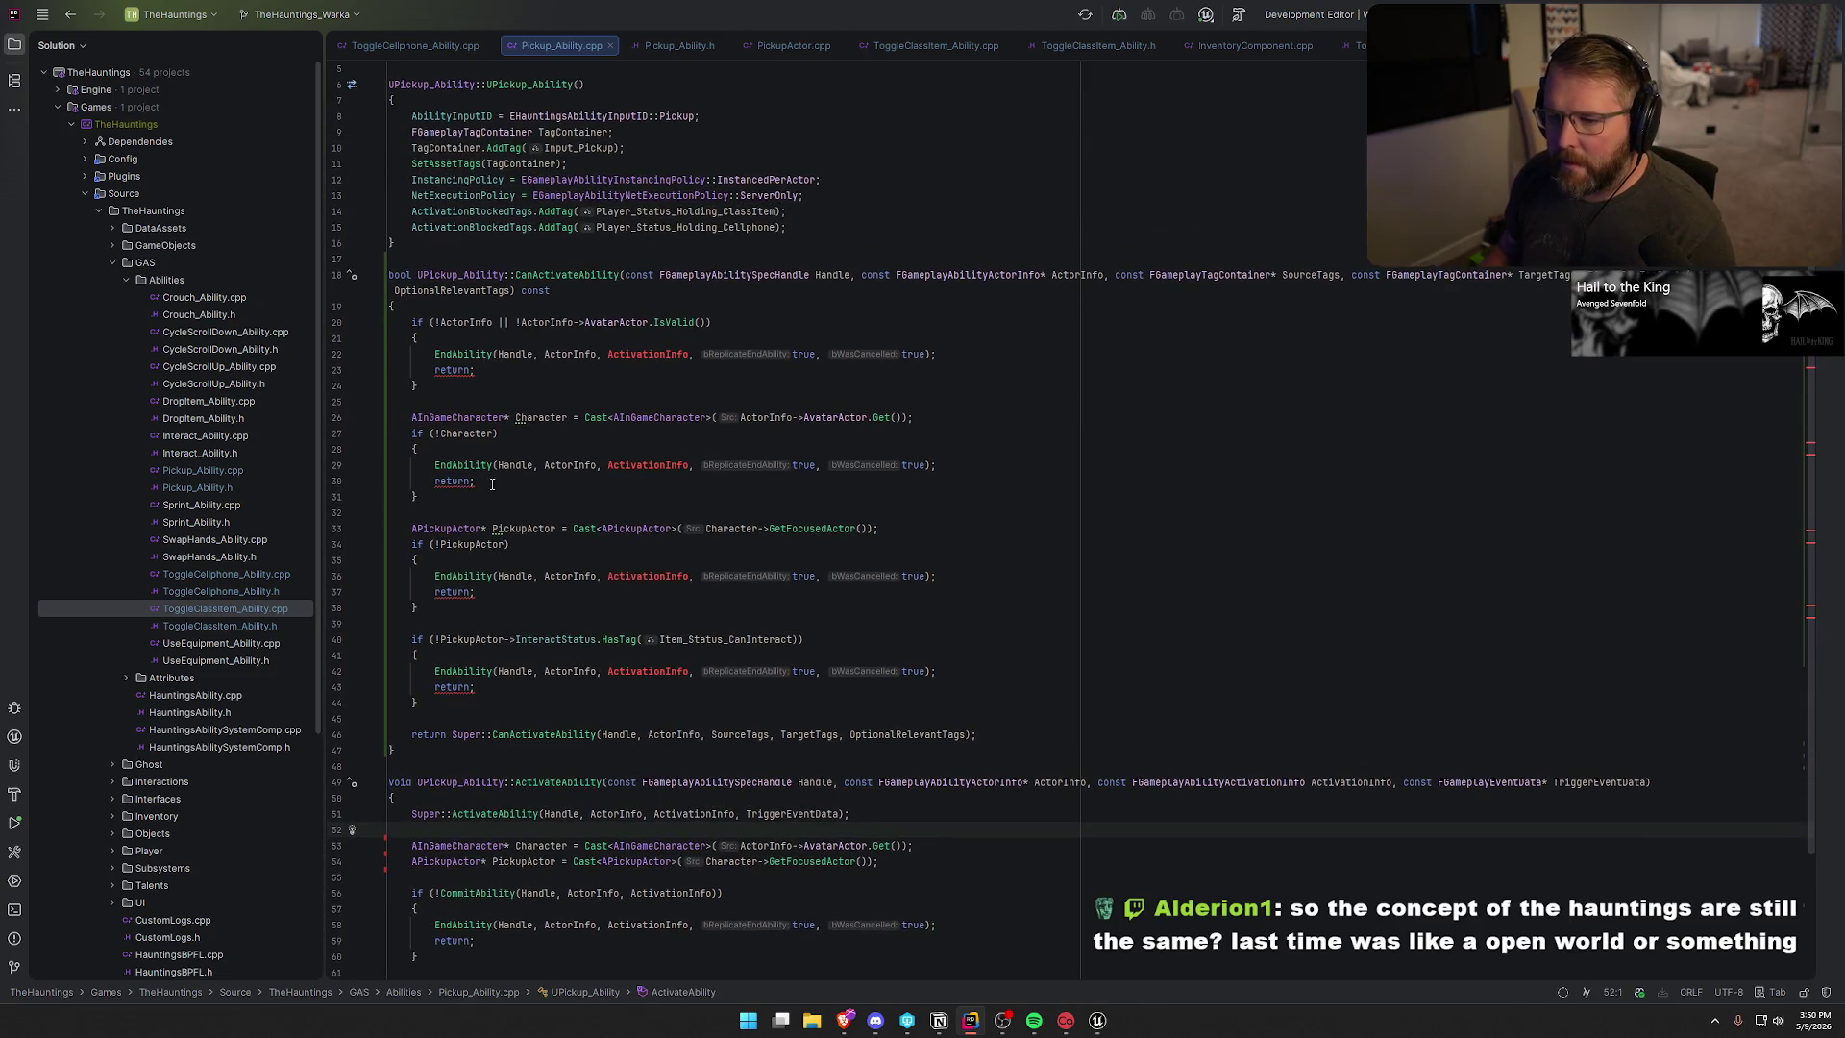
pyautogui.click(473, 369)
pyautogui.write('false')
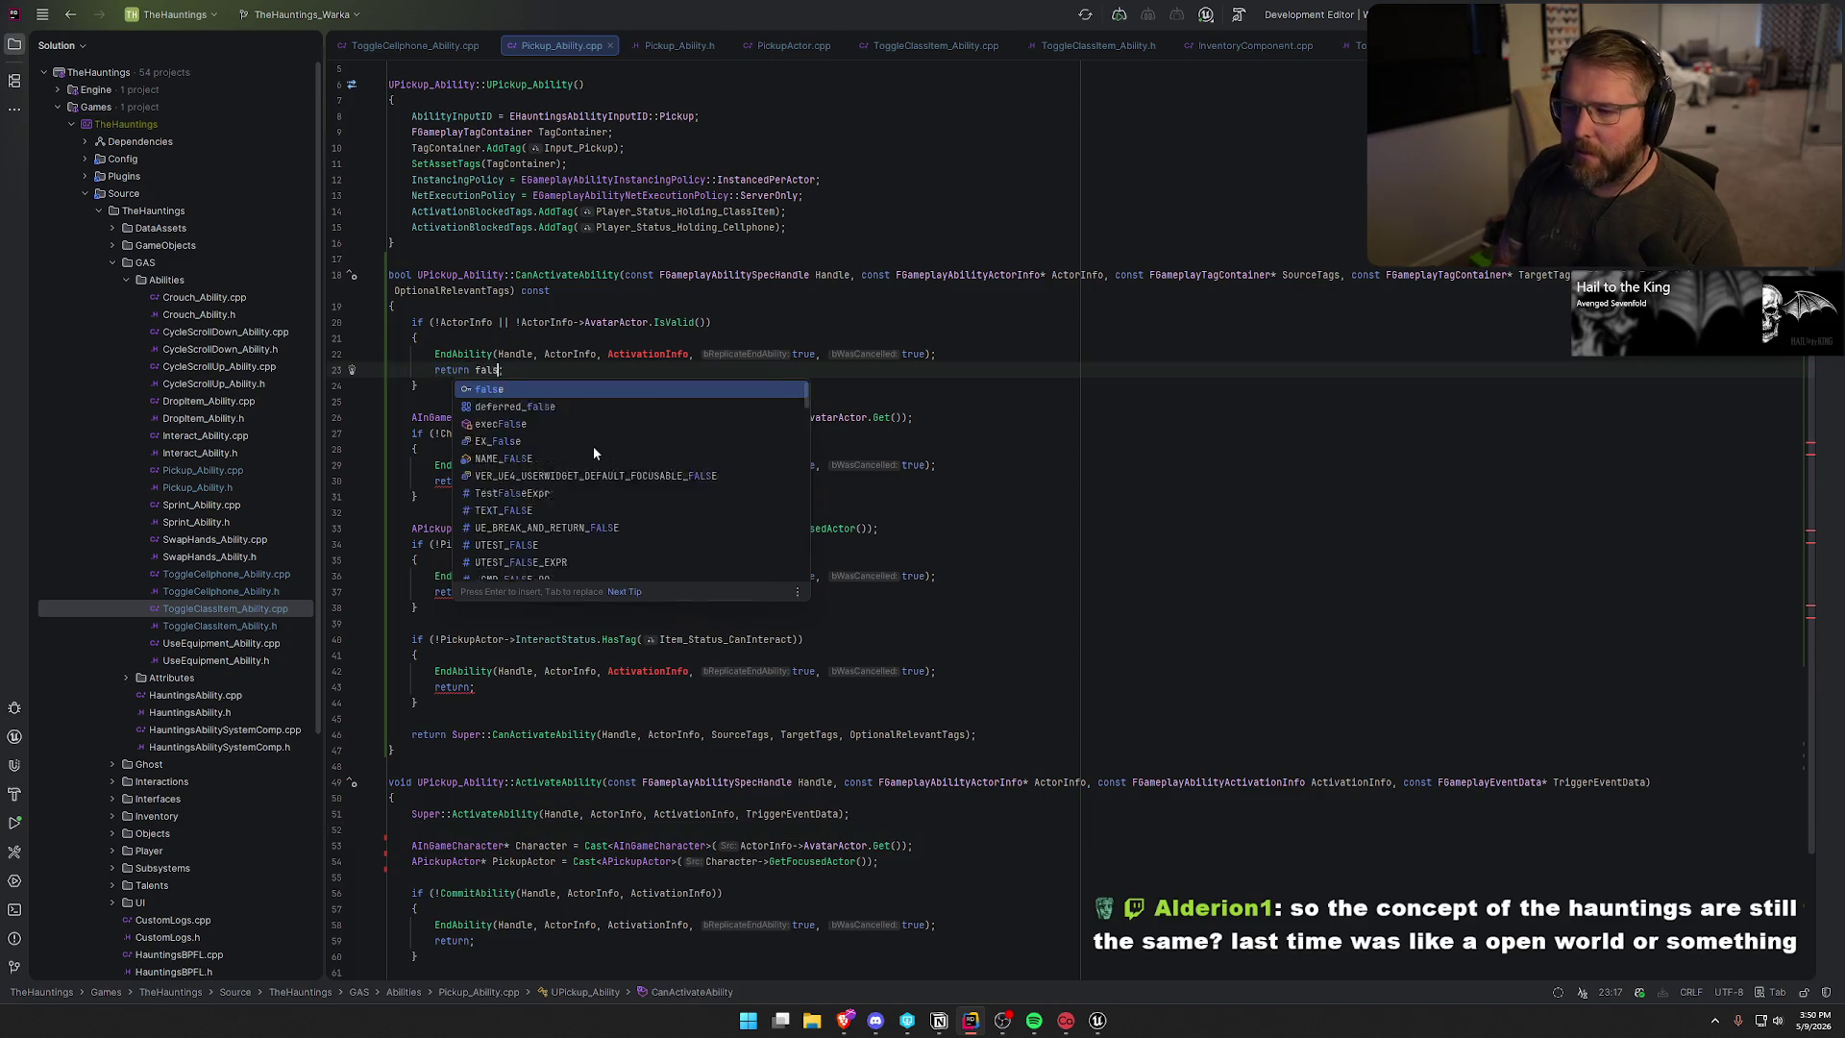
pyautogui.press('Escape')
pyautogui.press('Up')
pyautogui.press('End')
pyautogui.hotkey('shift', 'Home')
pyautogui.hotkey('shift', 'Home')
pyautogui.press('BackSpace')
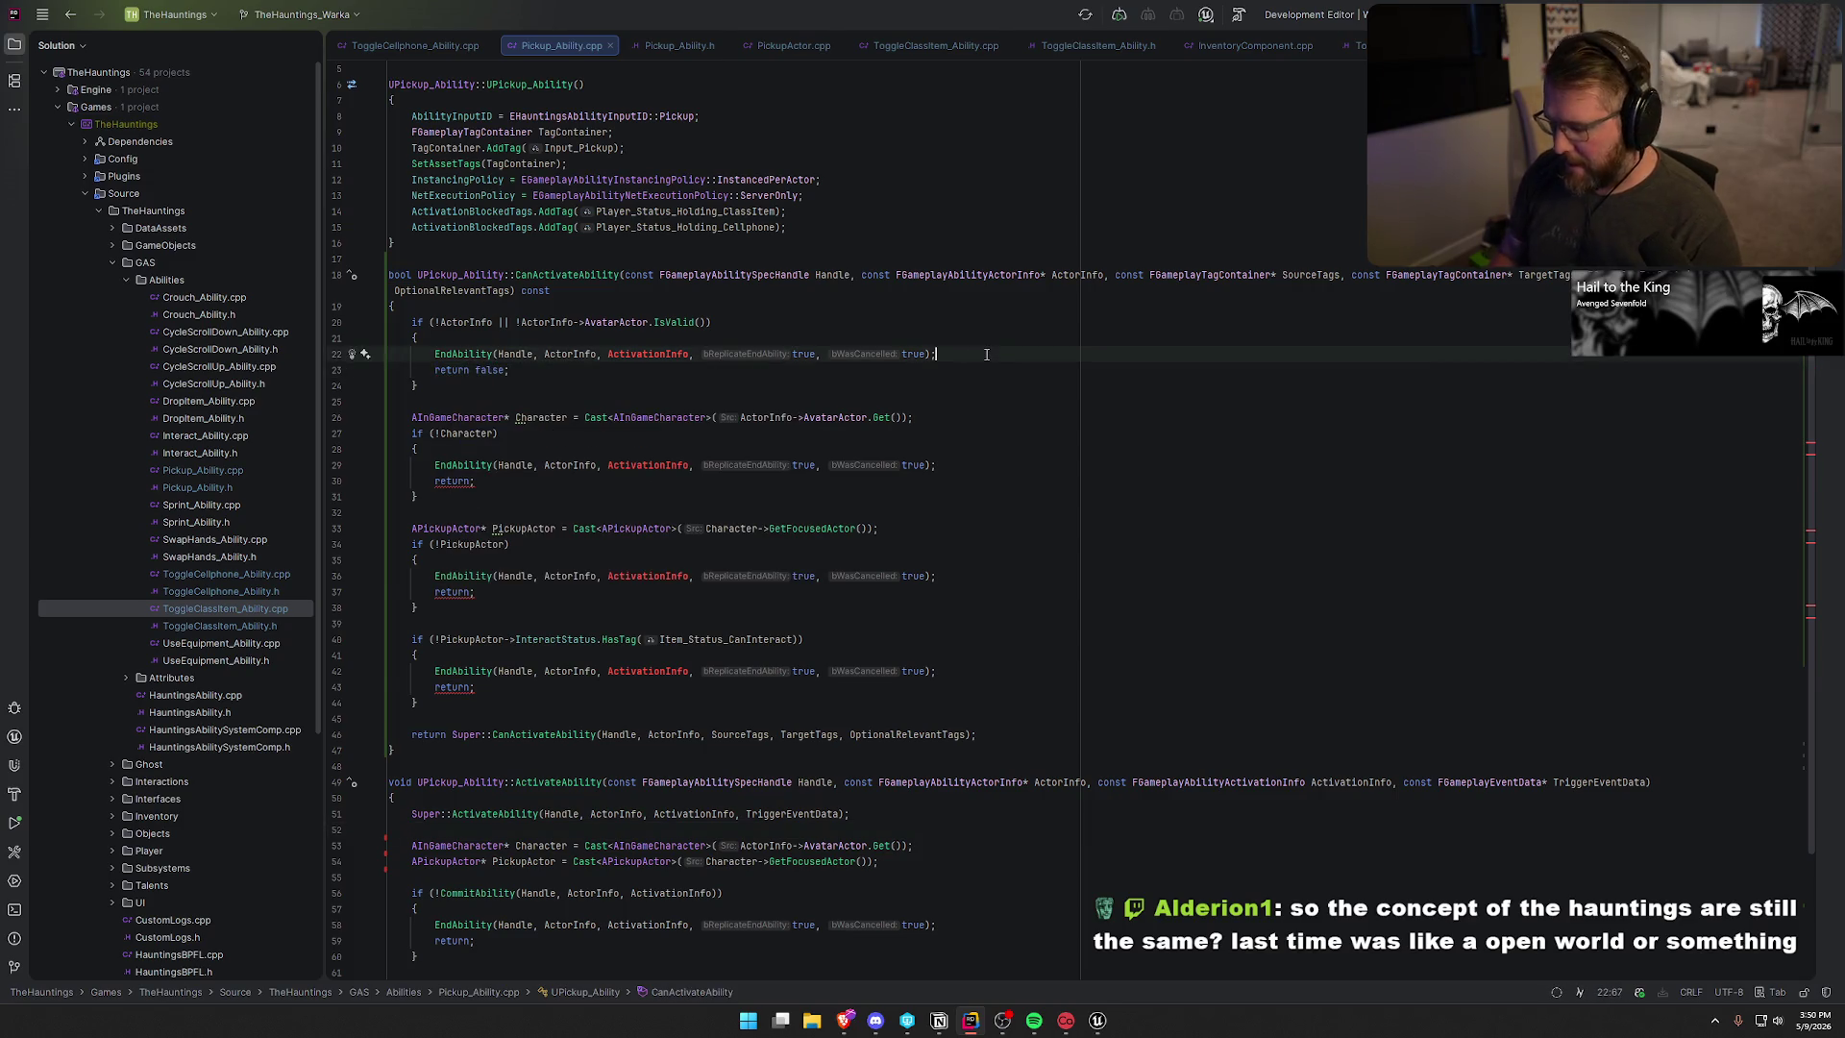
pyautogui.press('BackSpace')
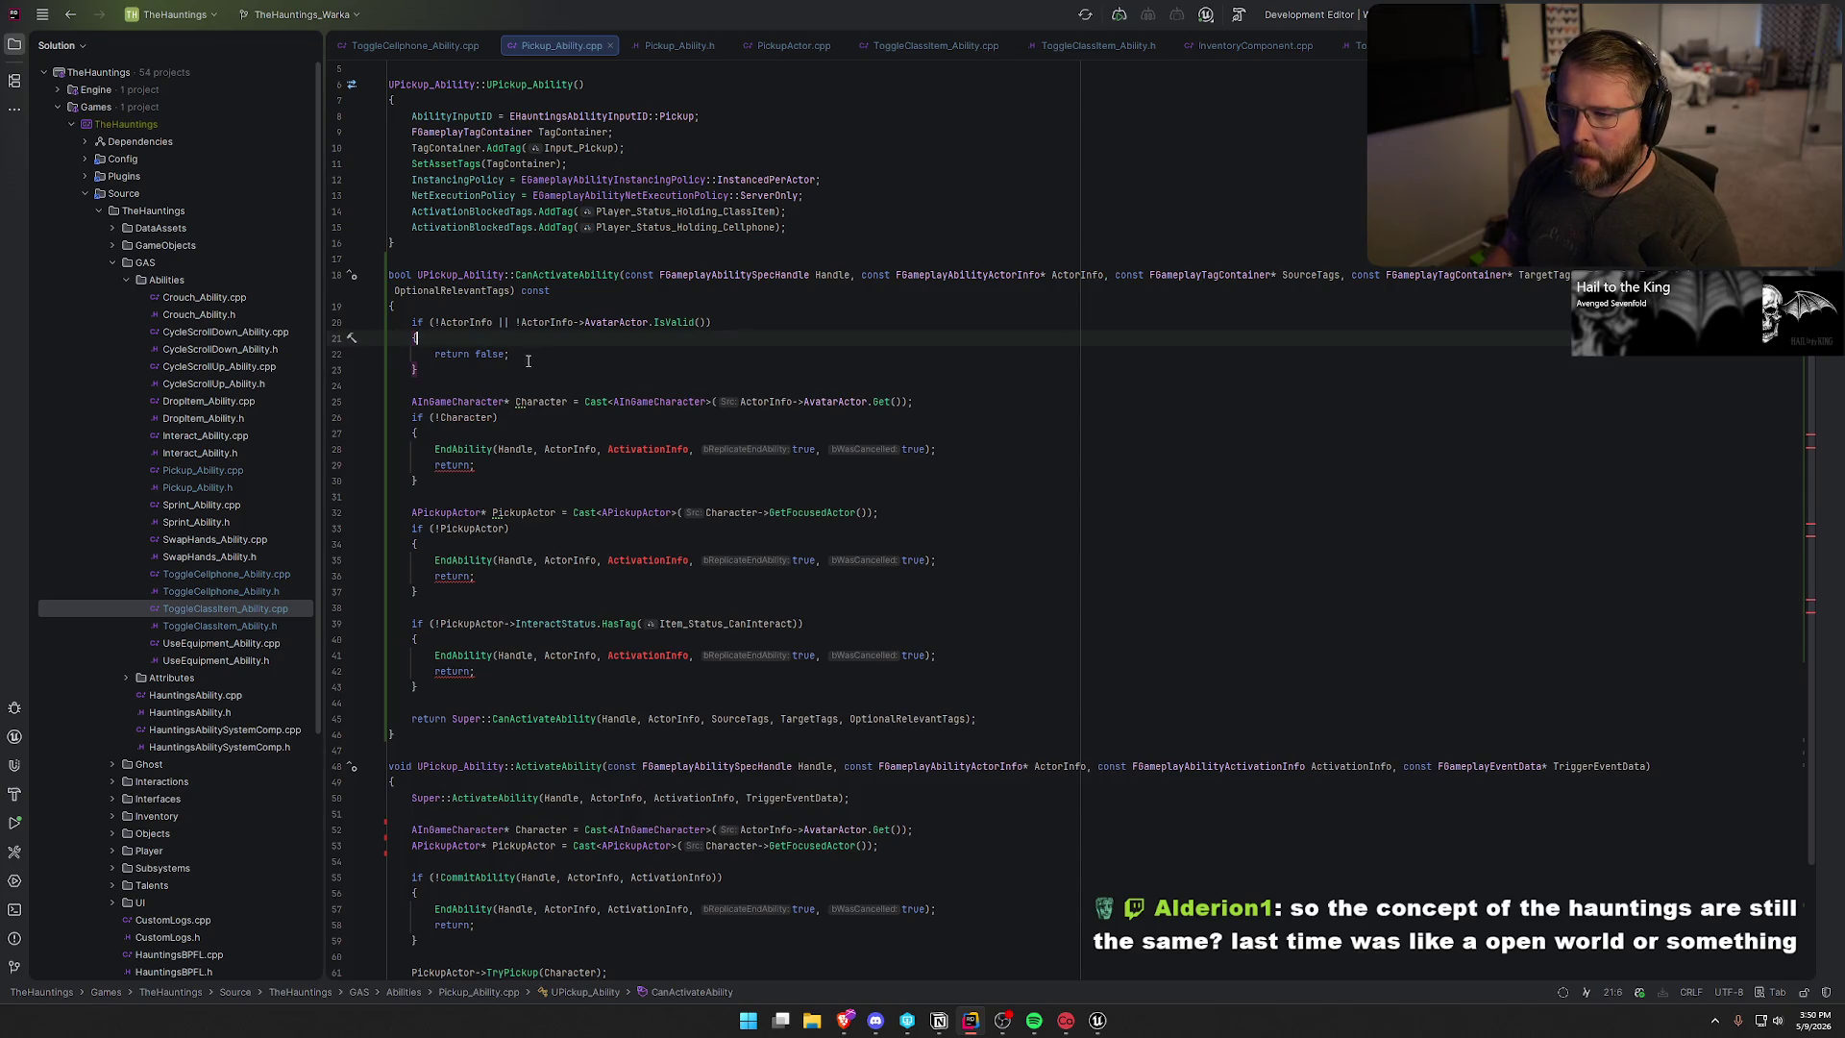
# - Replace the Character, pickup-actor and CanInteract checks' exits with 'return false;'
pyautogui.press('Down')
pyautogui.press('End')
pyautogui.hotkey('shift', 'Home')
pyautogui.hotkey('ctrl', 'c')
pyautogui.moveTo(434, 449); pyautogui.dragTo(475, 465)
pyautogui.hotkey('ctrl', 'v')
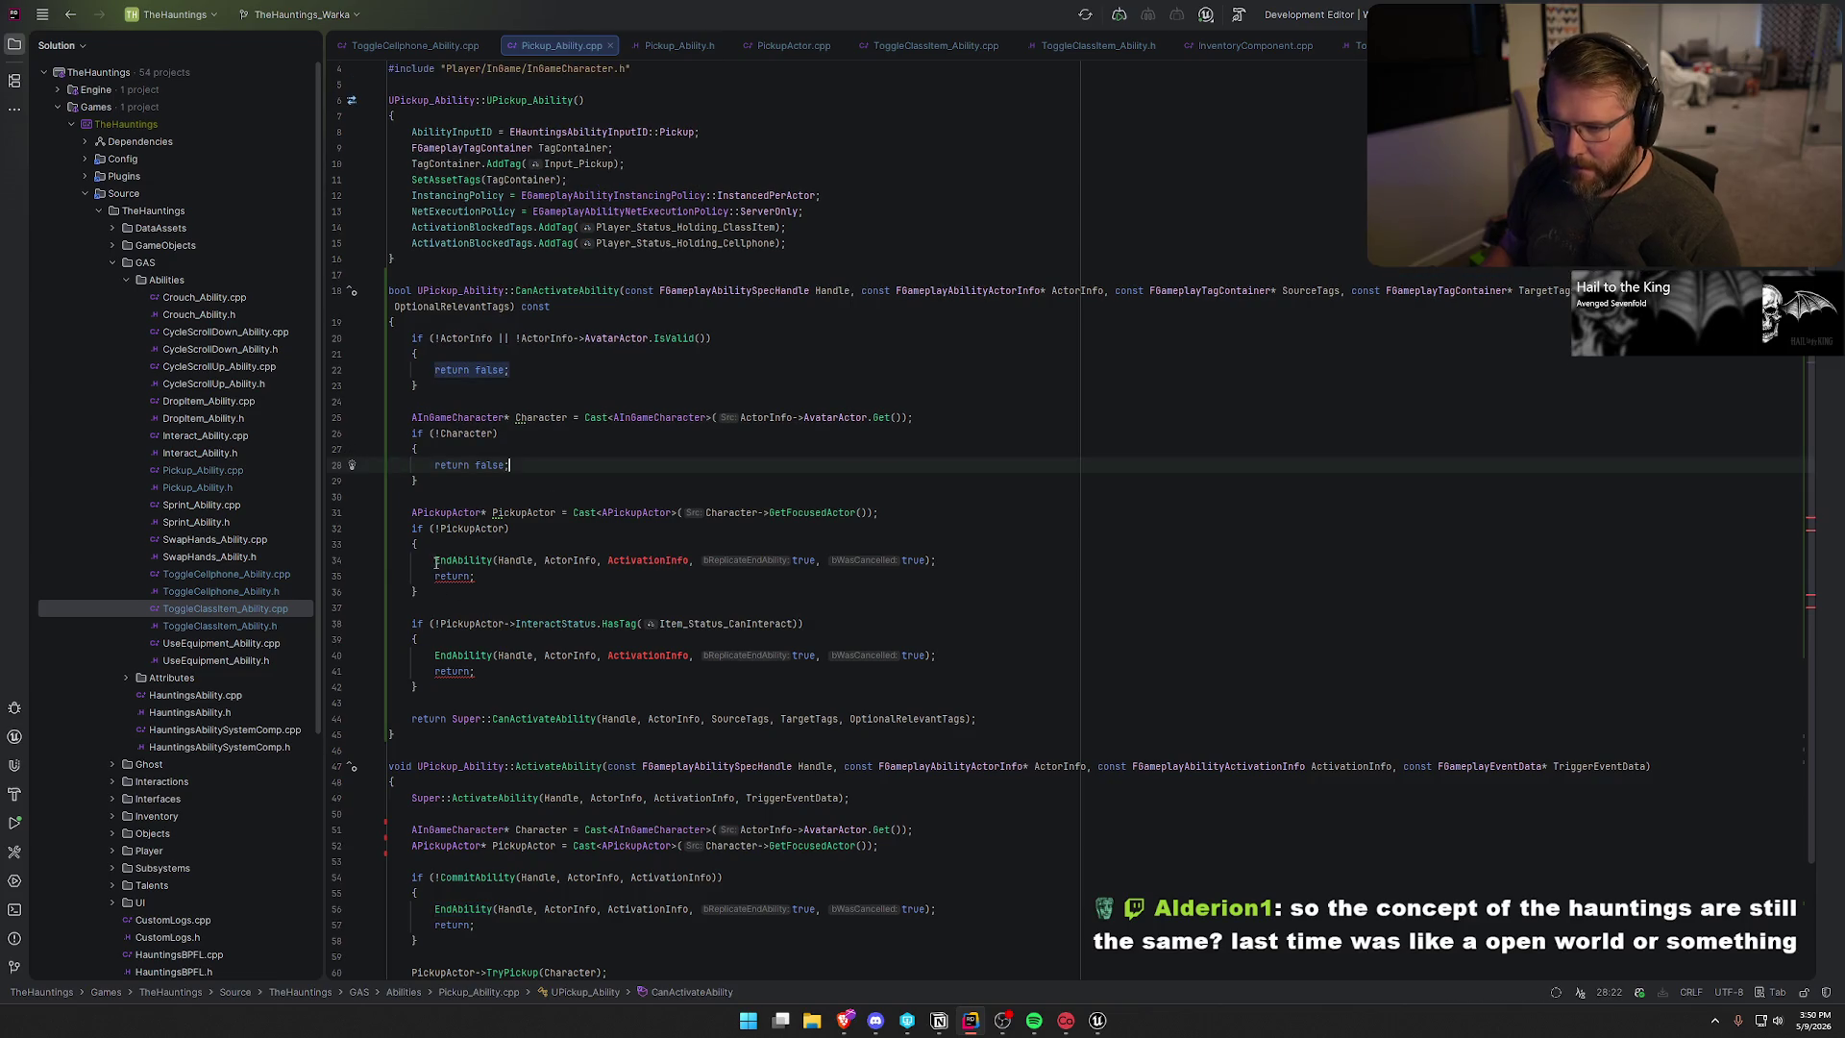
pyautogui.moveTo(435, 560); pyautogui.dragTo(474, 576)
pyautogui.hotkey('ctrl', 'v')
pyautogui.click(435, 655)
pyautogui.keyDown('shift'); pyautogui.click(485, 673); pyautogui.keyUp('shift')
pyautogui.hotkey('ctrl', 'v')
pyautogui.click(658, 689)
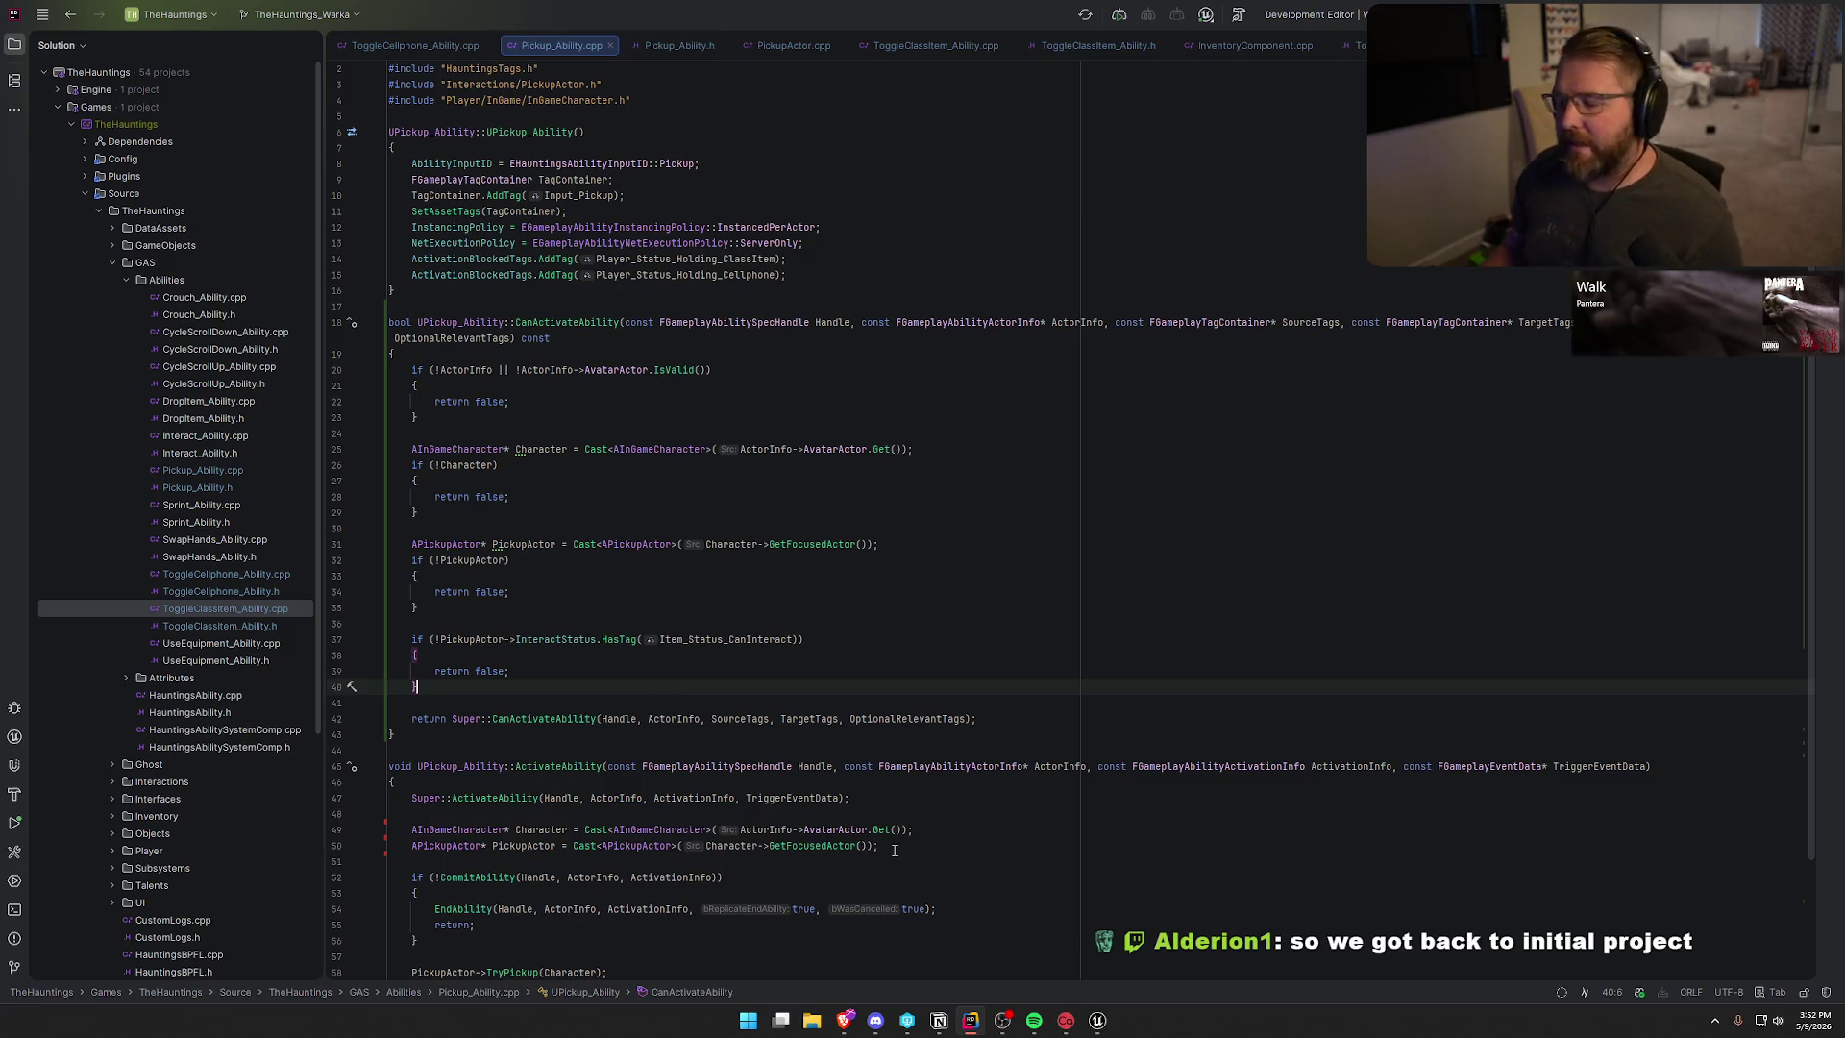
# - Switch from Rider to the Unreal Editor's TestWorld level
pyautogui.click(1097, 1021)
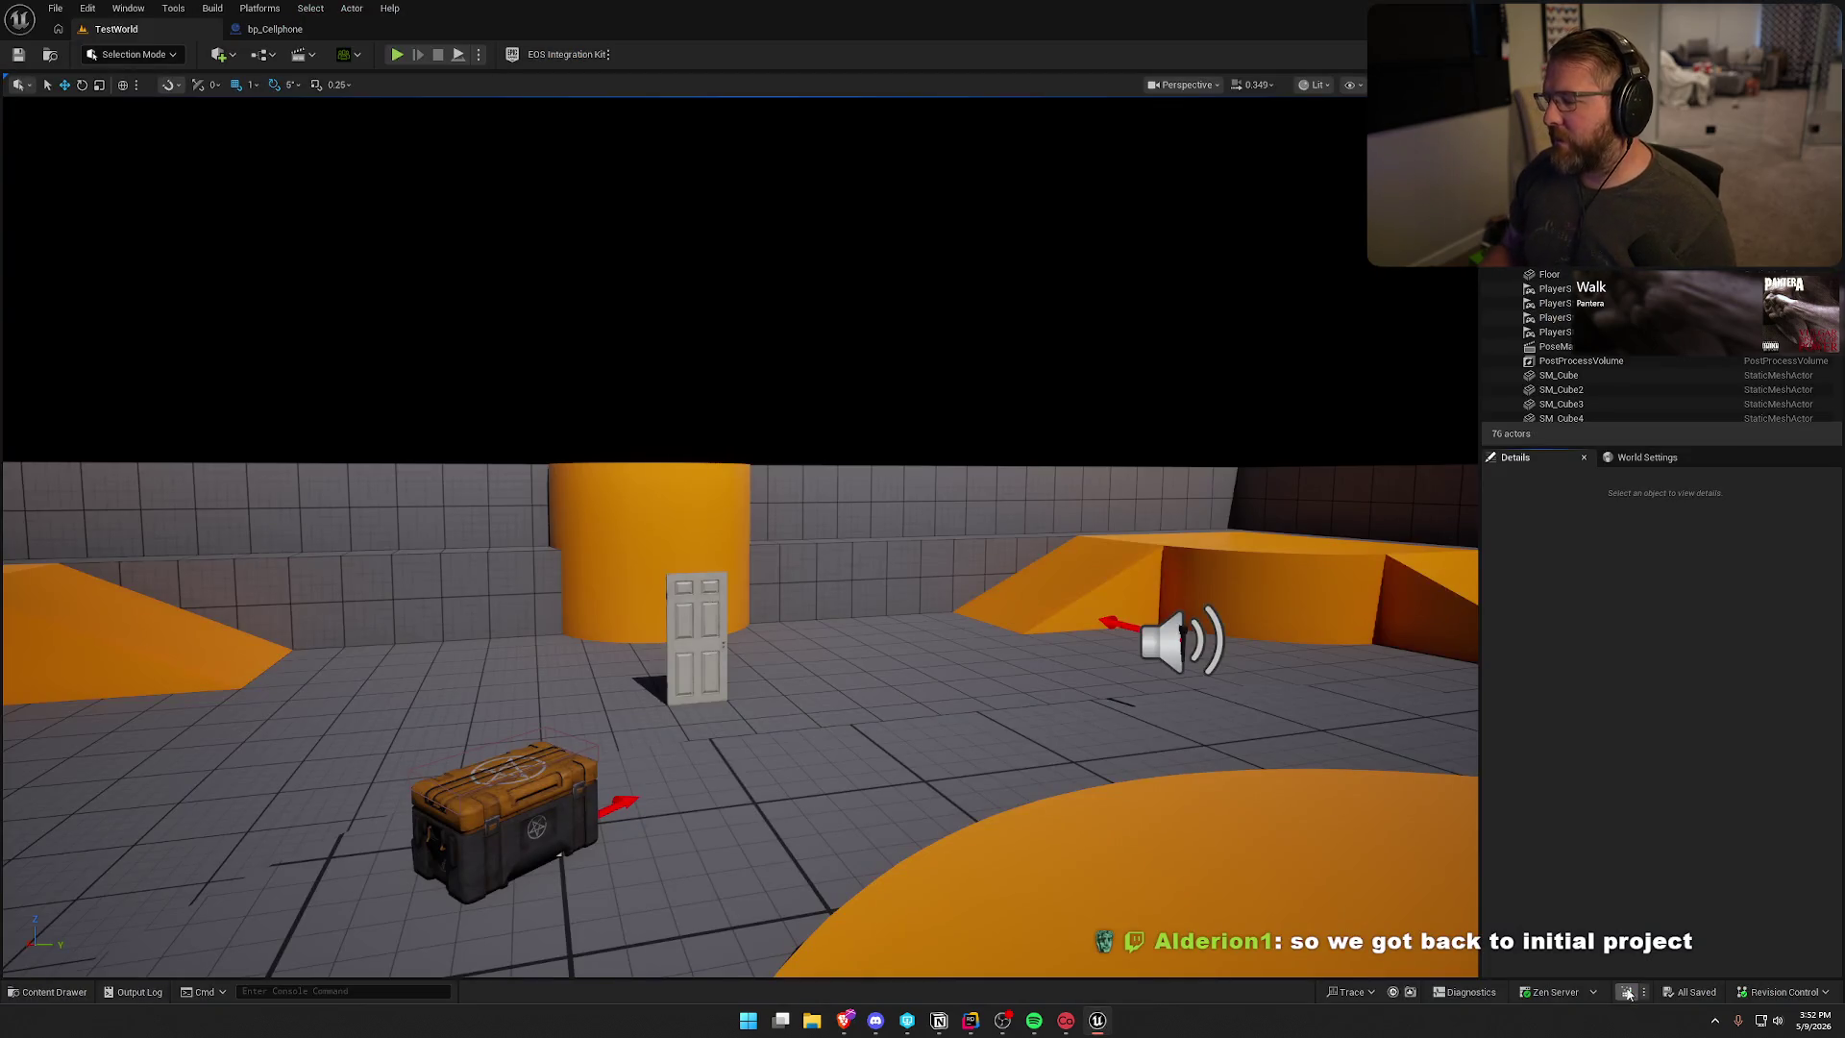
# - Recompile the ability changes with Live Coding and close its log
pyautogui.click(1628, 991)
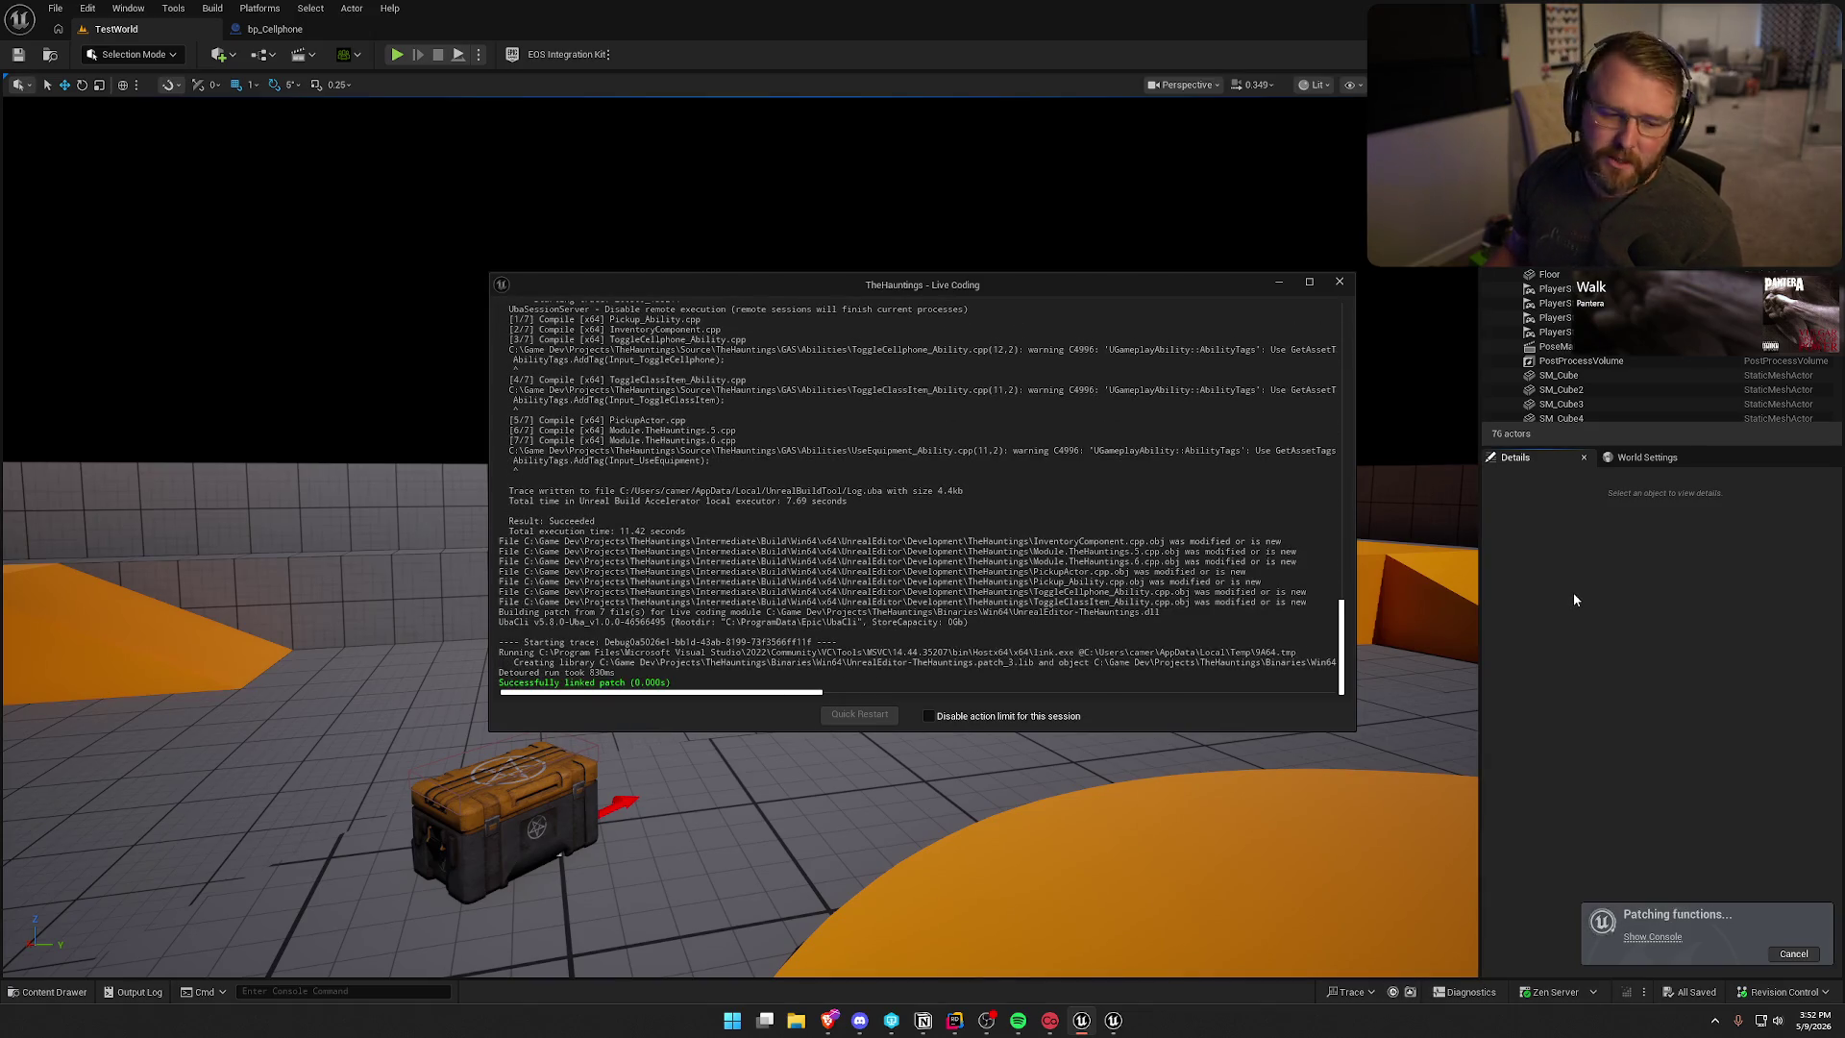
pyautogui.click(1340, 282)
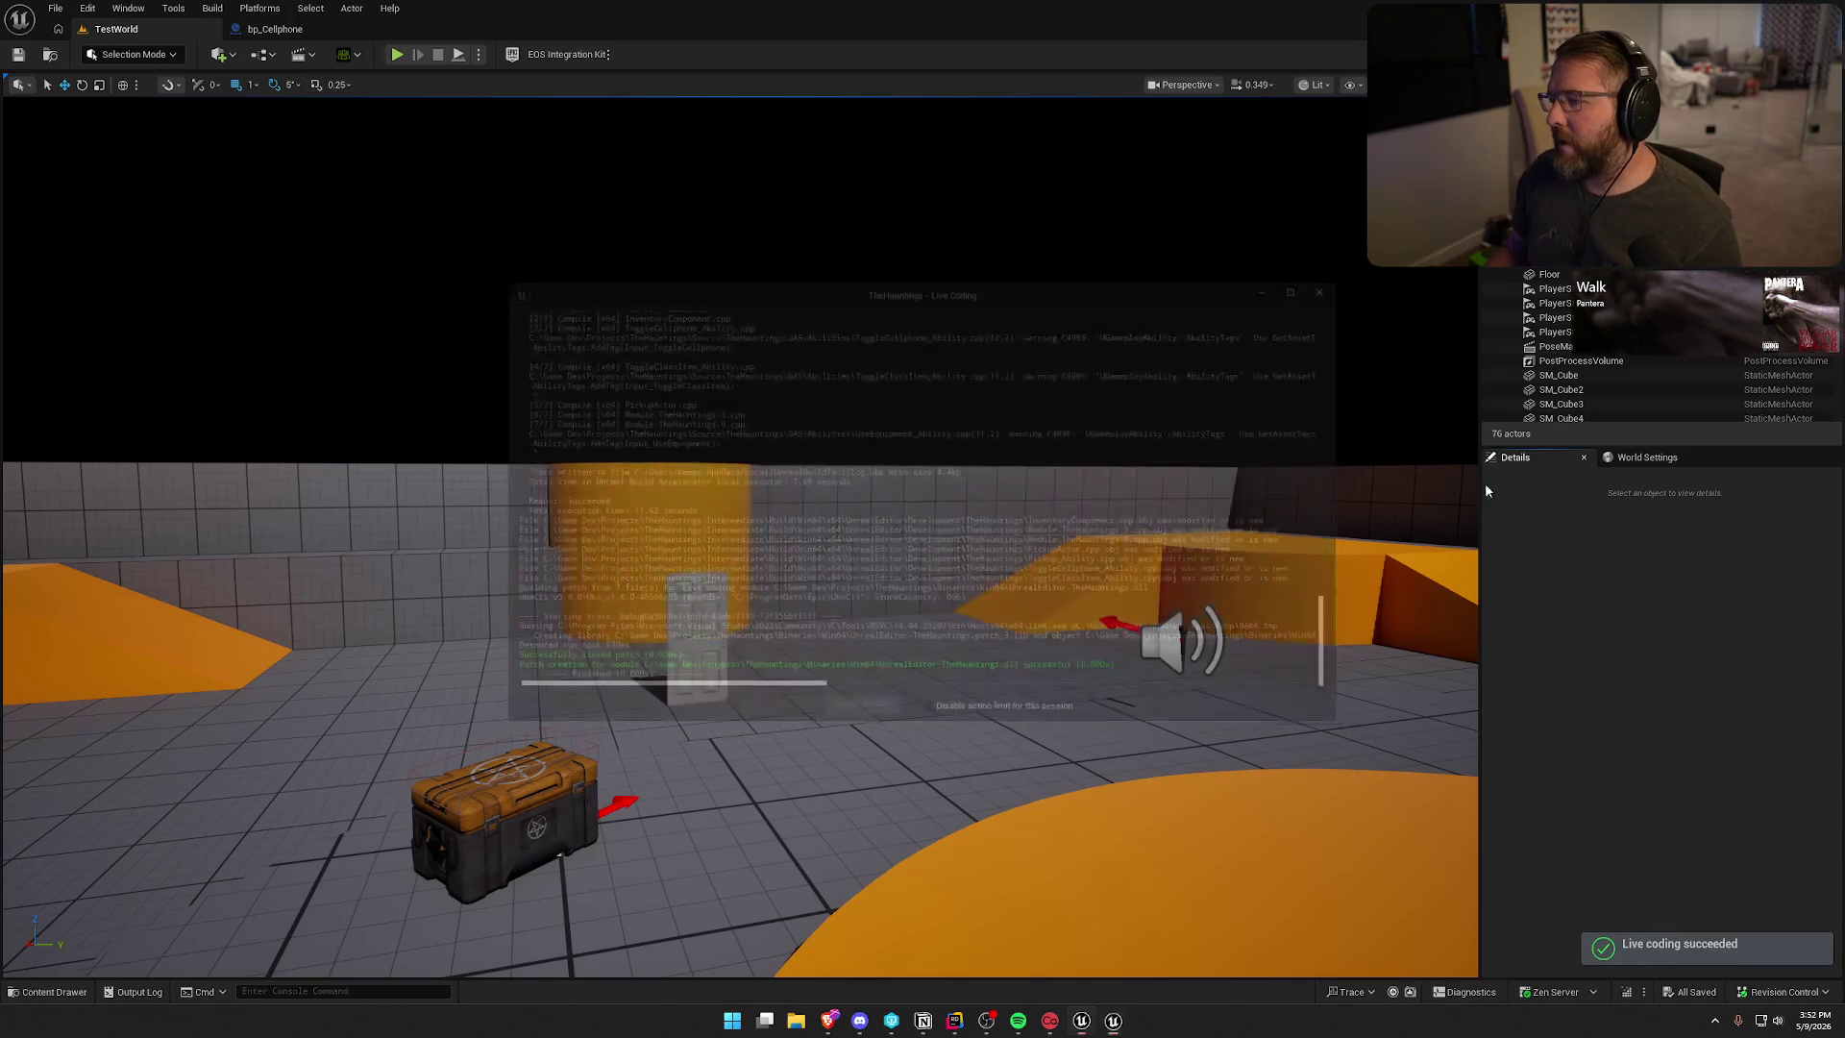
pyautogui.moveTo(1172, 466)
pyautogui.mouseDown()
pyautogui.moveTo(1134, 452)
pyautogui.moveTo(1172, 466)
pyautogui.mouseUp()
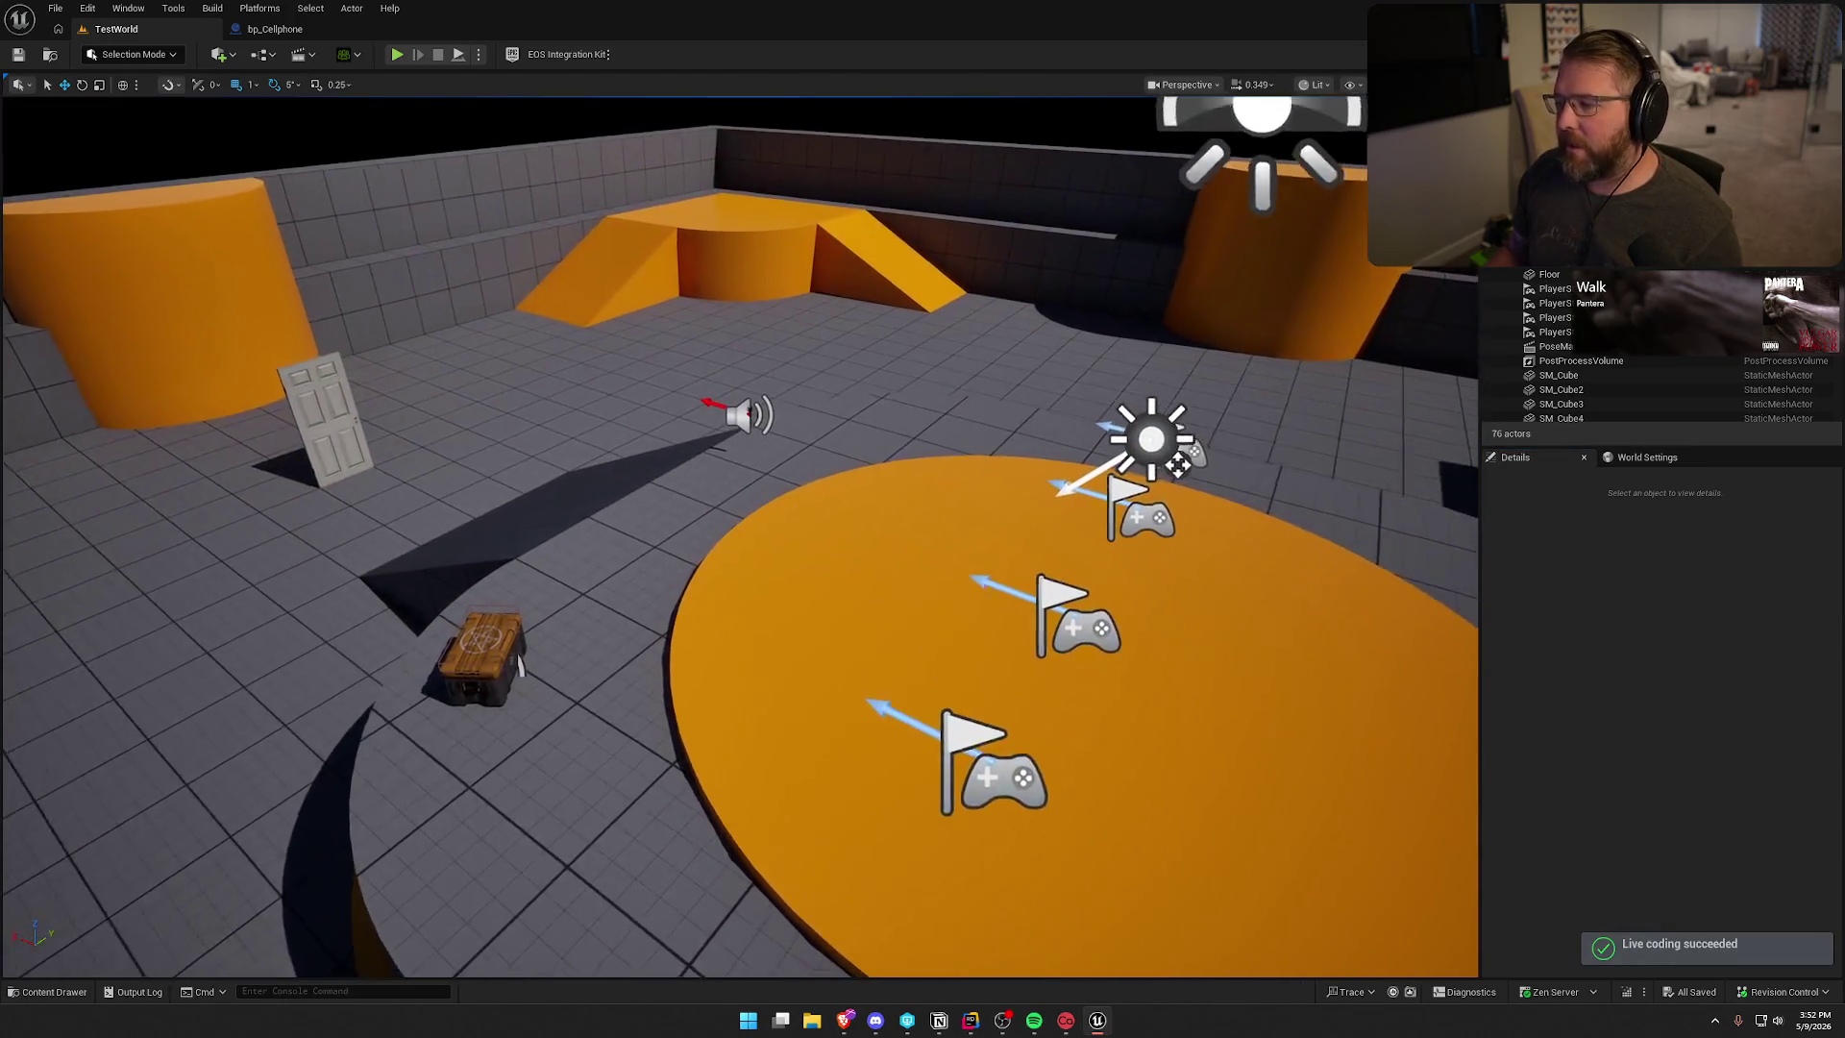
# - Open the LobbyMenu level from the Maps folder in the Content Drawer
pyautogui.hotkey('ctrl', 'space')
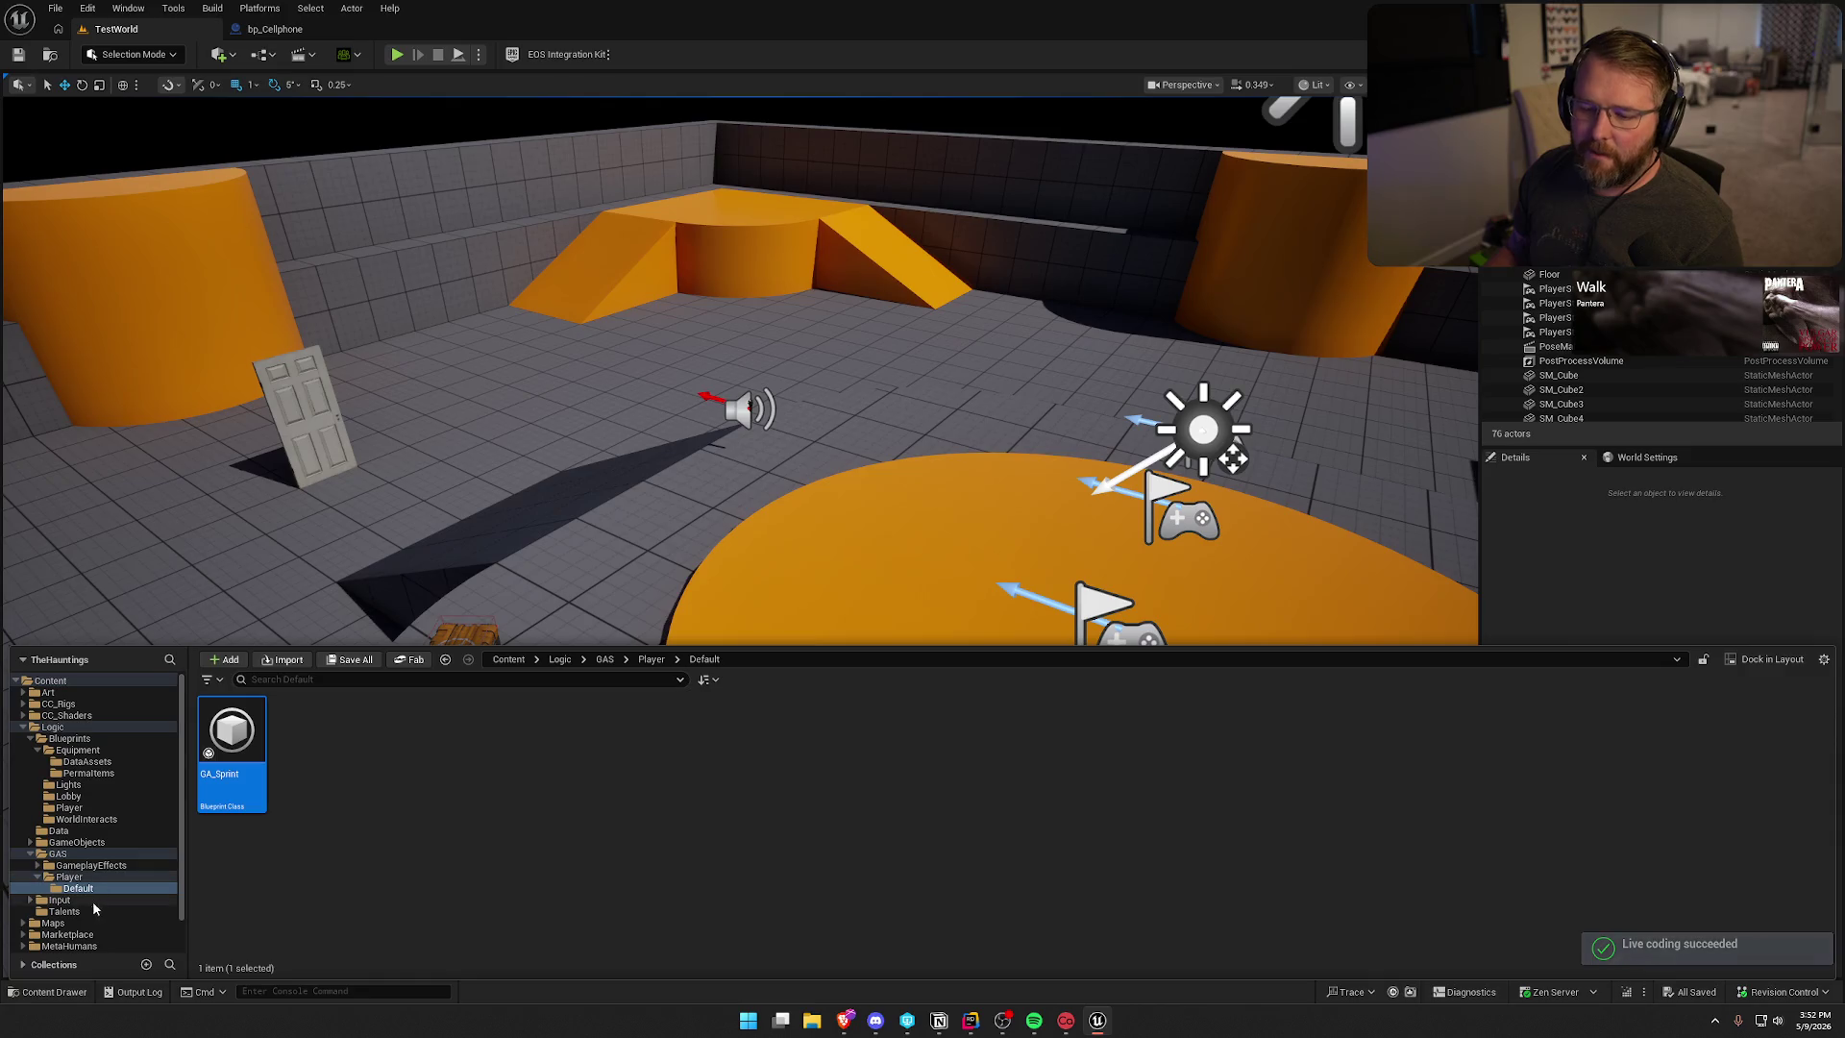
pyautogui.click(54, 923)
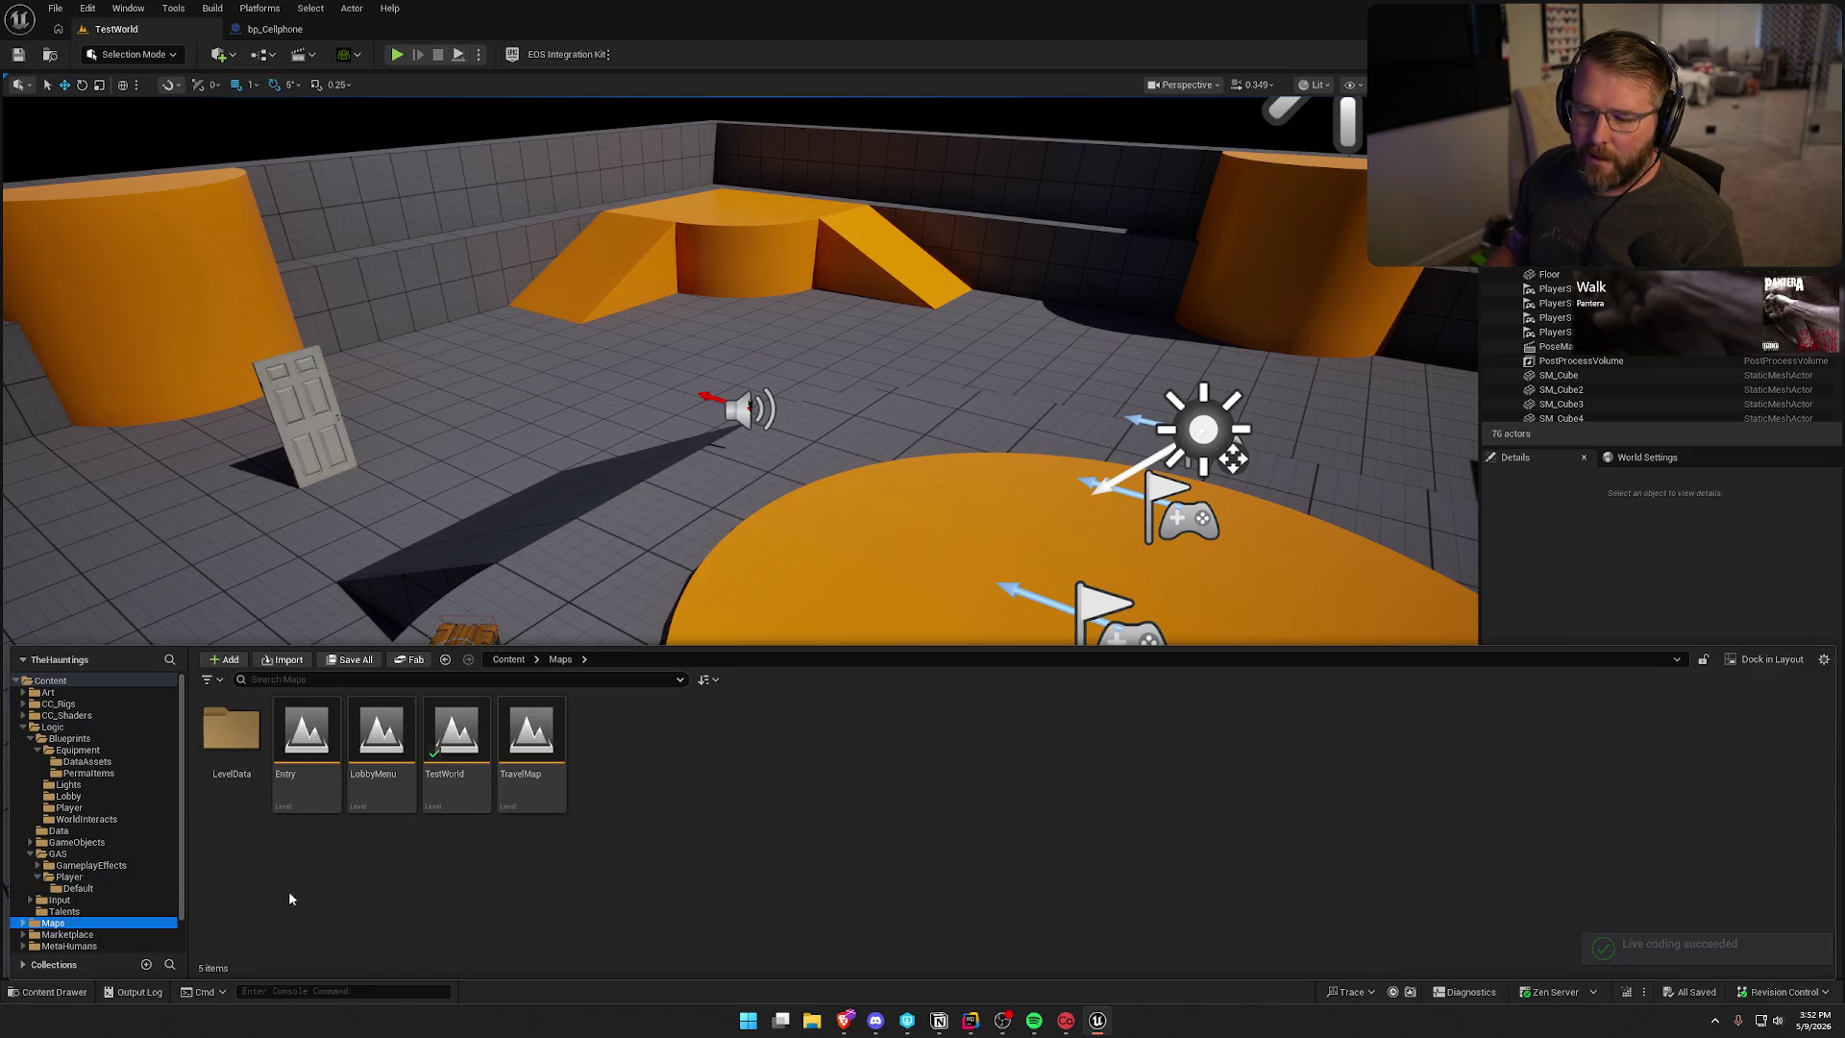
pyautogui.doubleClick(375, 736)
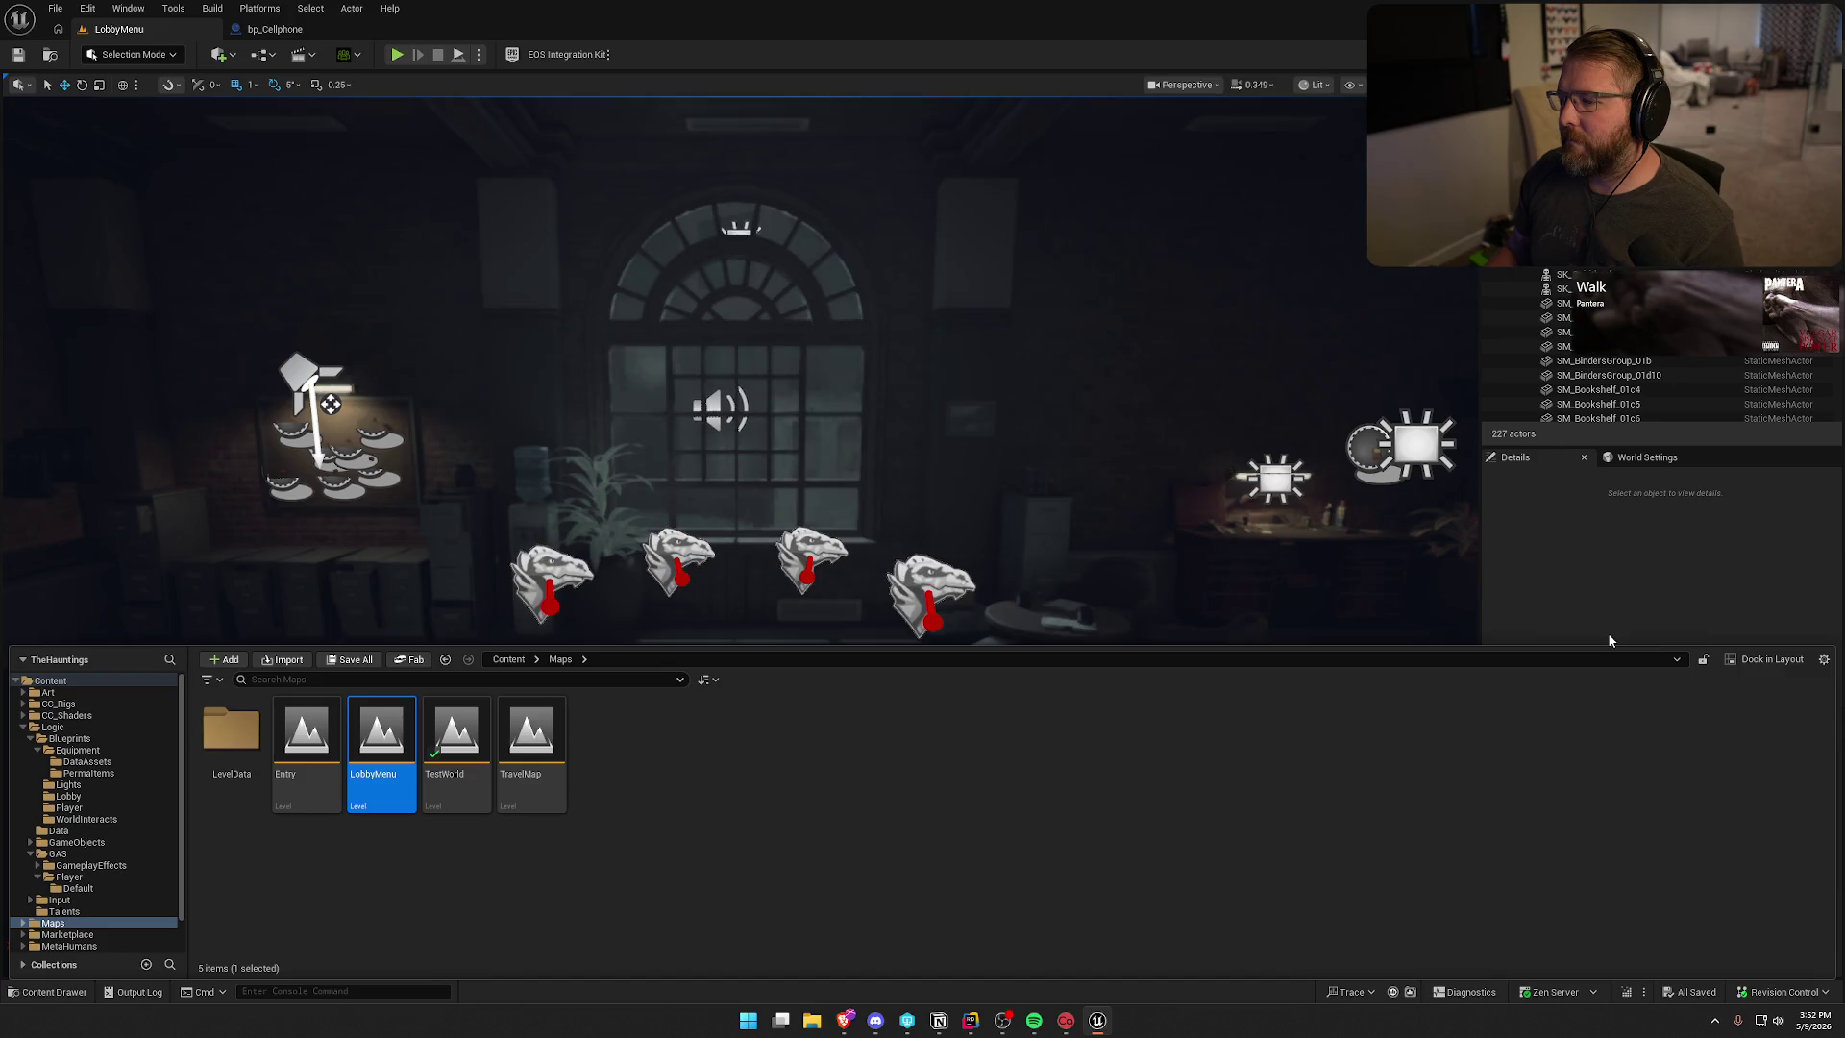
pyautogui.moveTo(1212, 514); pyautogui.dragTo(1212, 514)
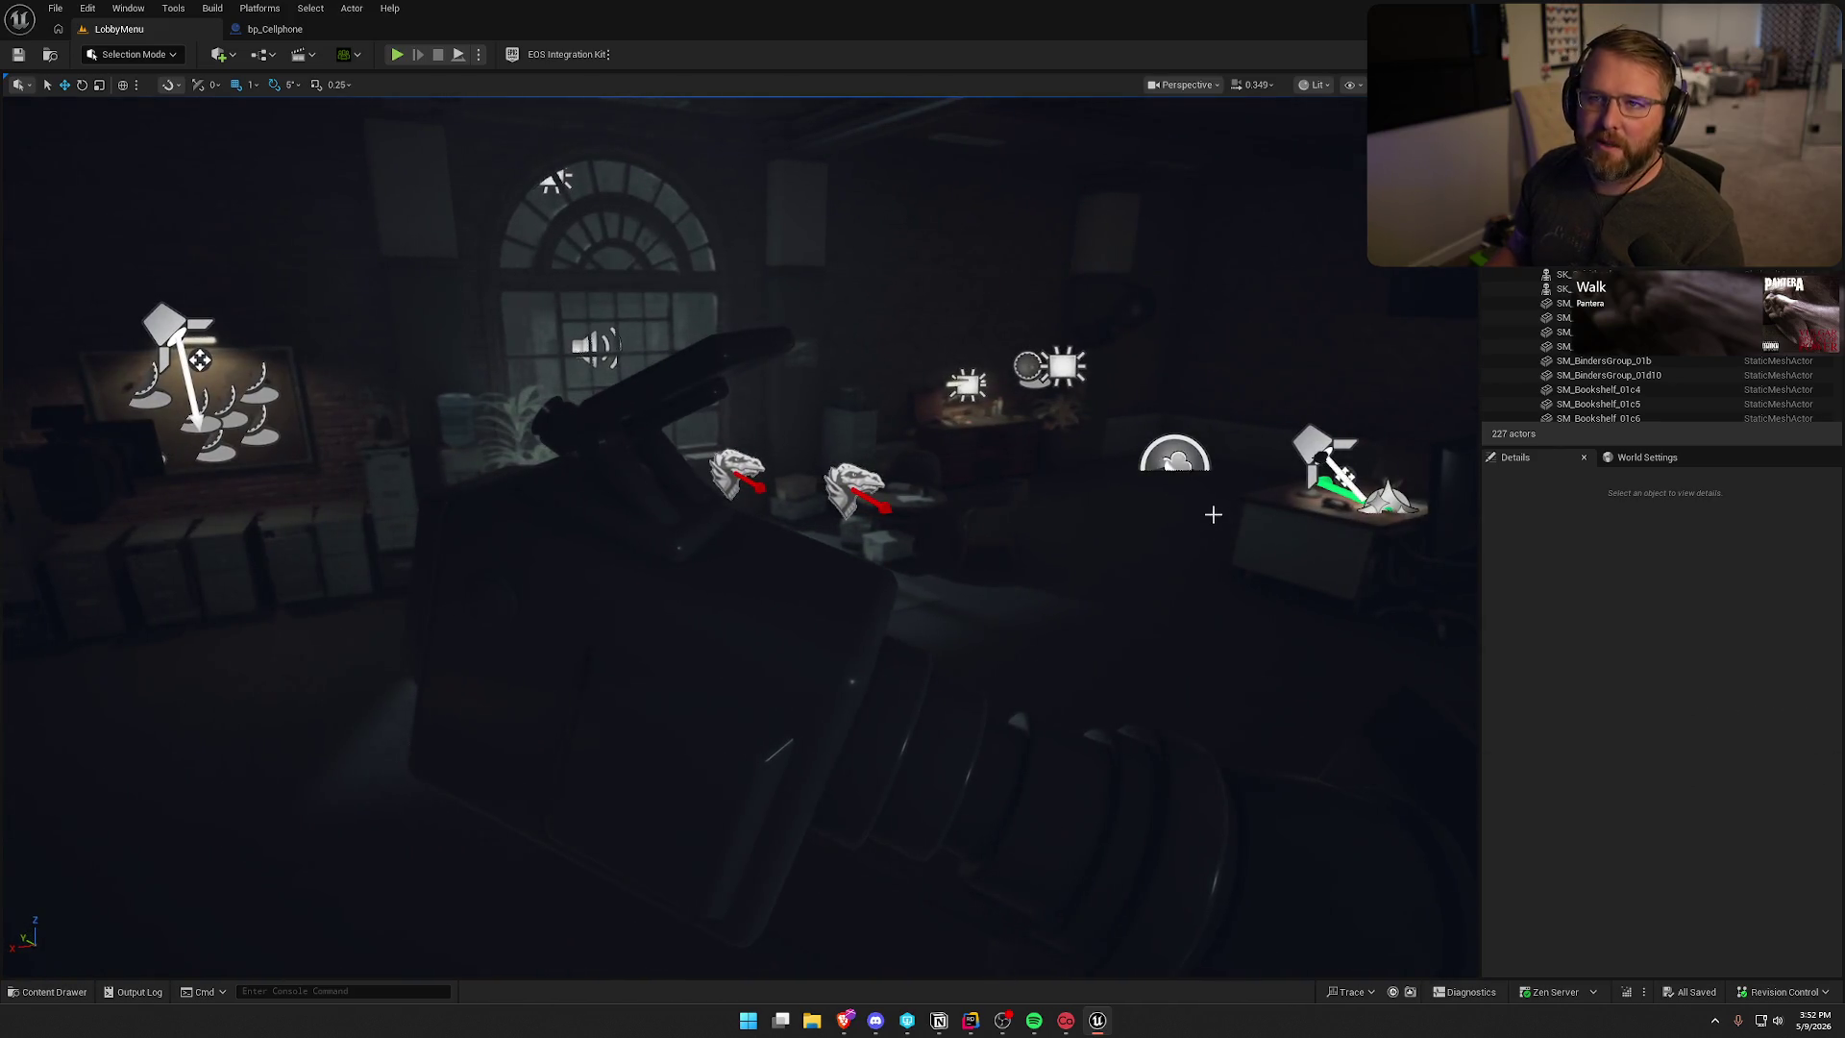
# - Play the lobby, try creating a Psychic character, back out, select, then view Store and Equipment
pyautogui.click(396, 54)
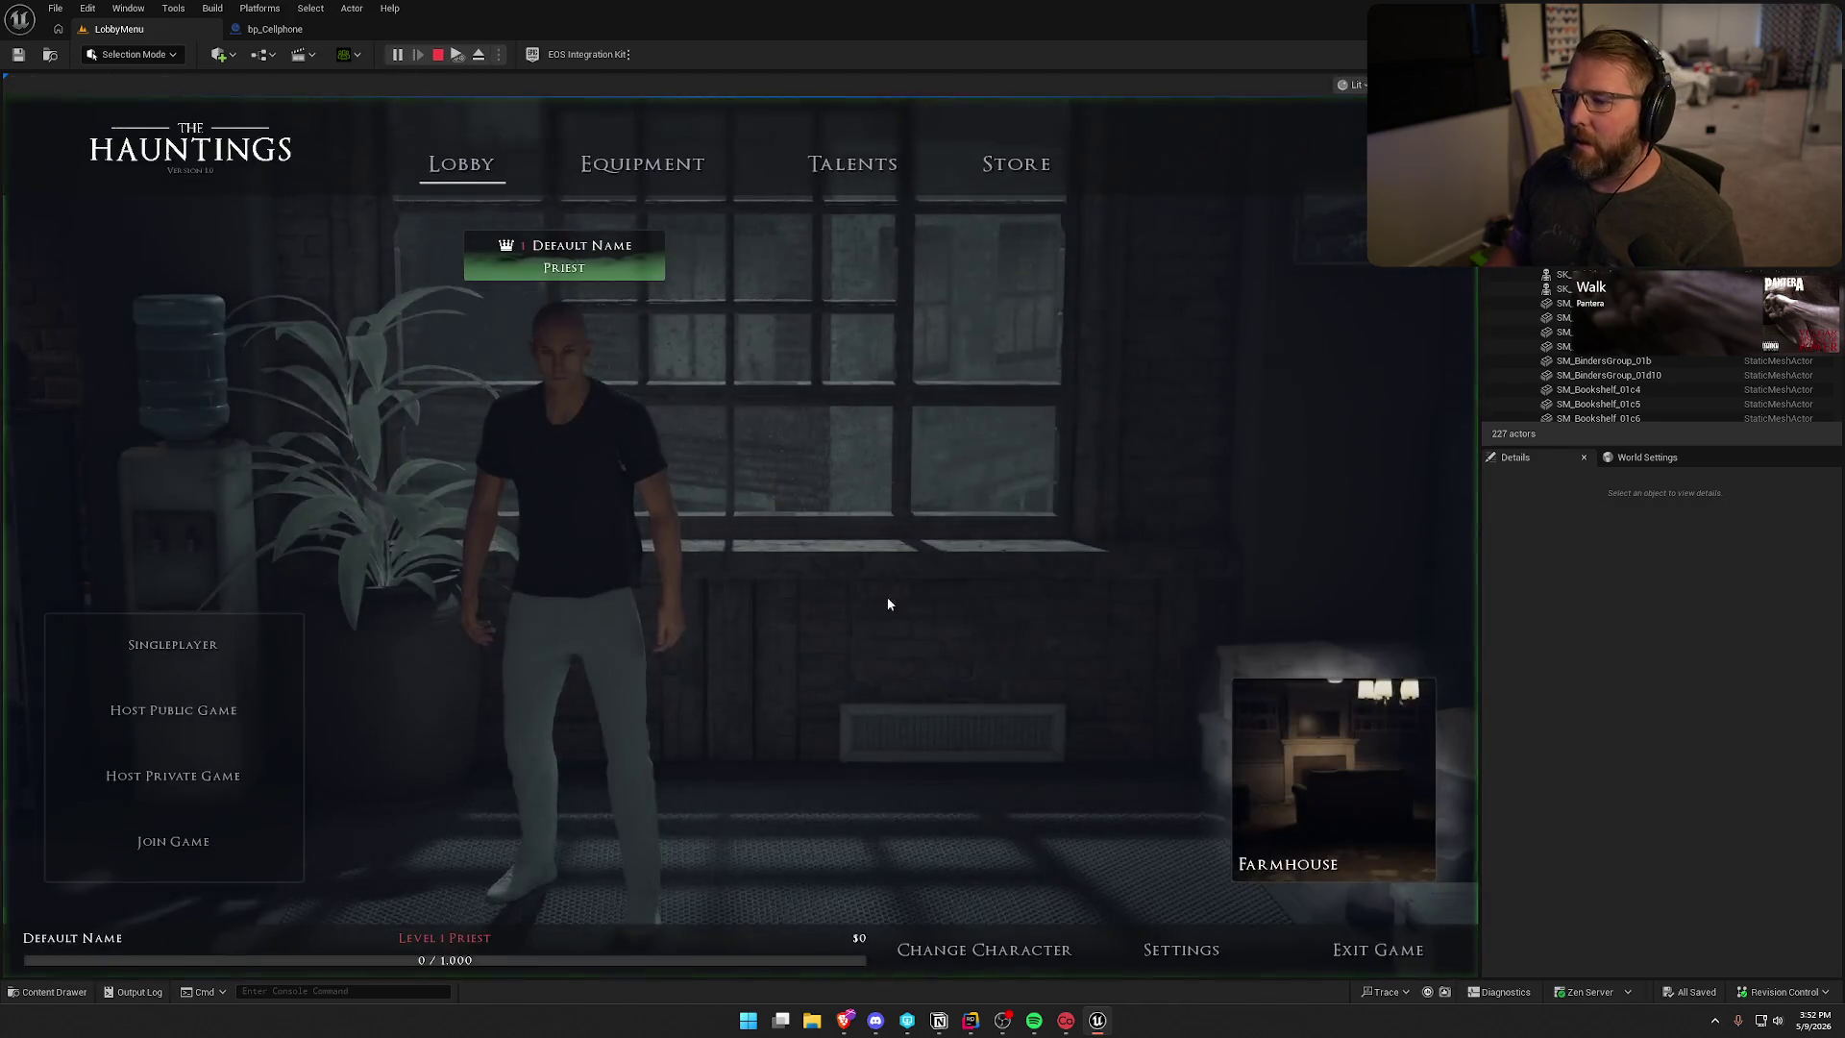
pyautogui.click(982, 949)
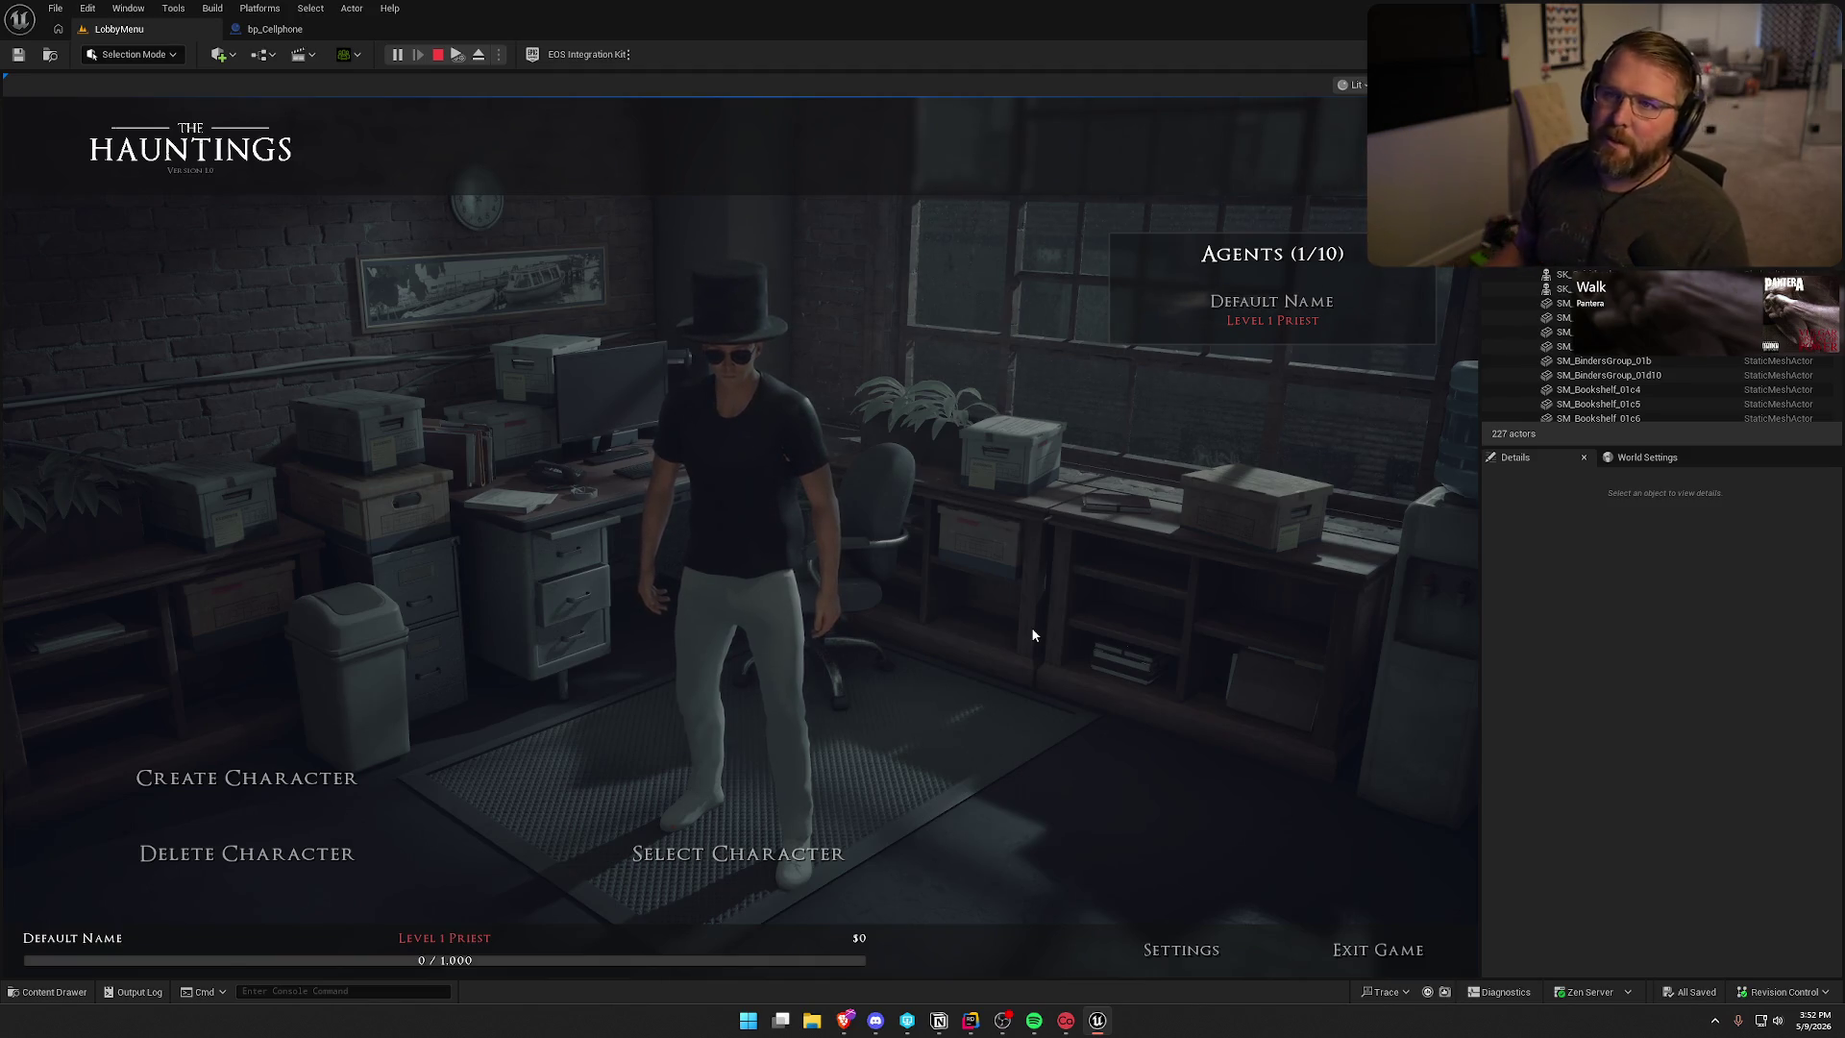
pyautogui.click(231, 786)
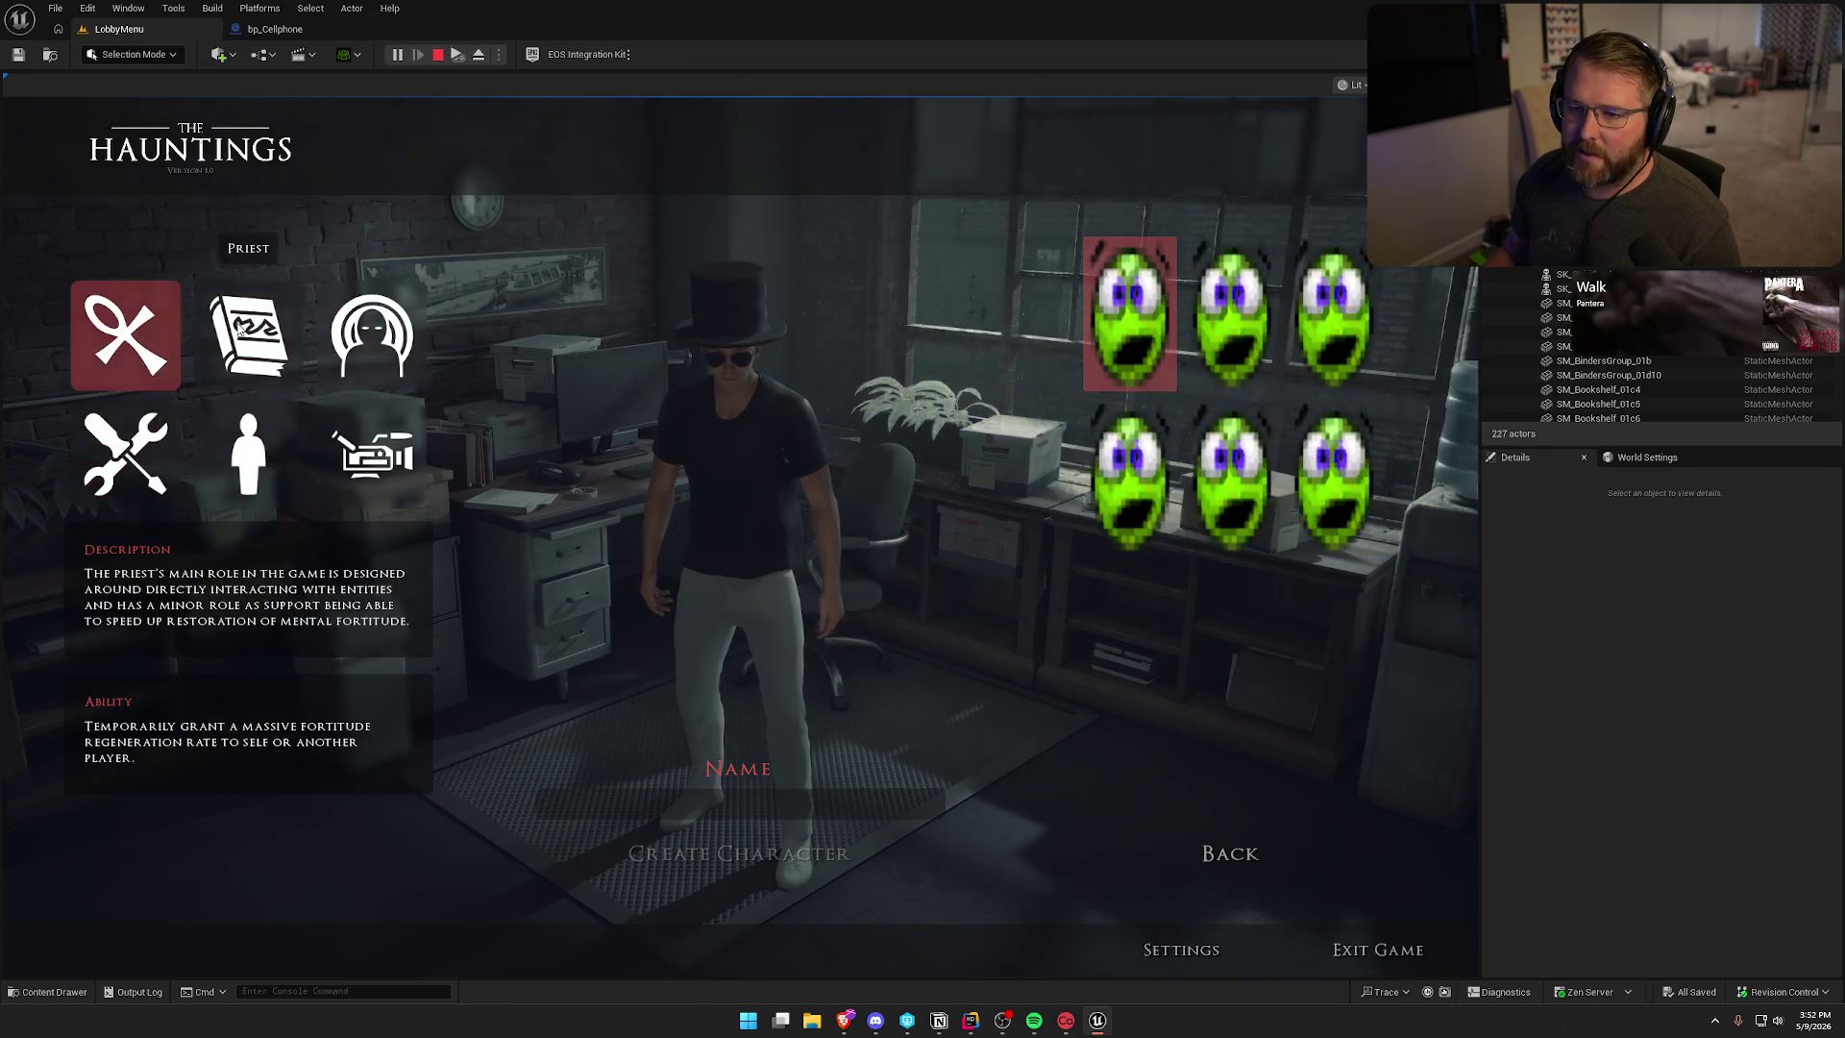
pyautogui.click(372, 336)
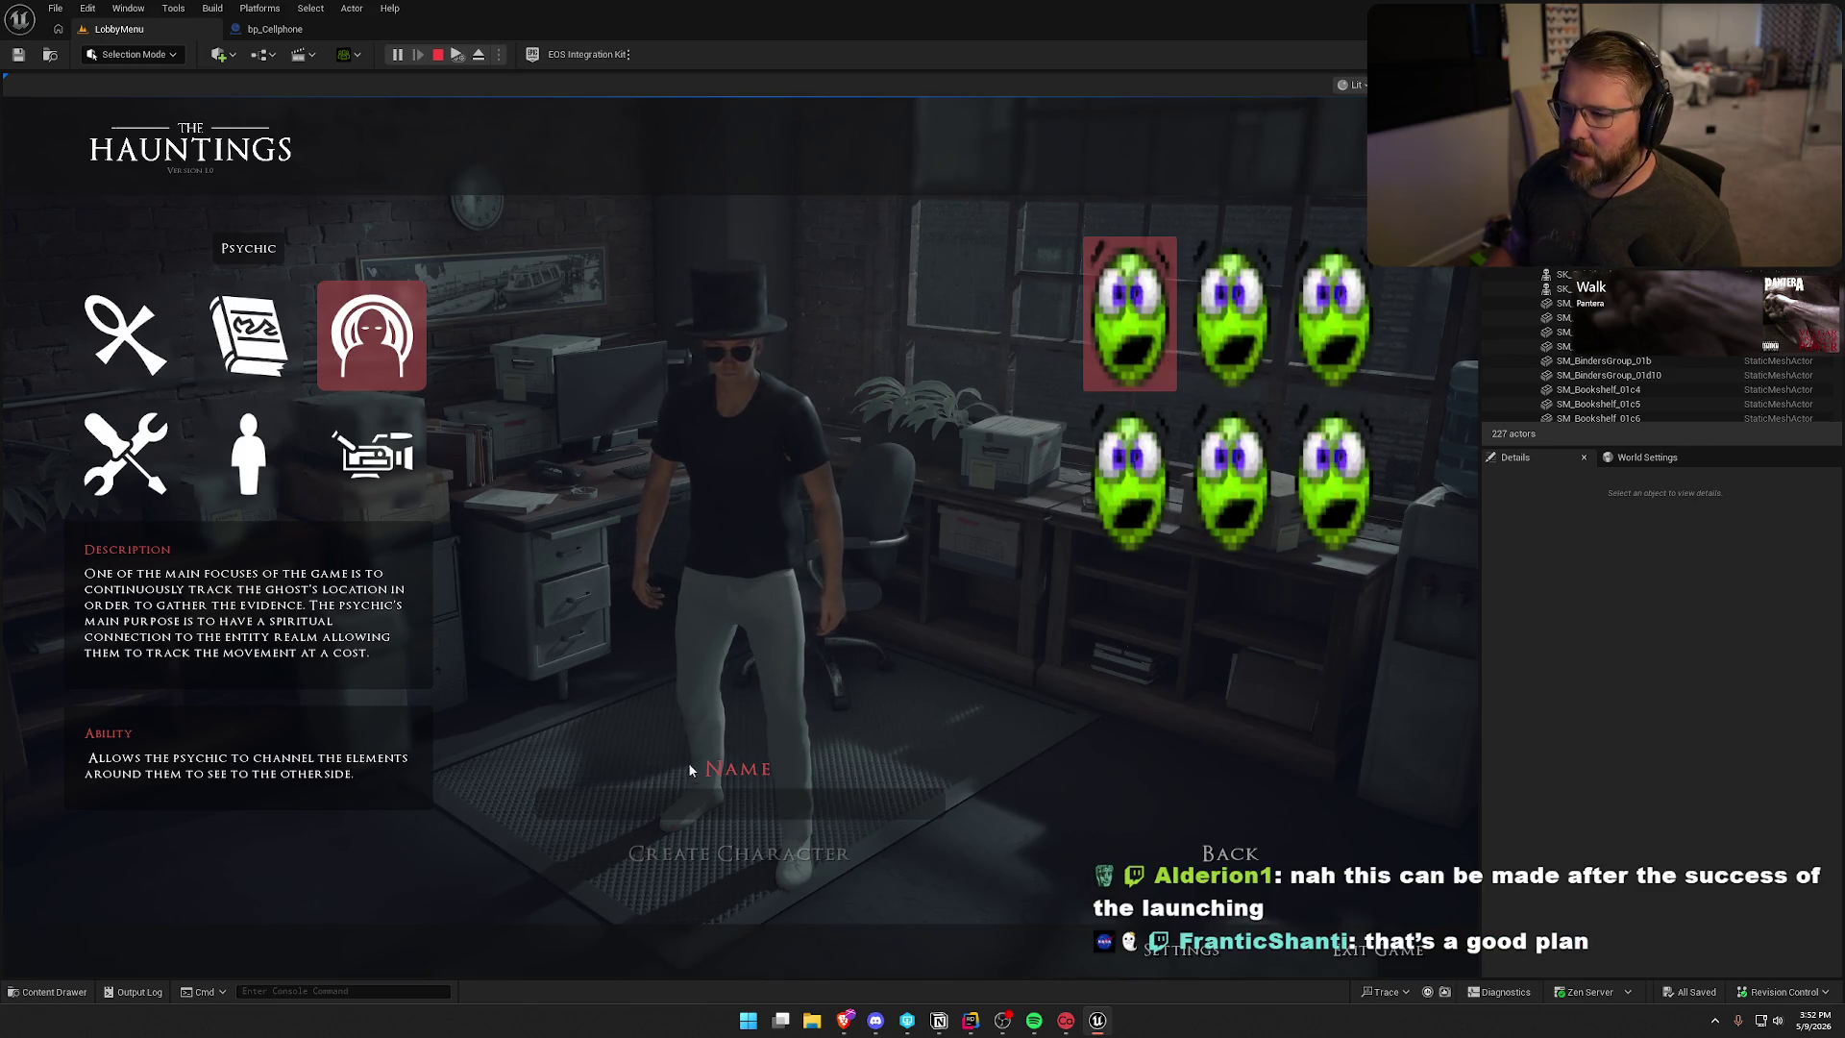
pyautogui.click(1230, 853)
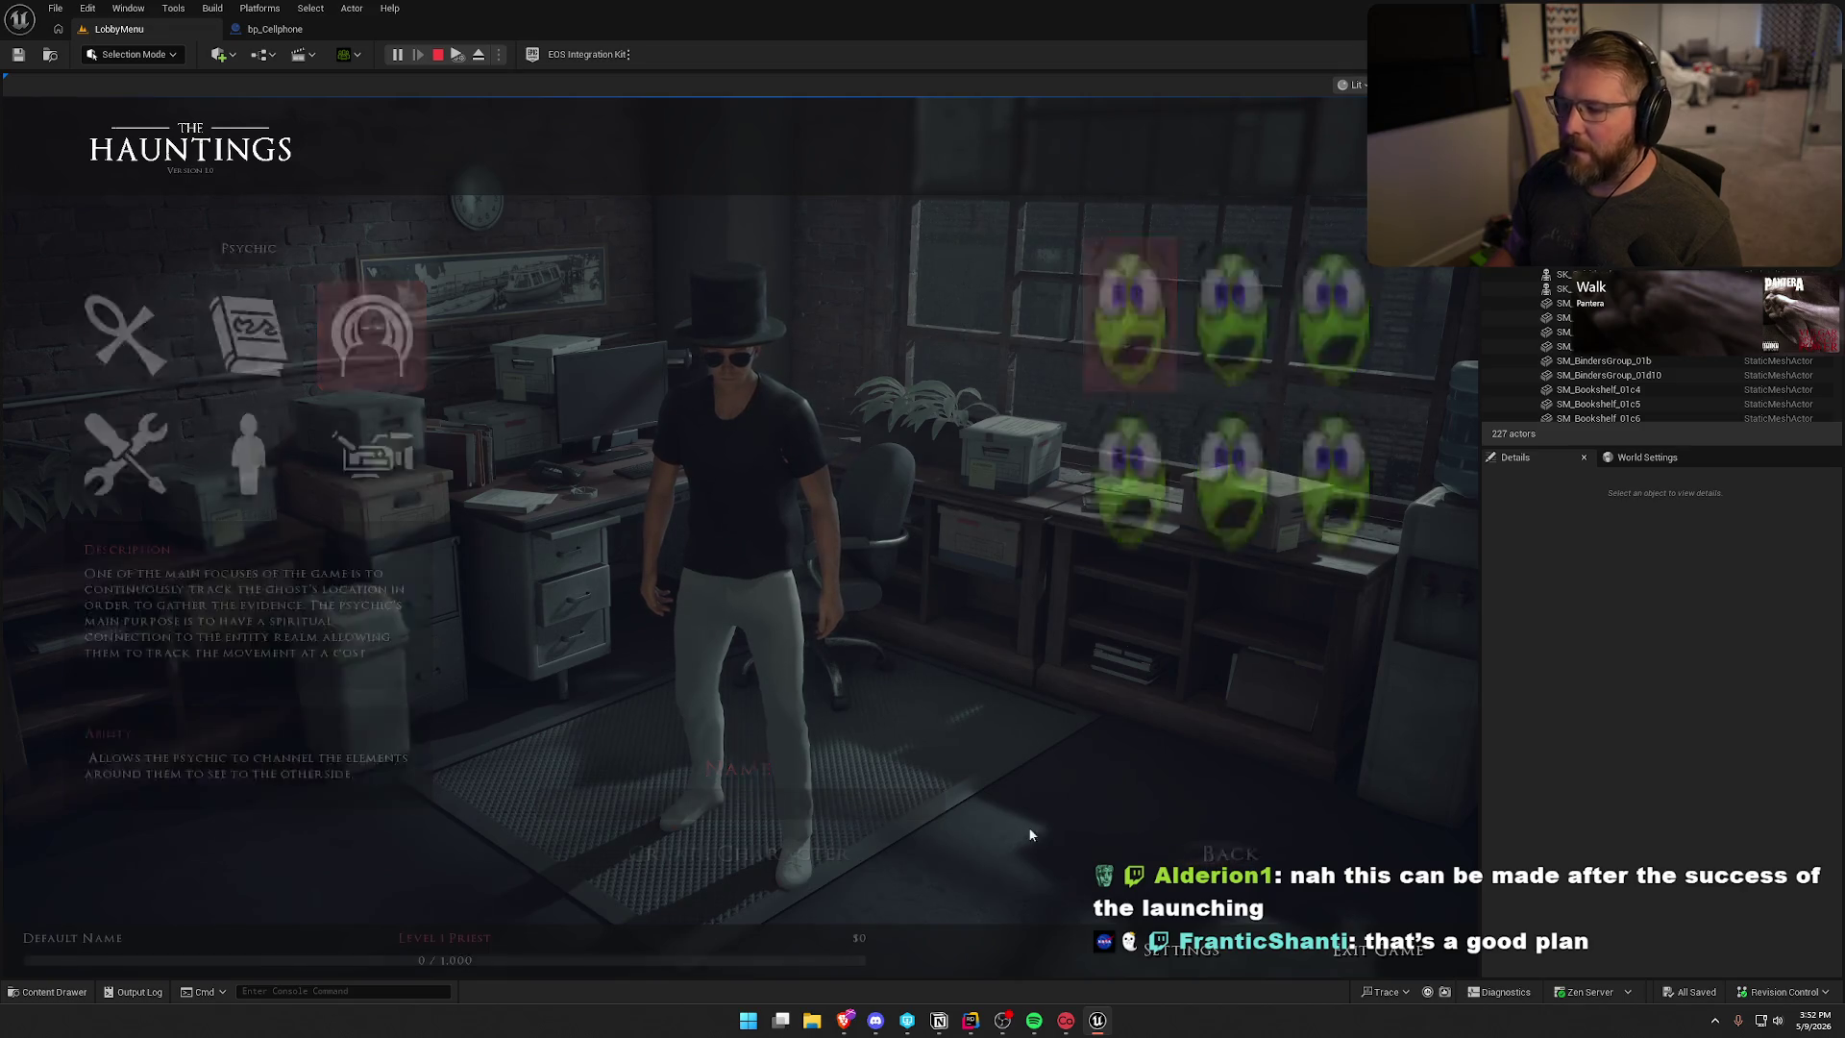
pyautogui.click(806, 870)
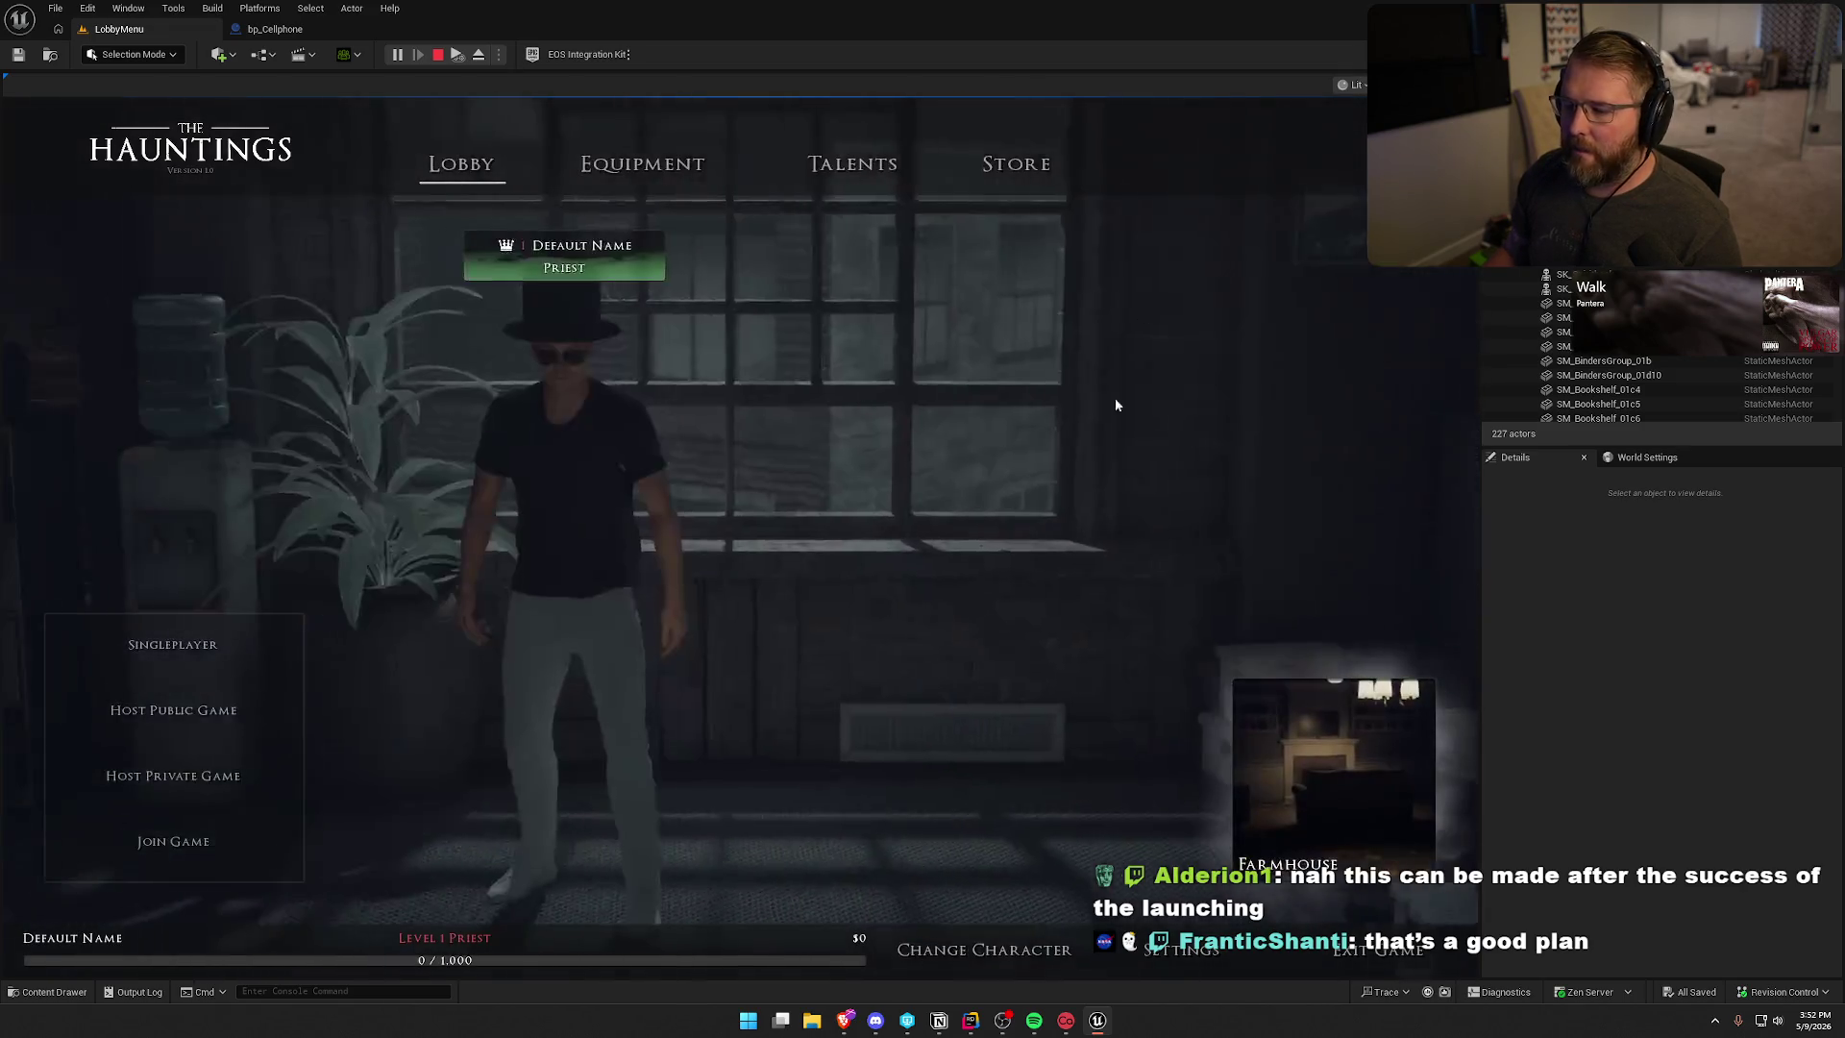
pyautogui.click(1017, 169)
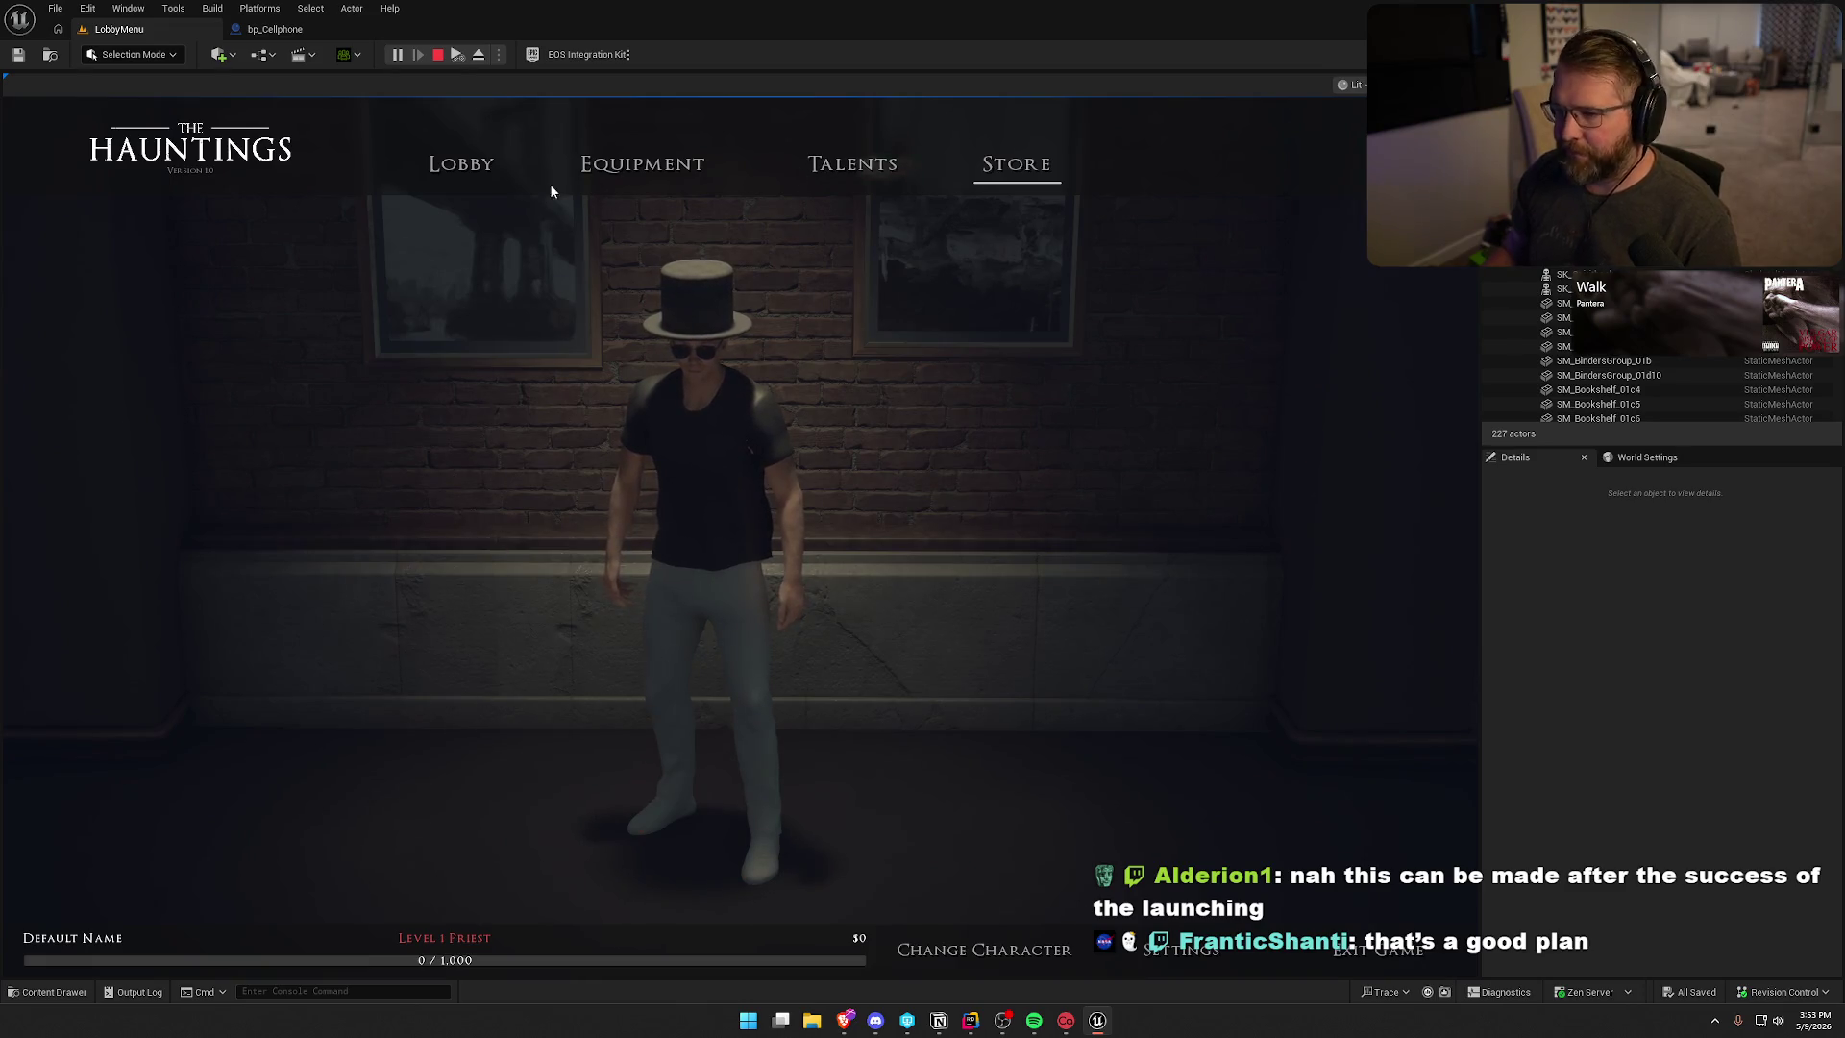
pyautogui.click(640, 166)
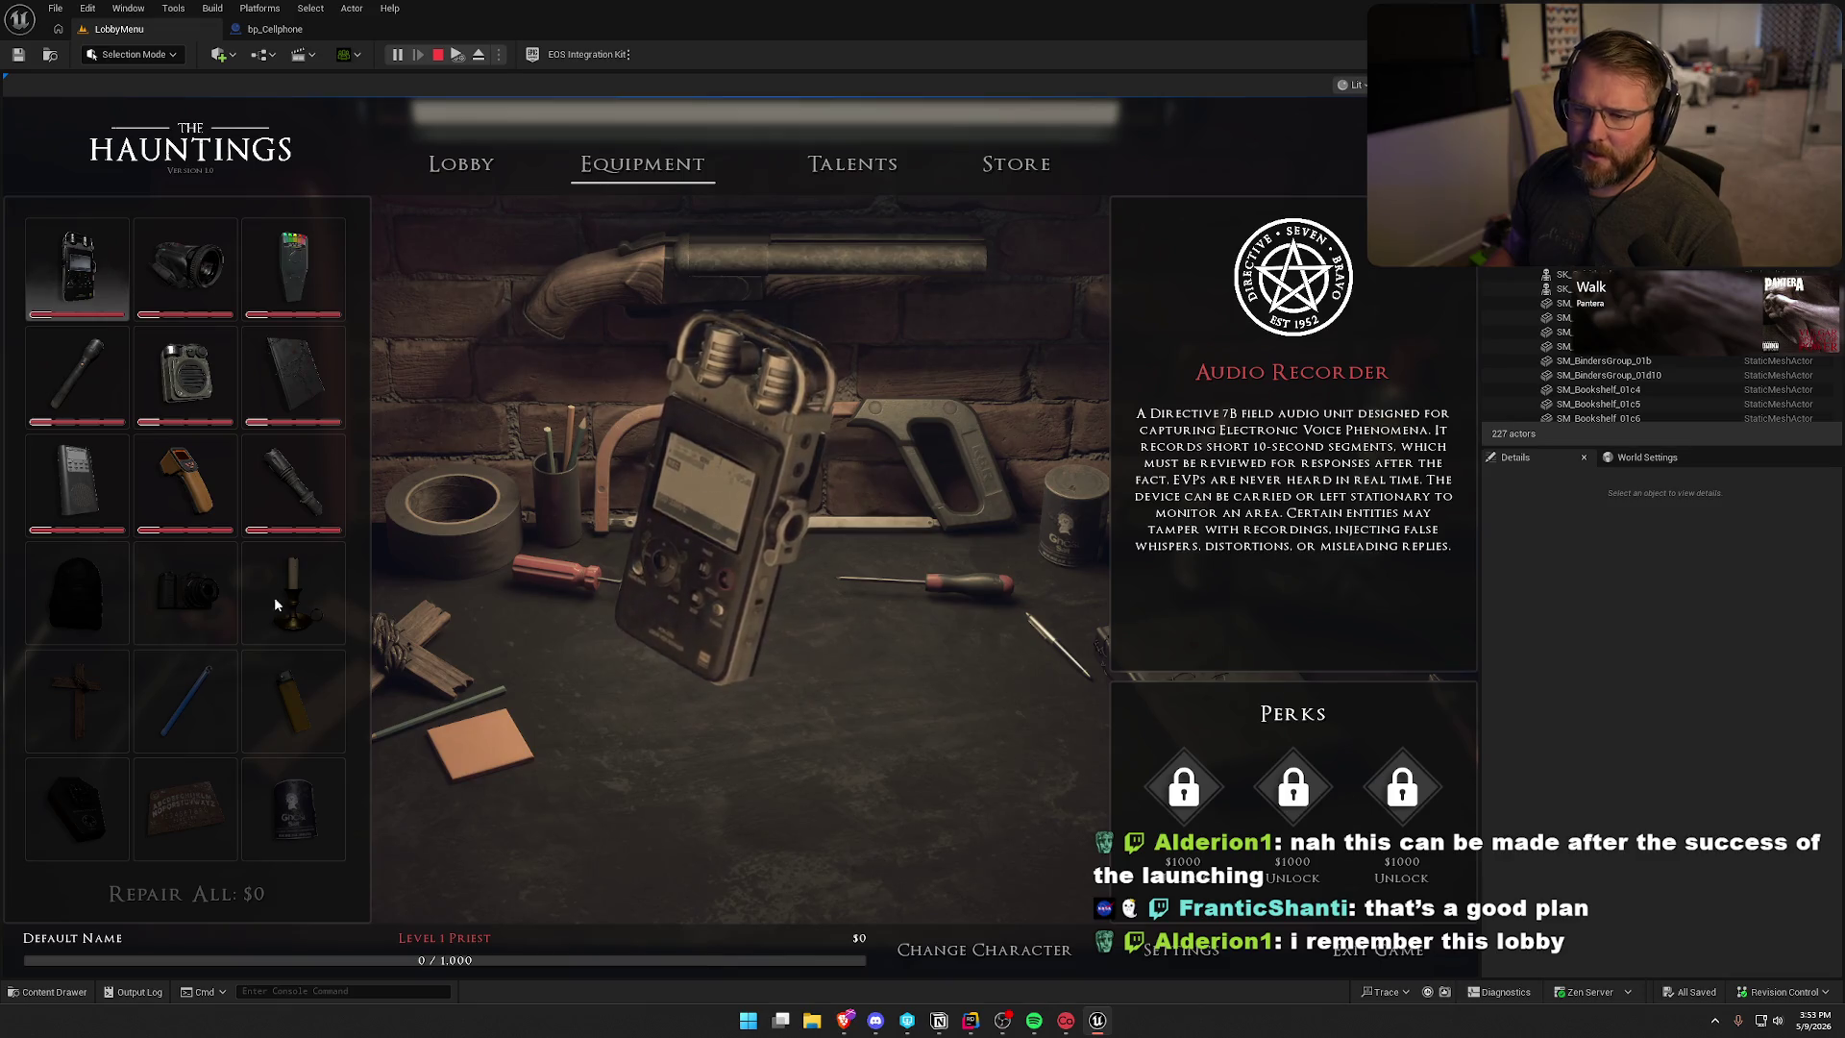
# - Inspect the Camcorder and EMF Detector, view Talents, and pick the Goldmine map in the Lobby
pyautogui.click(186, 269)
pyautogui.click(293, 269)
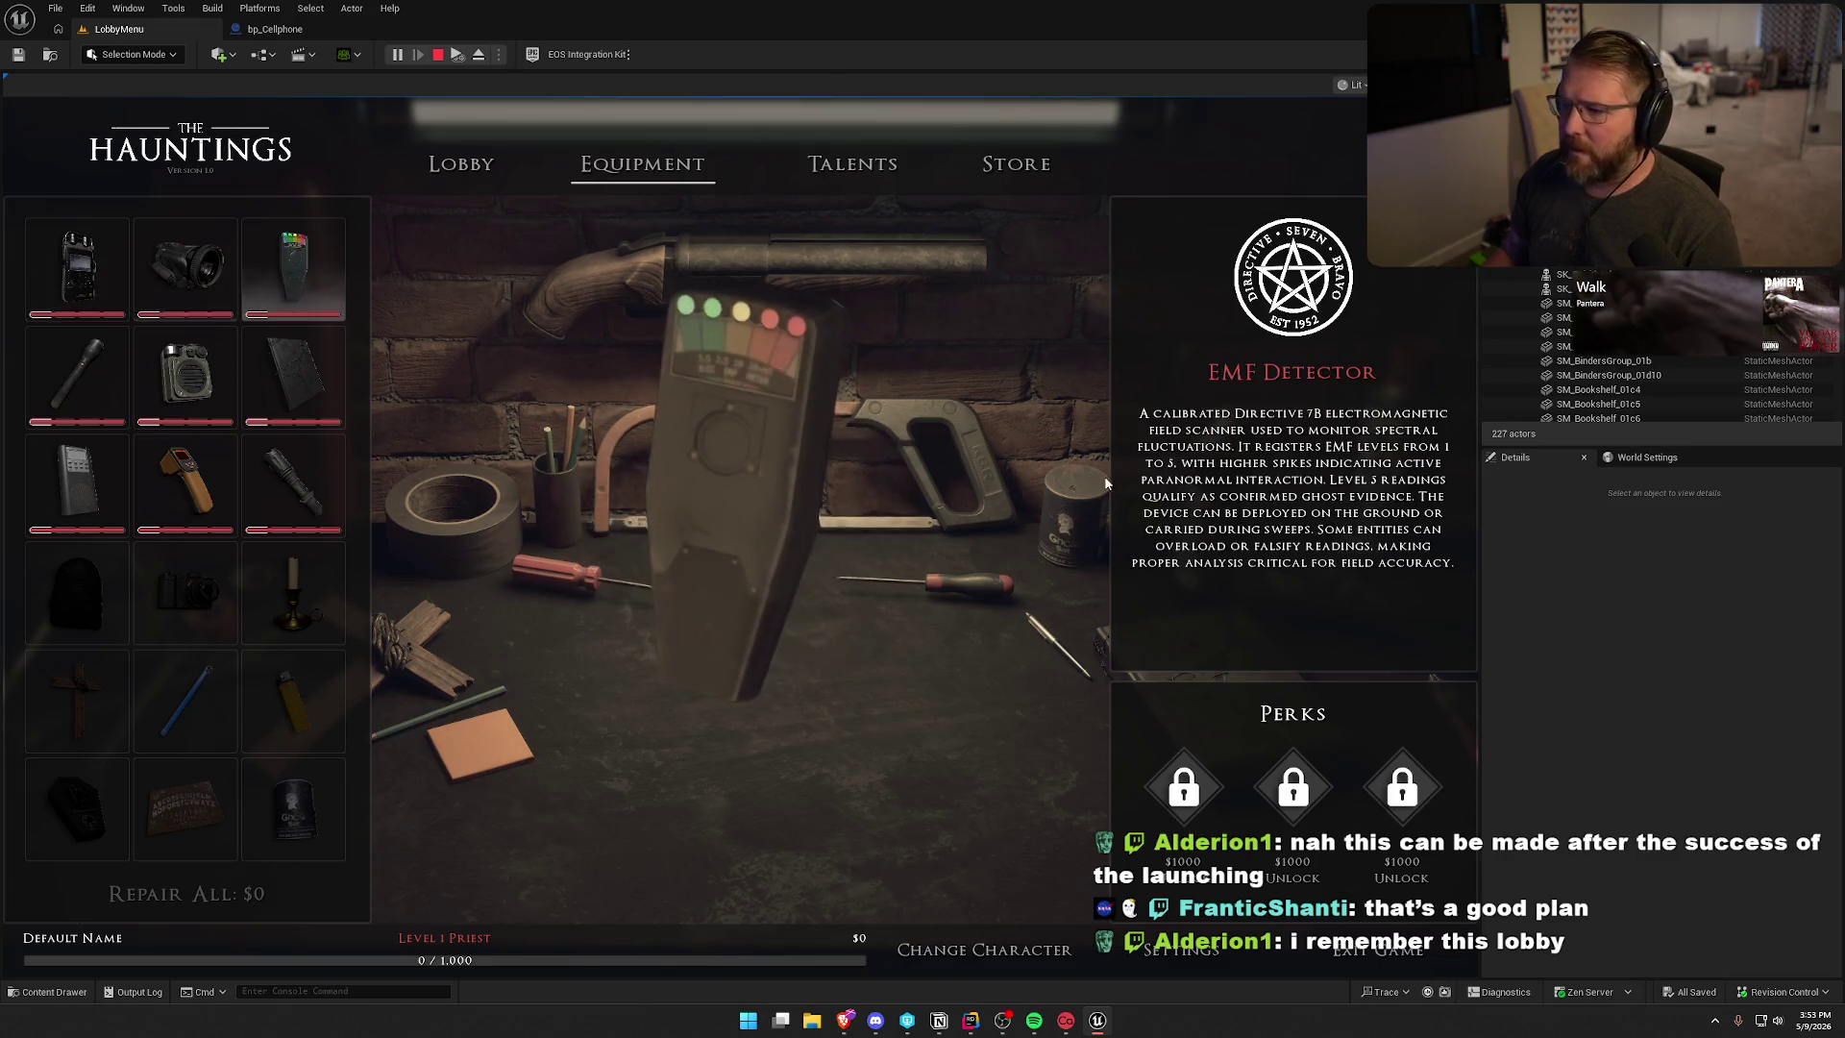
pyautogui.click(852, 165)
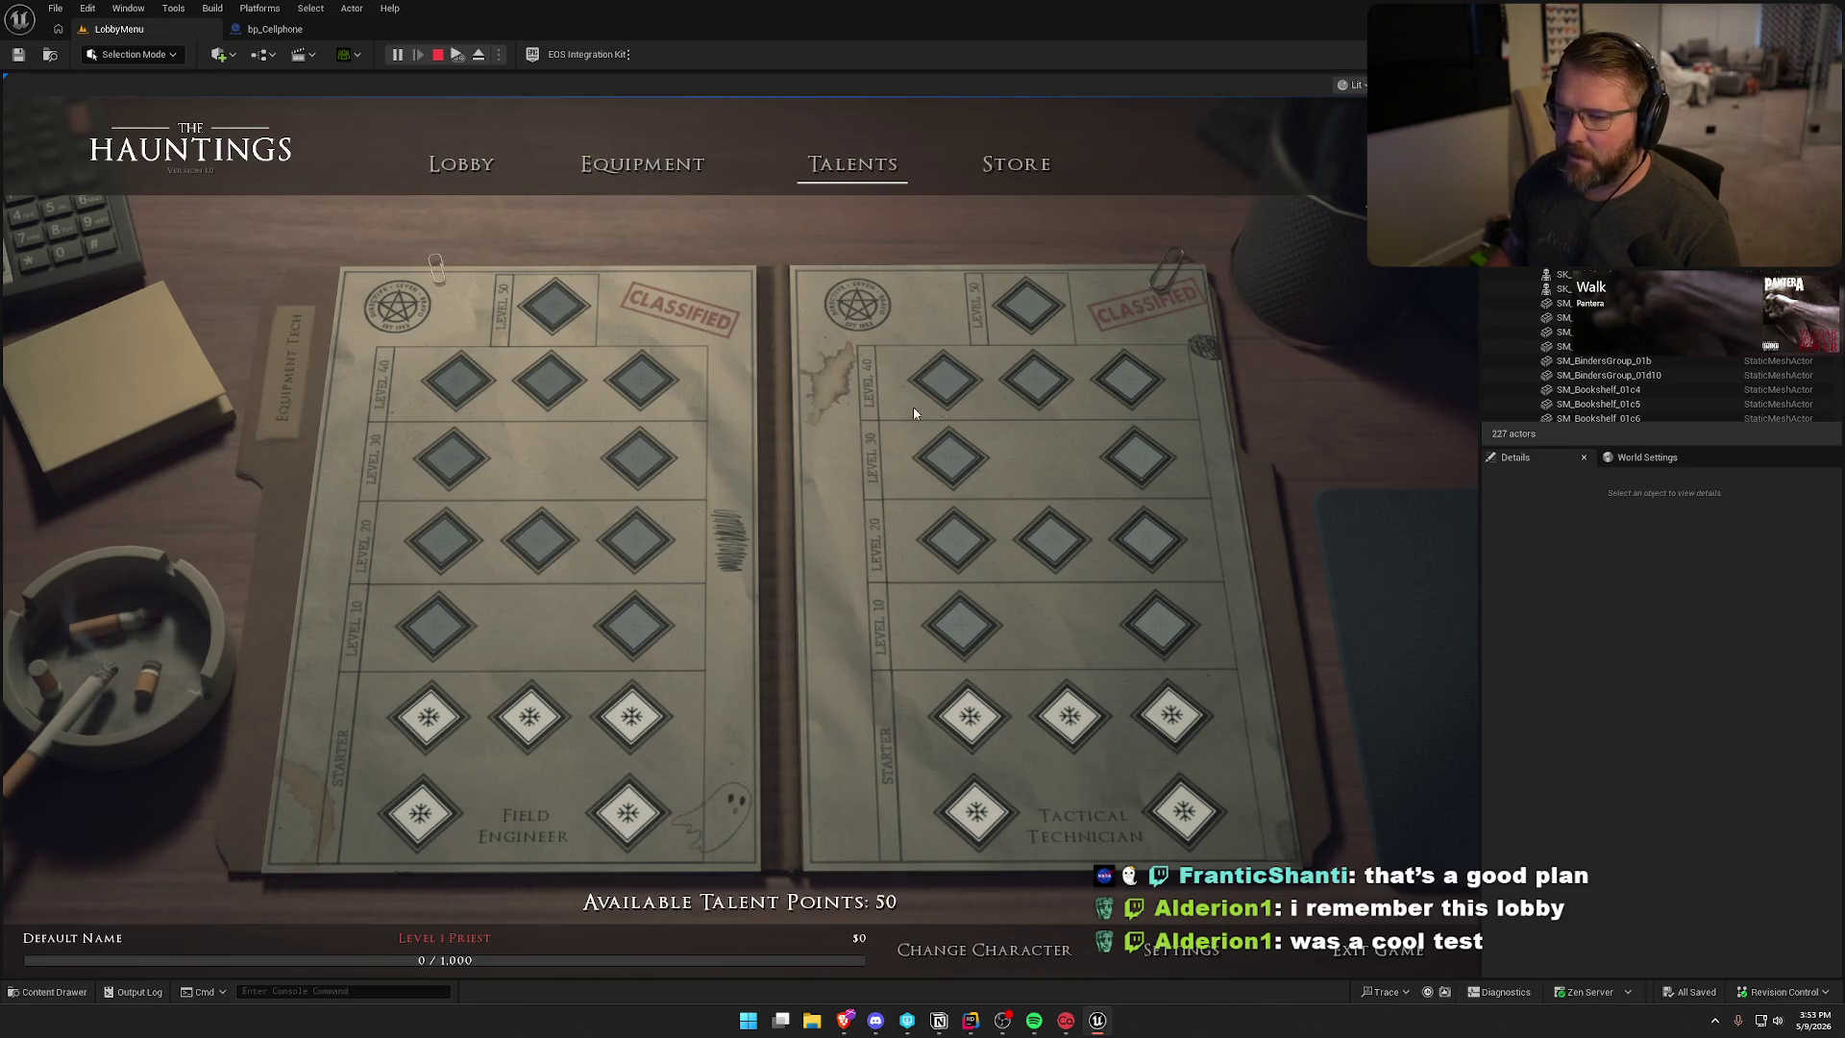
pyautogui.click(461, 166)
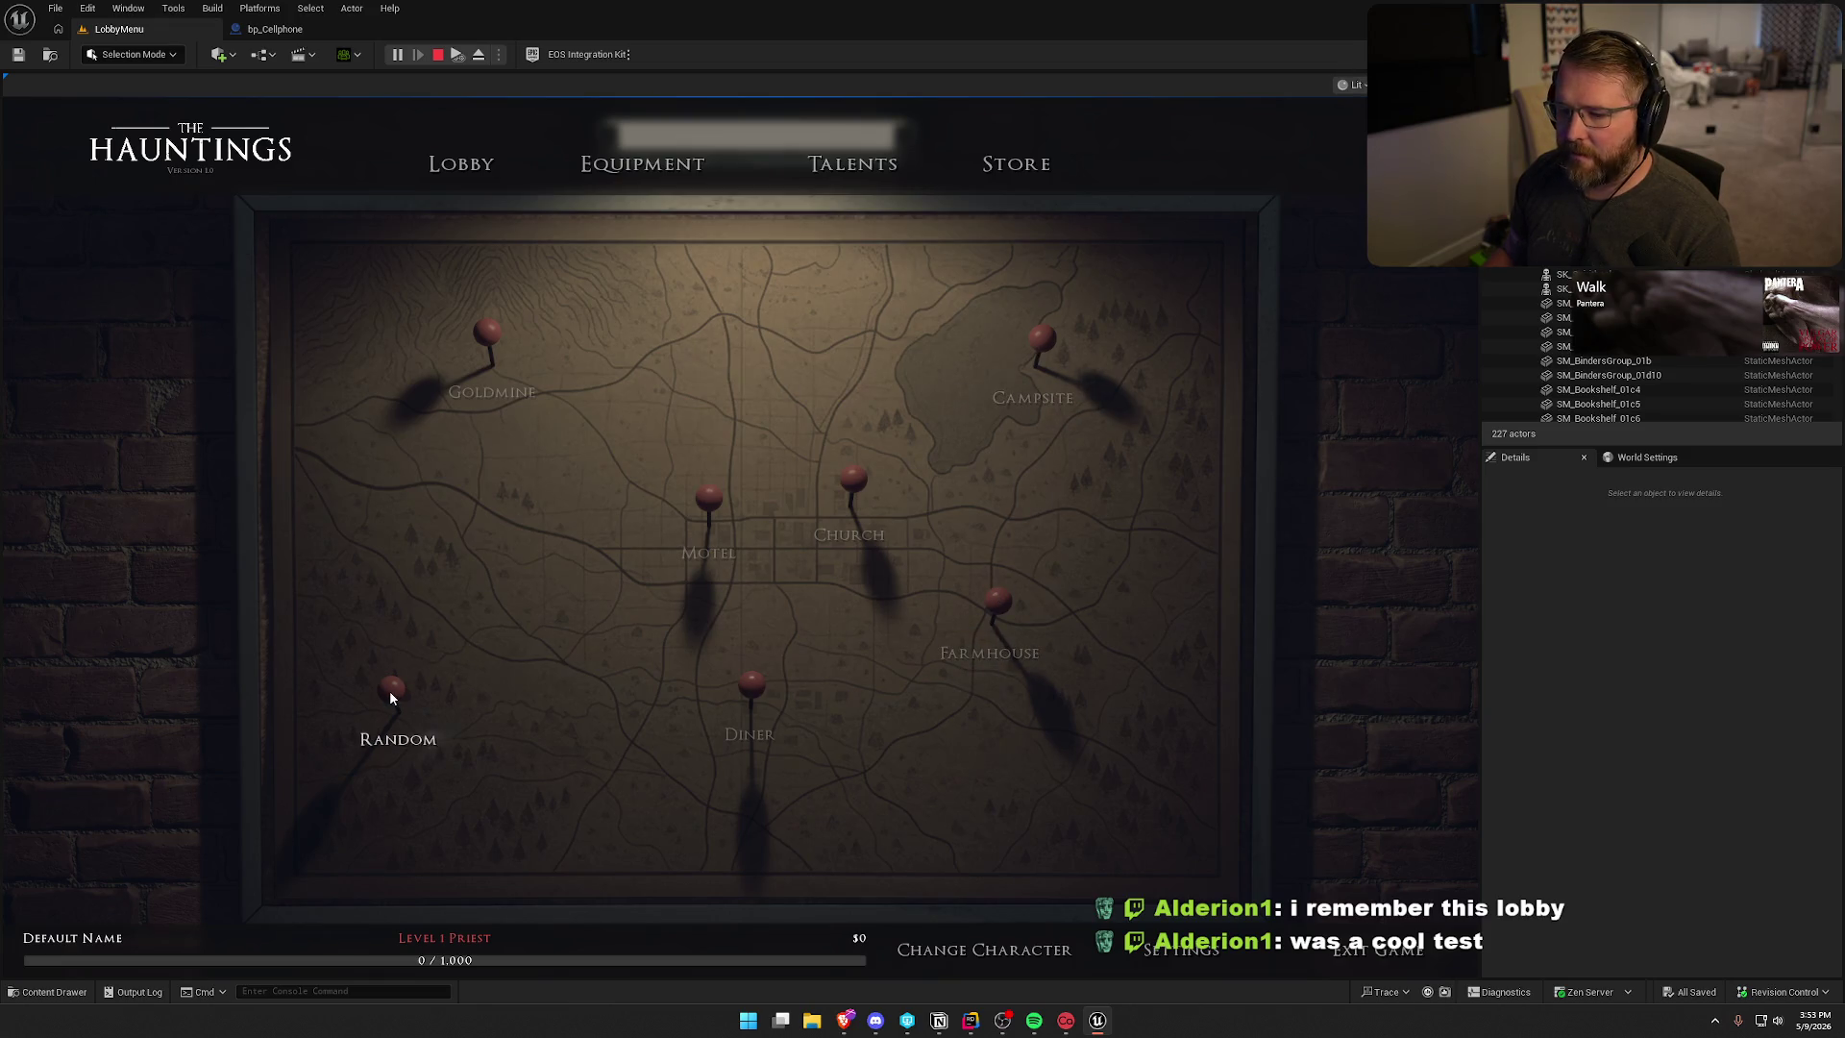
pyautogui.click(482, 342)
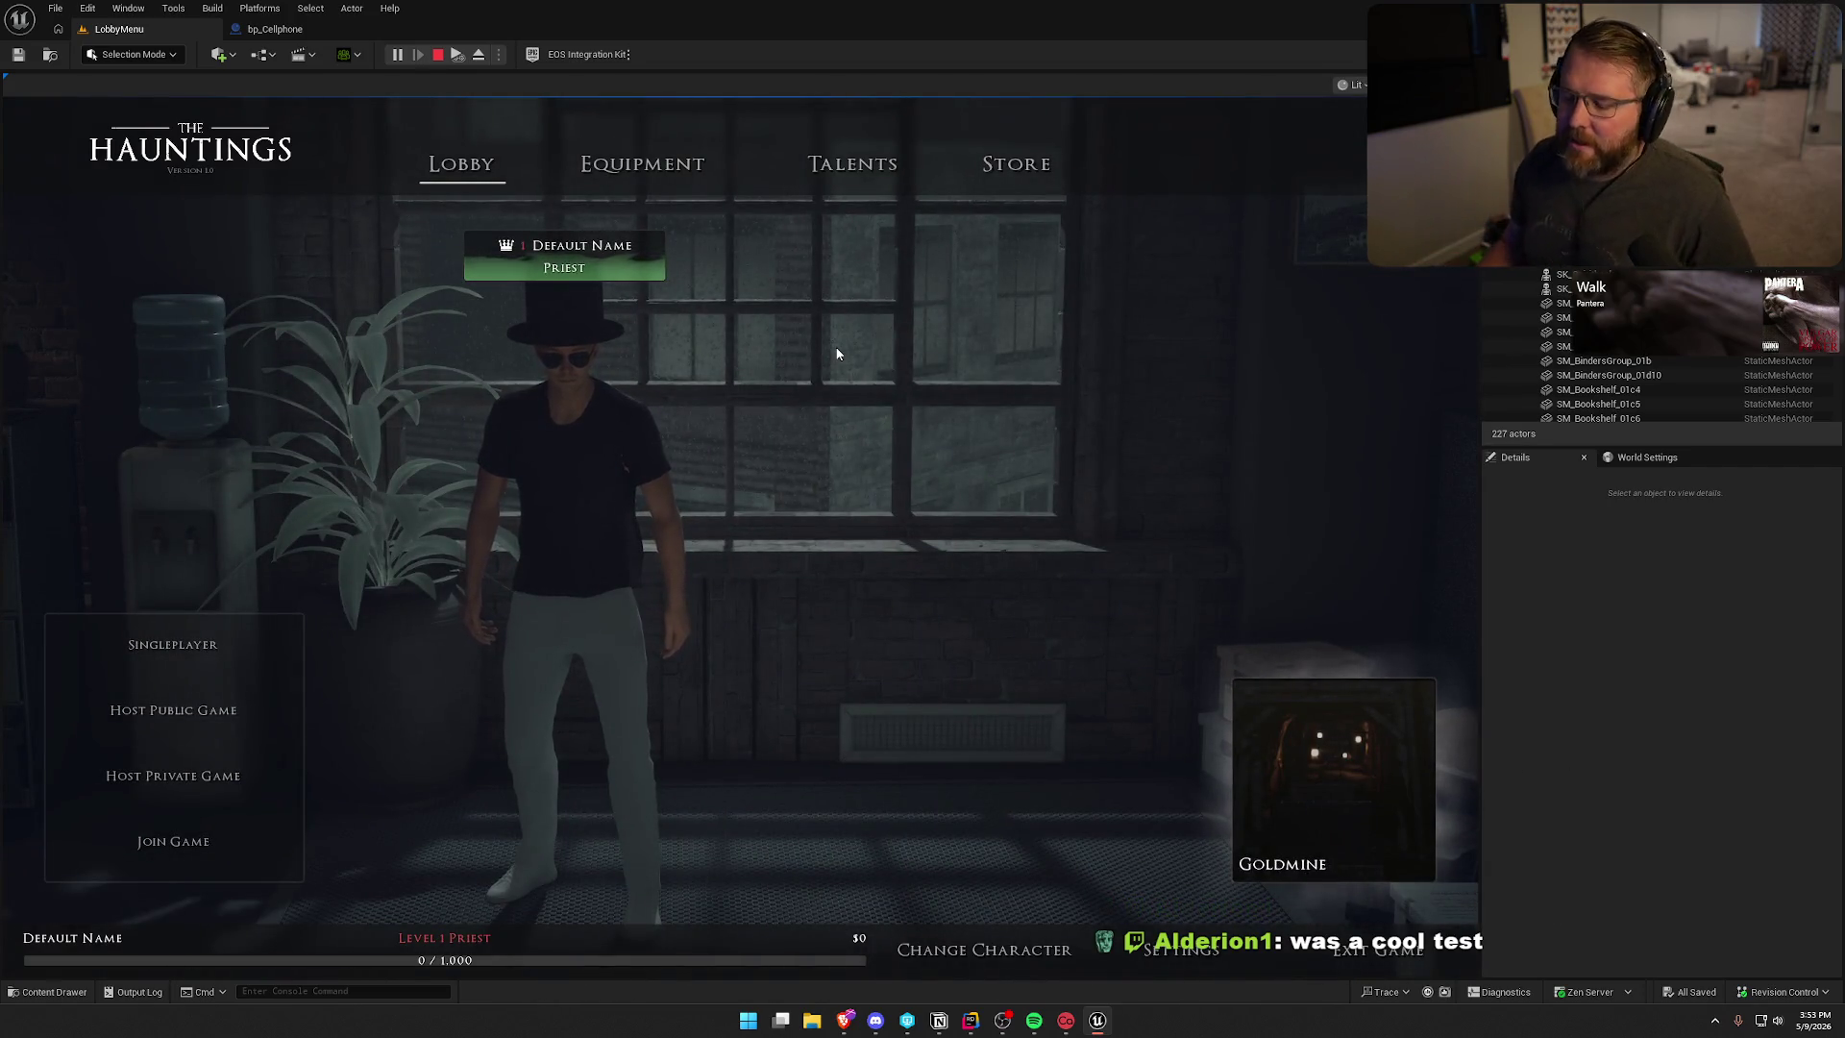
pyautogui.click(873, 197)
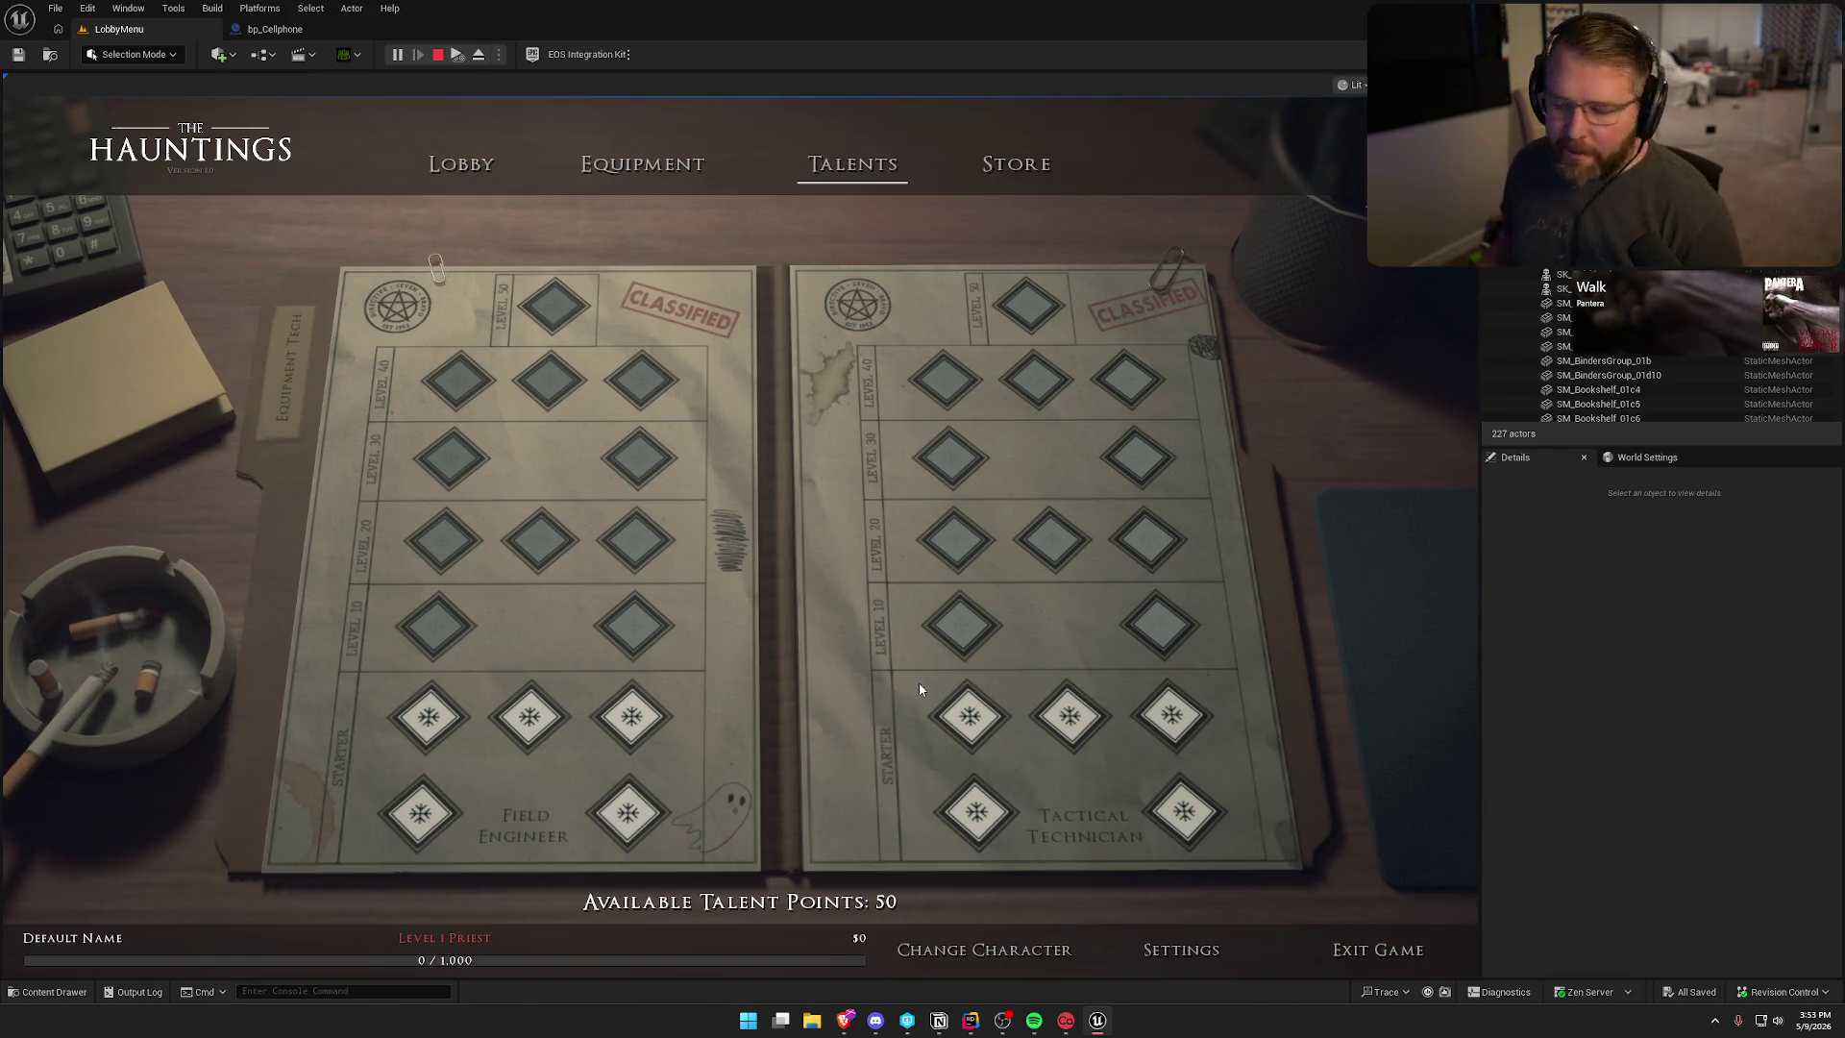
# - Revisit the Lobby and Talents pages, stop play with Esc, and reopen TestWorld
pyautogui.click(482, 175)
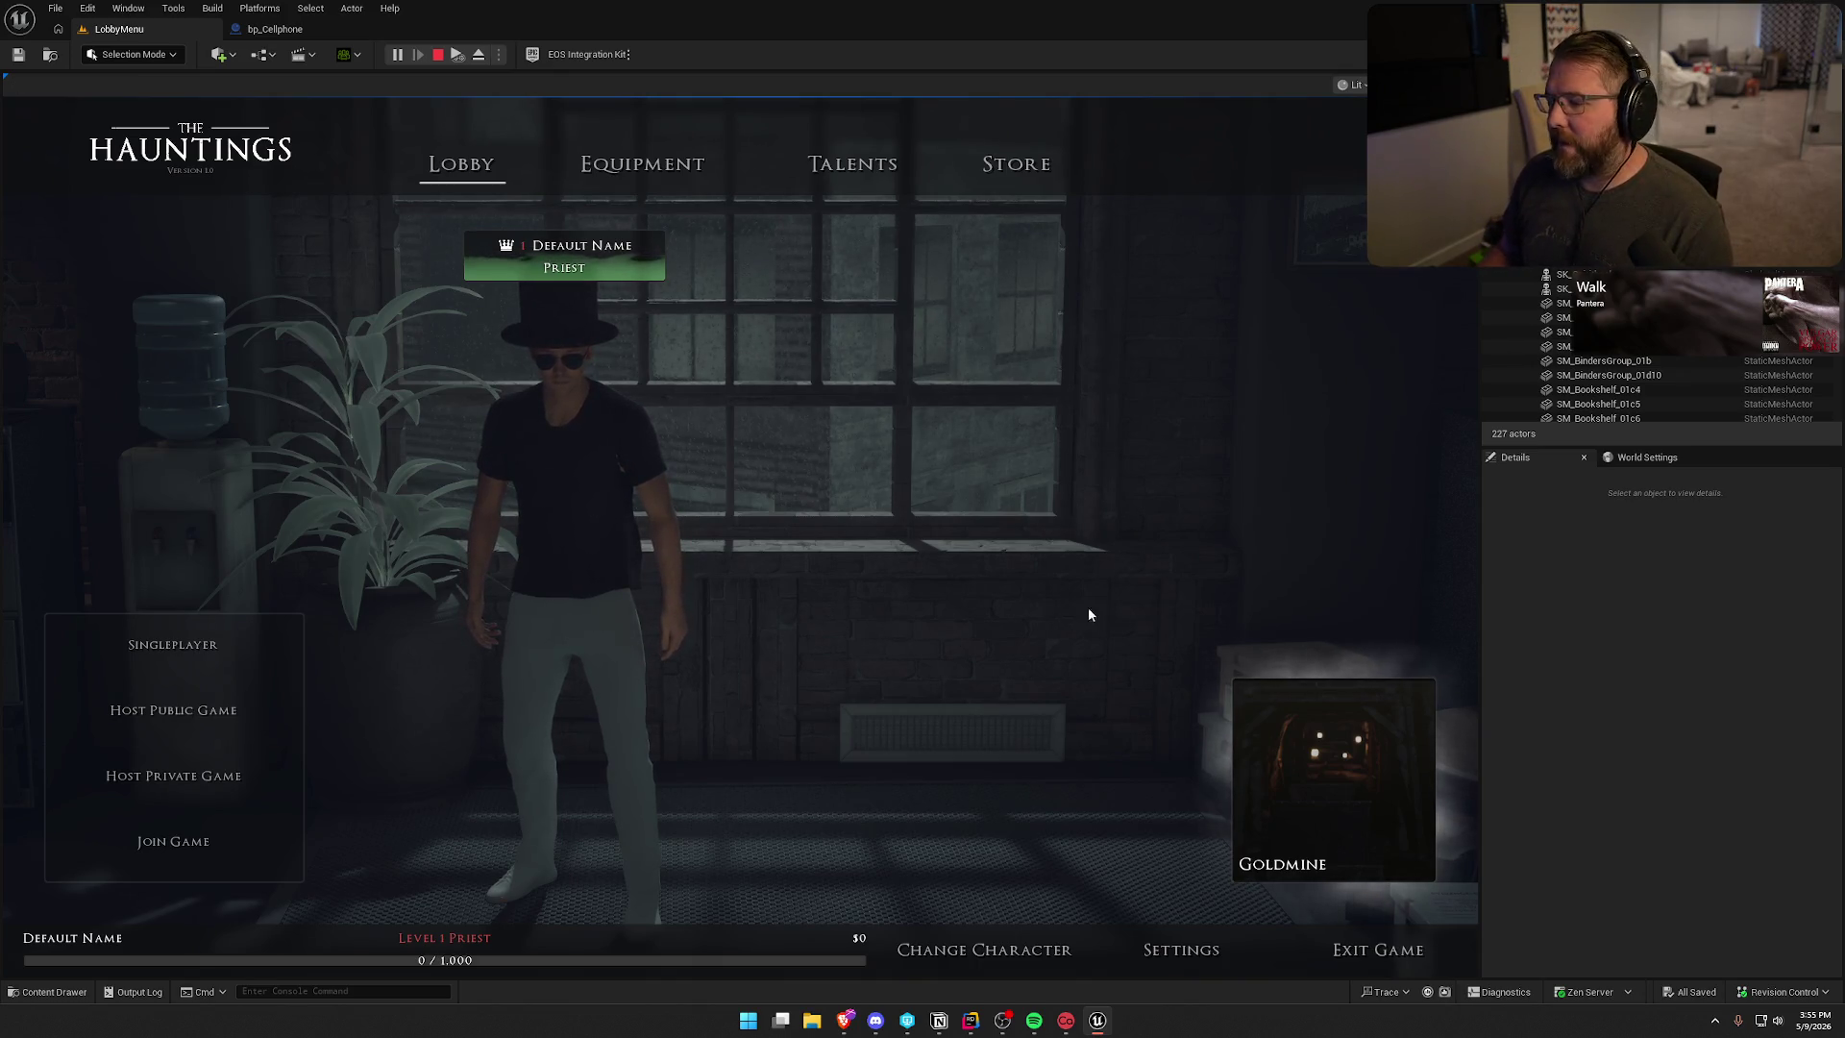
pyautogui.click(825, 161)
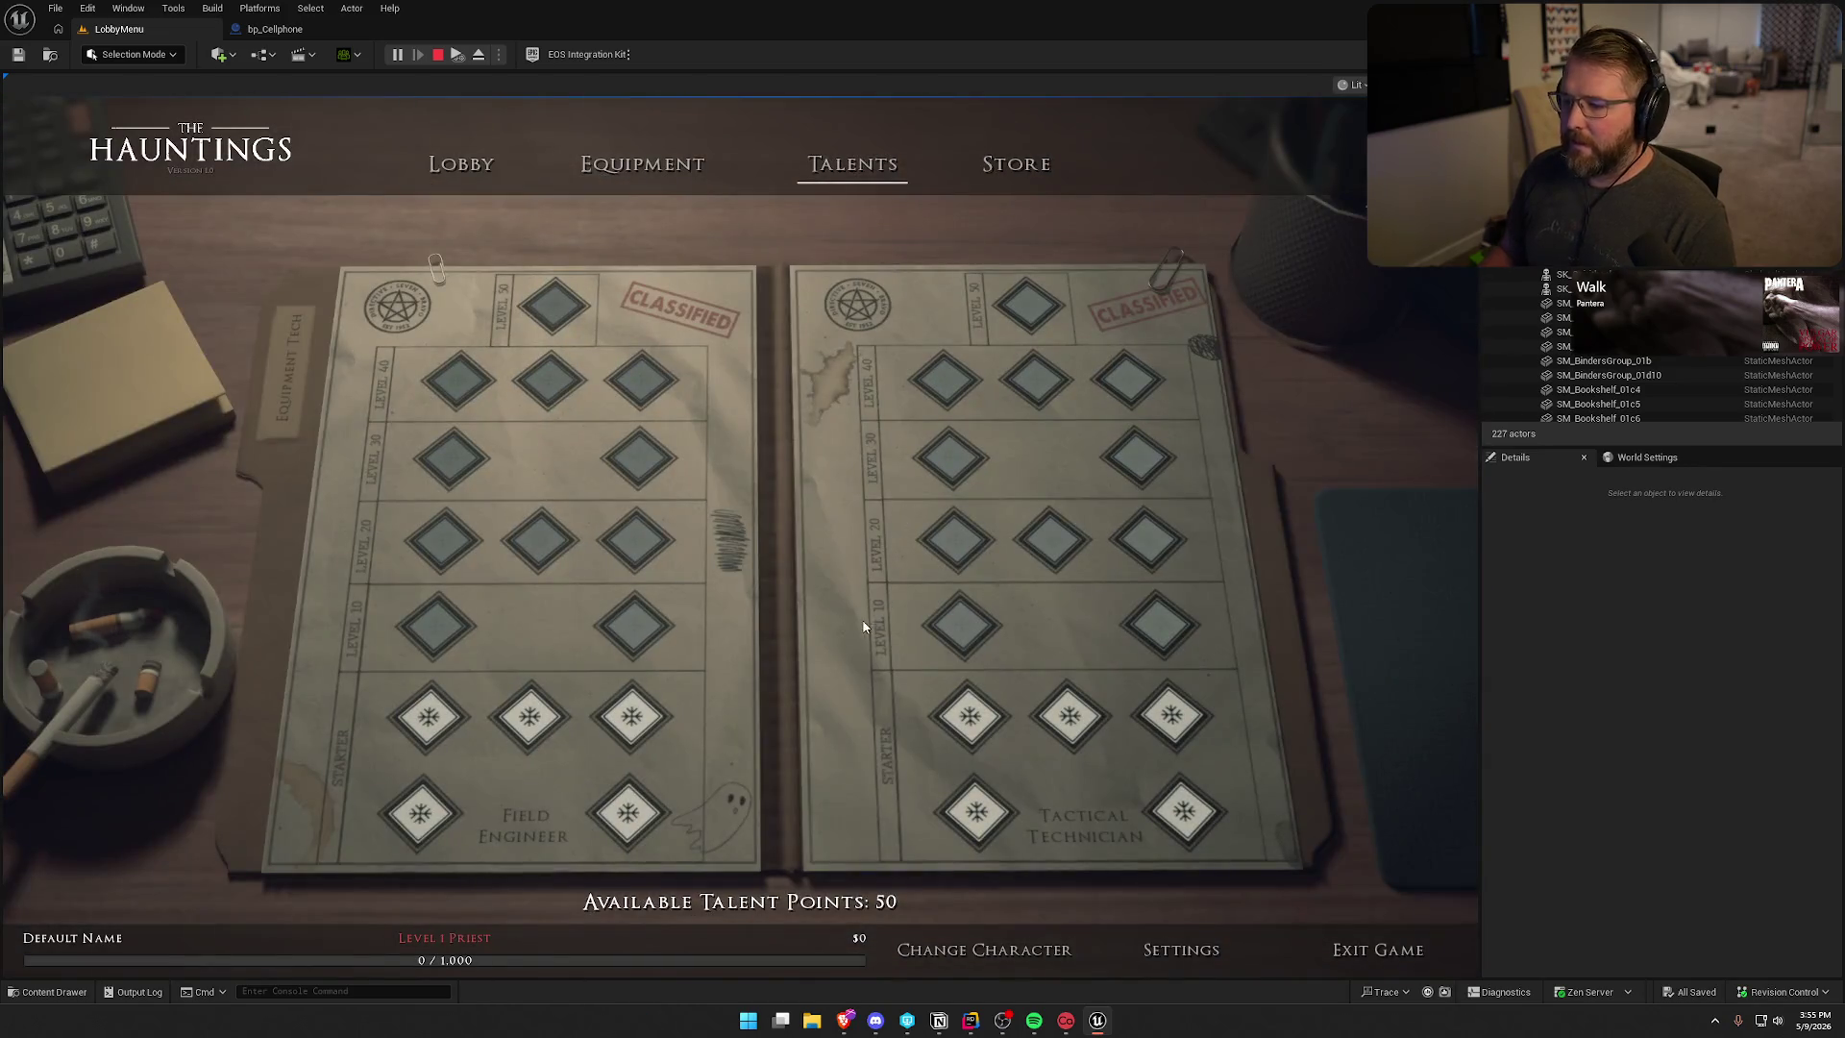
pyautogui.press('Escape')
pyautogui.hotkey('ctrl', 'space')
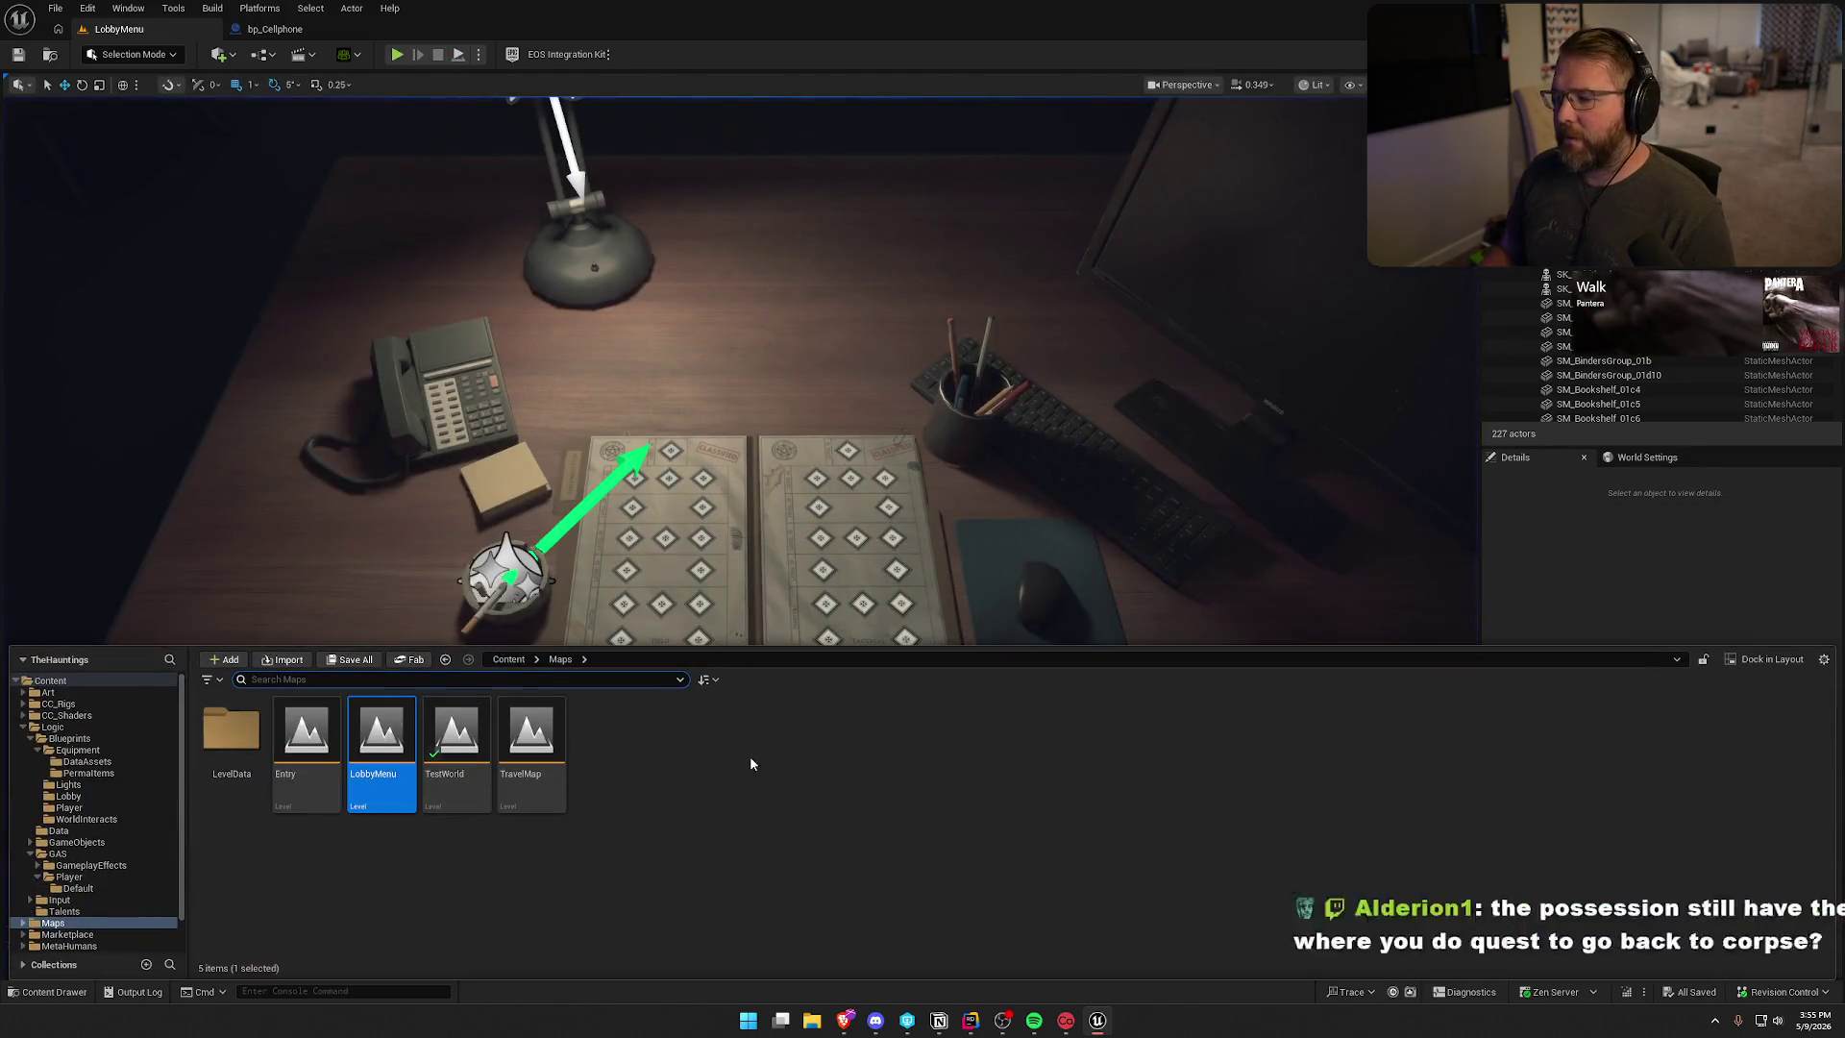
pyautogui.doubleClick(446, 745)
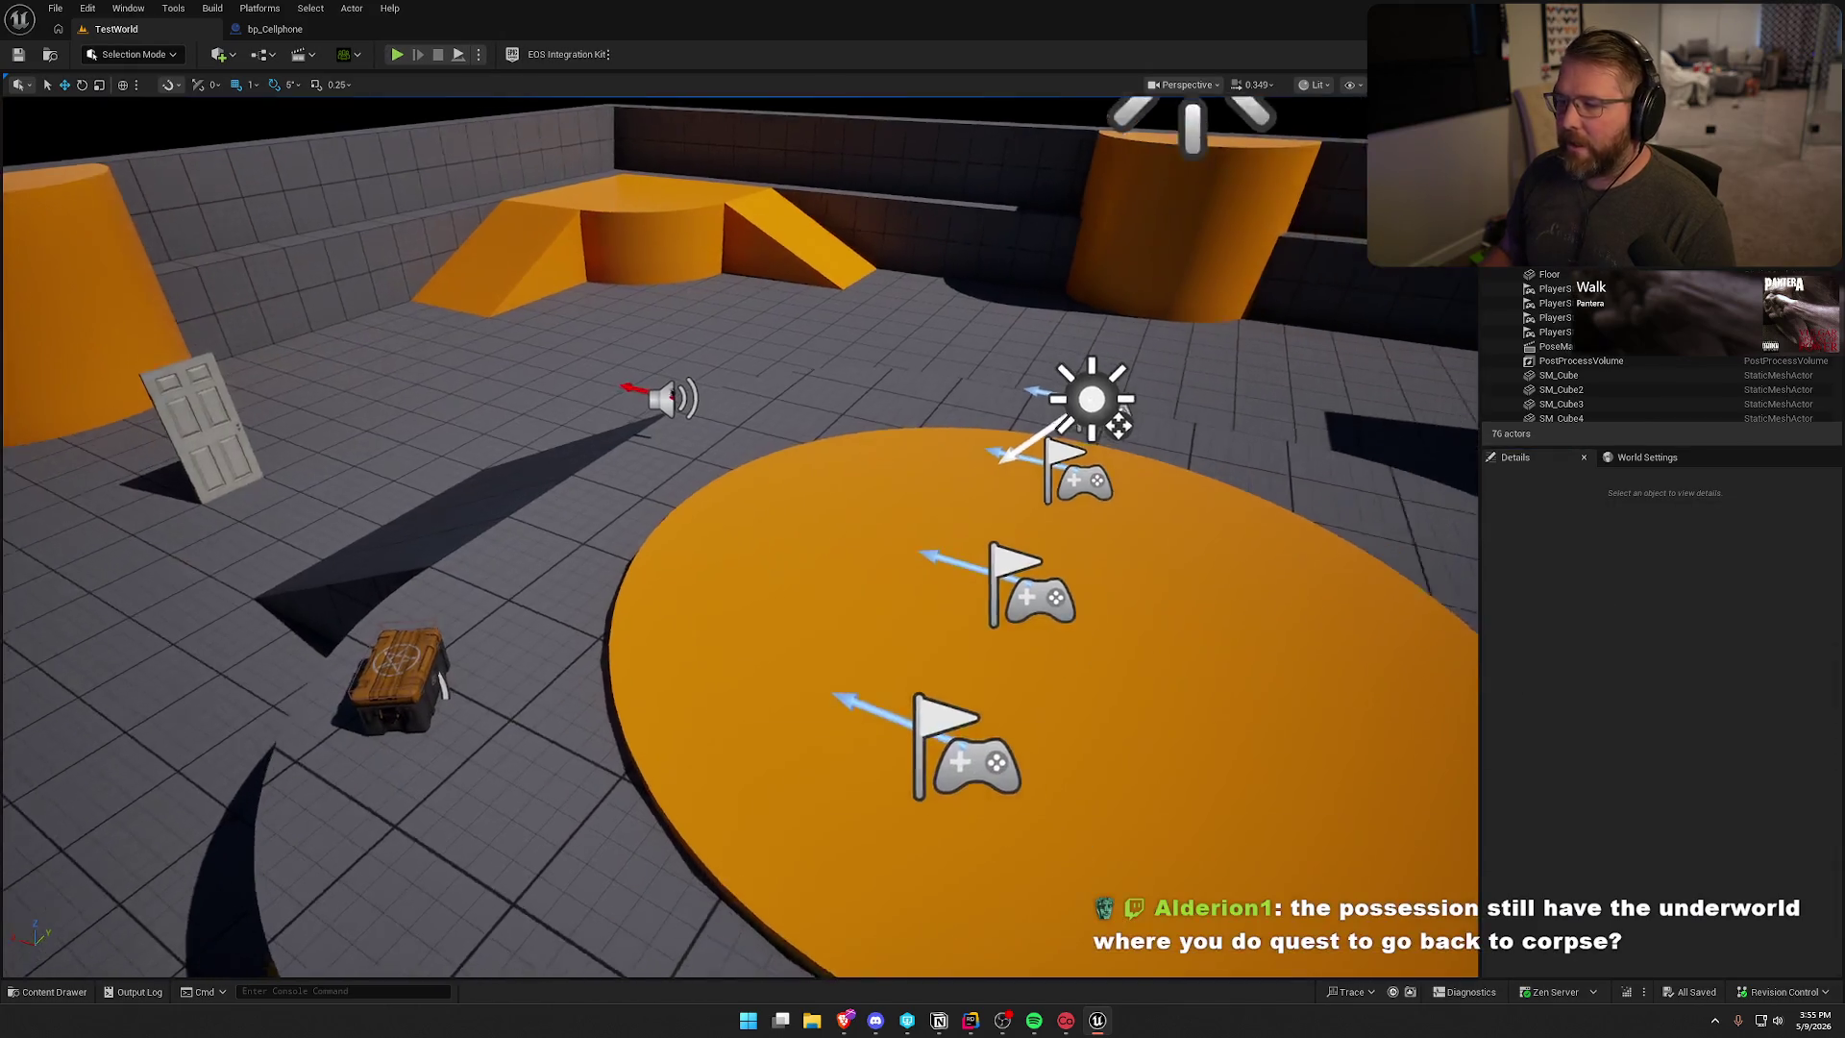
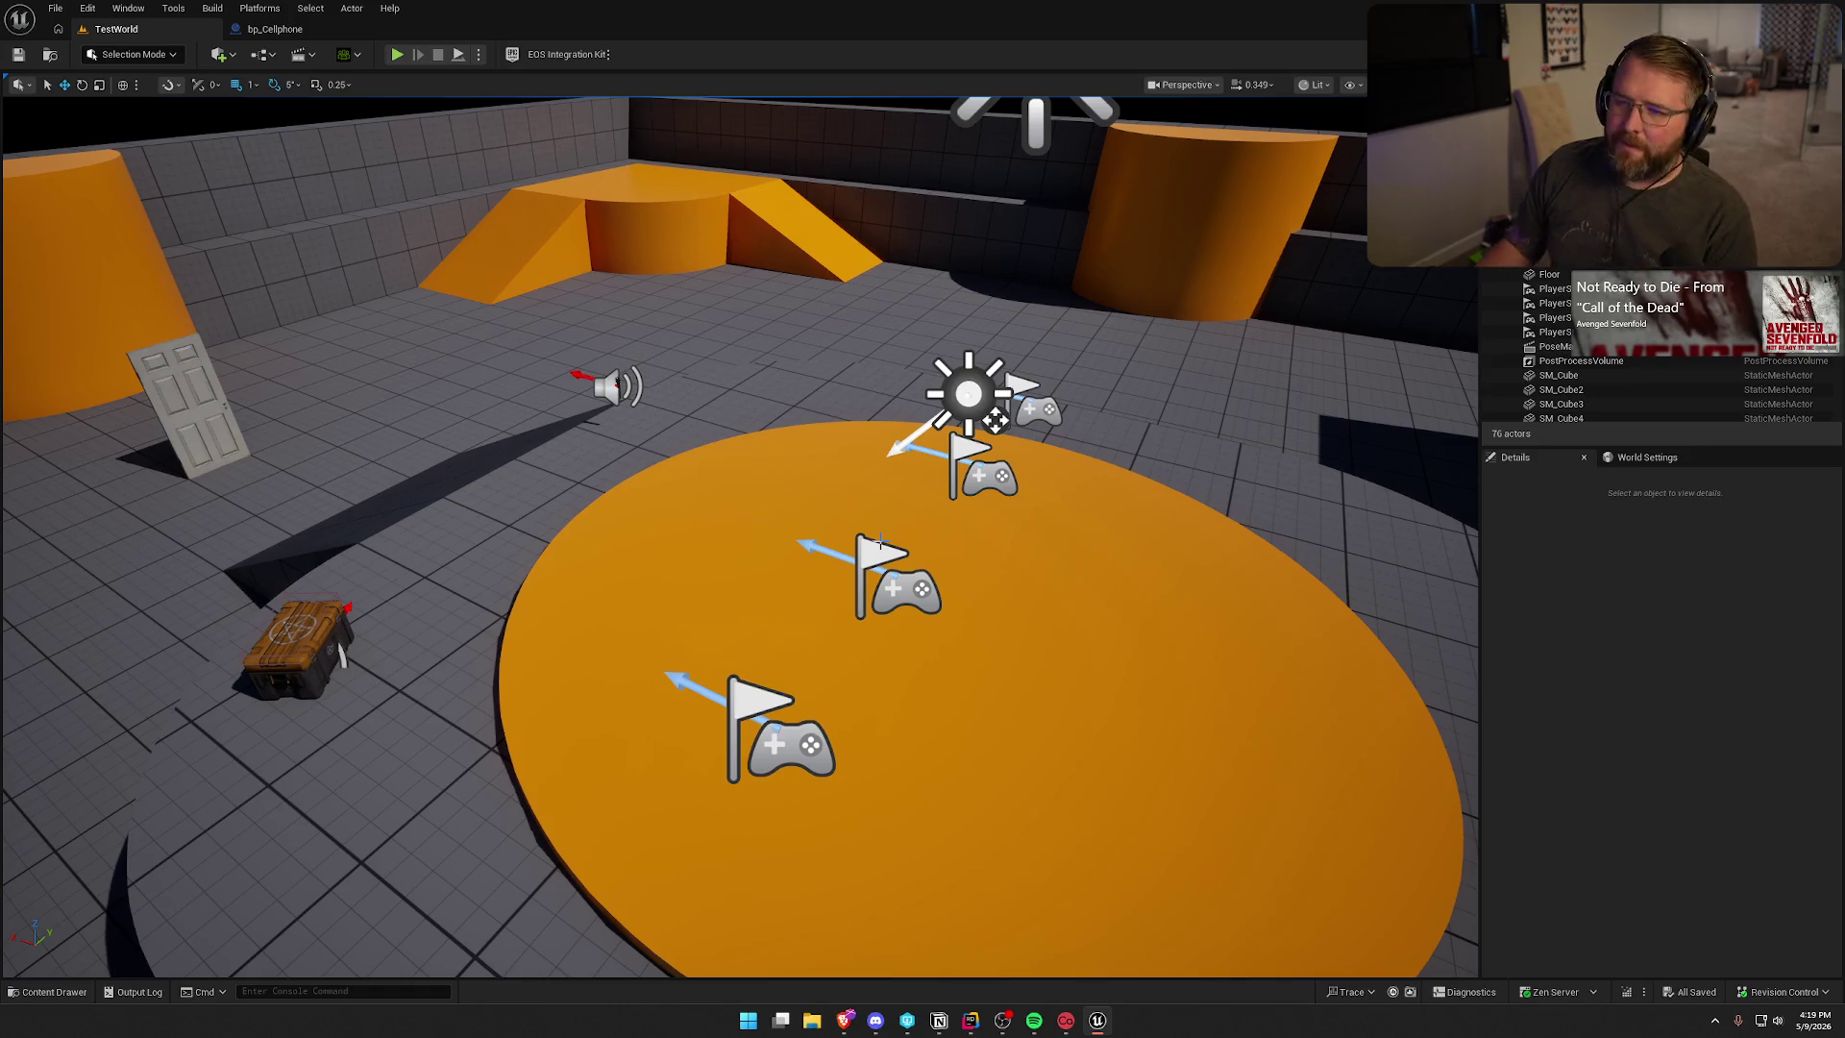
# - Start play-testing, pick up, drop and re-grab the flashlight, then toggle the cellphone and back
pyautogui.click(397, 55)
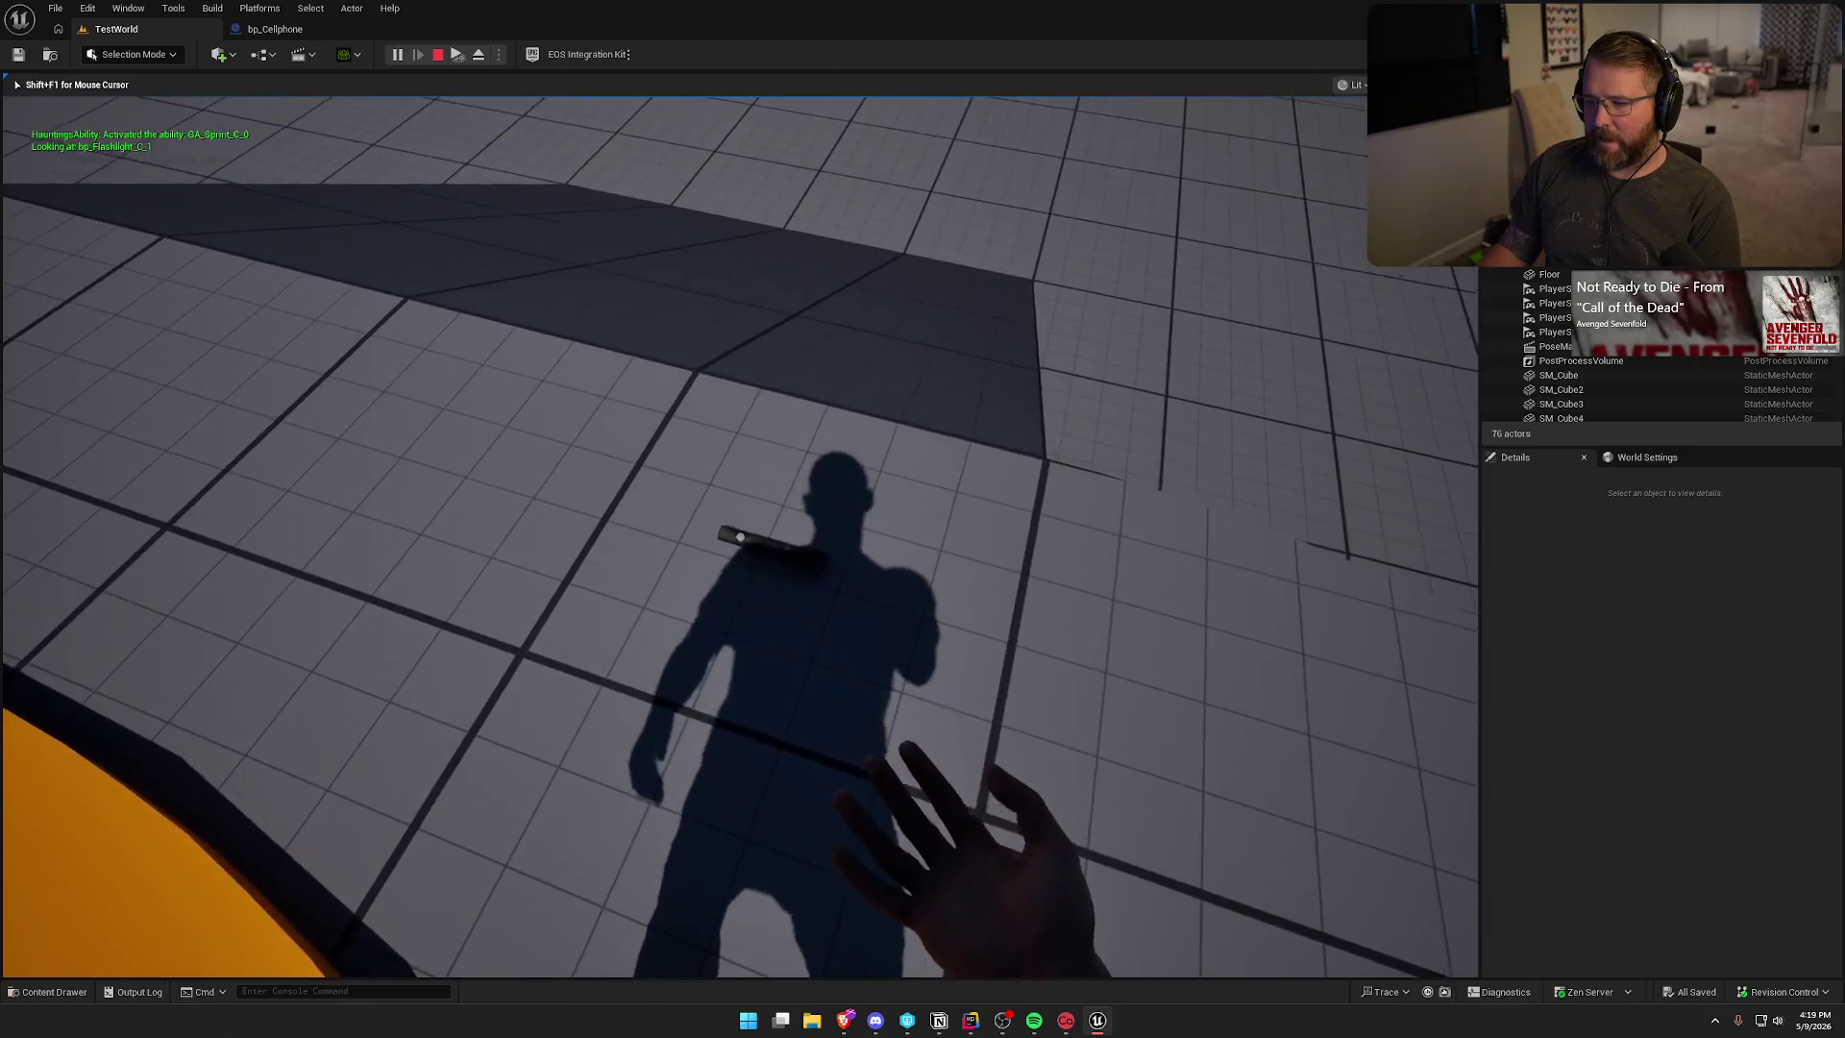
pyautogui.press('e')
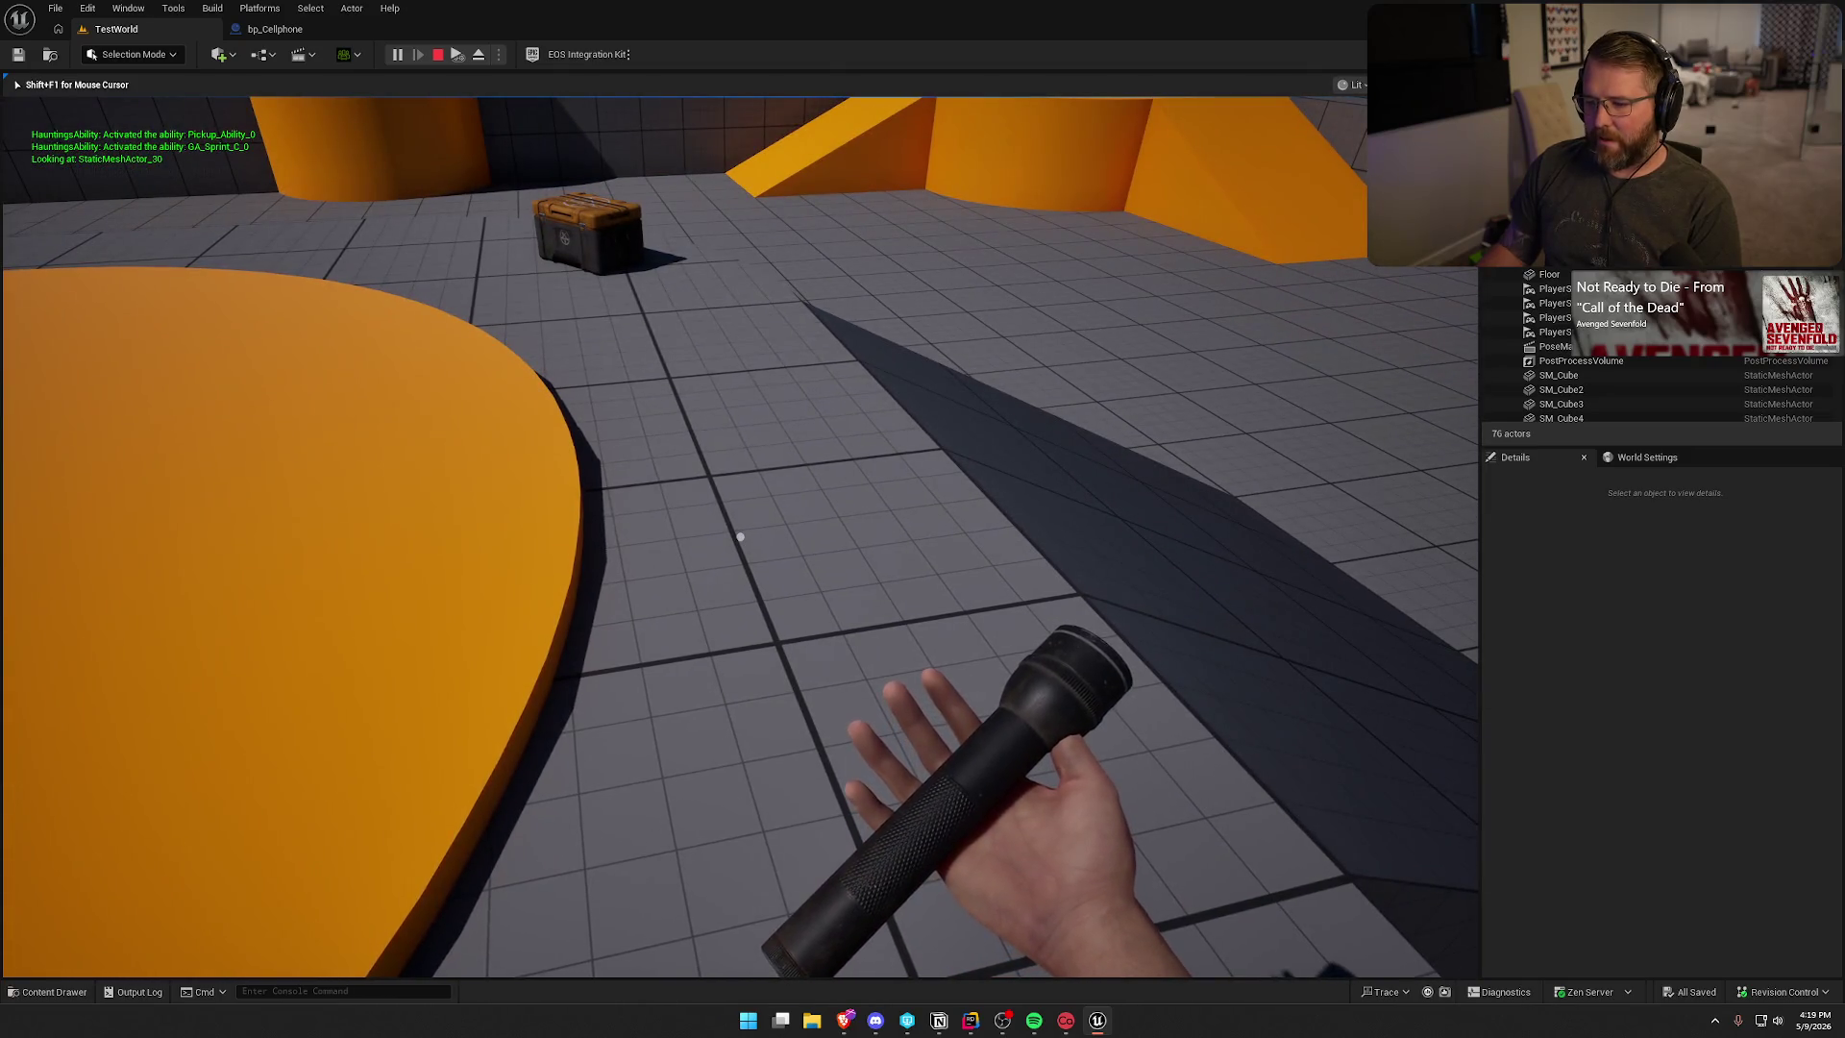
pyautogui.press('g')
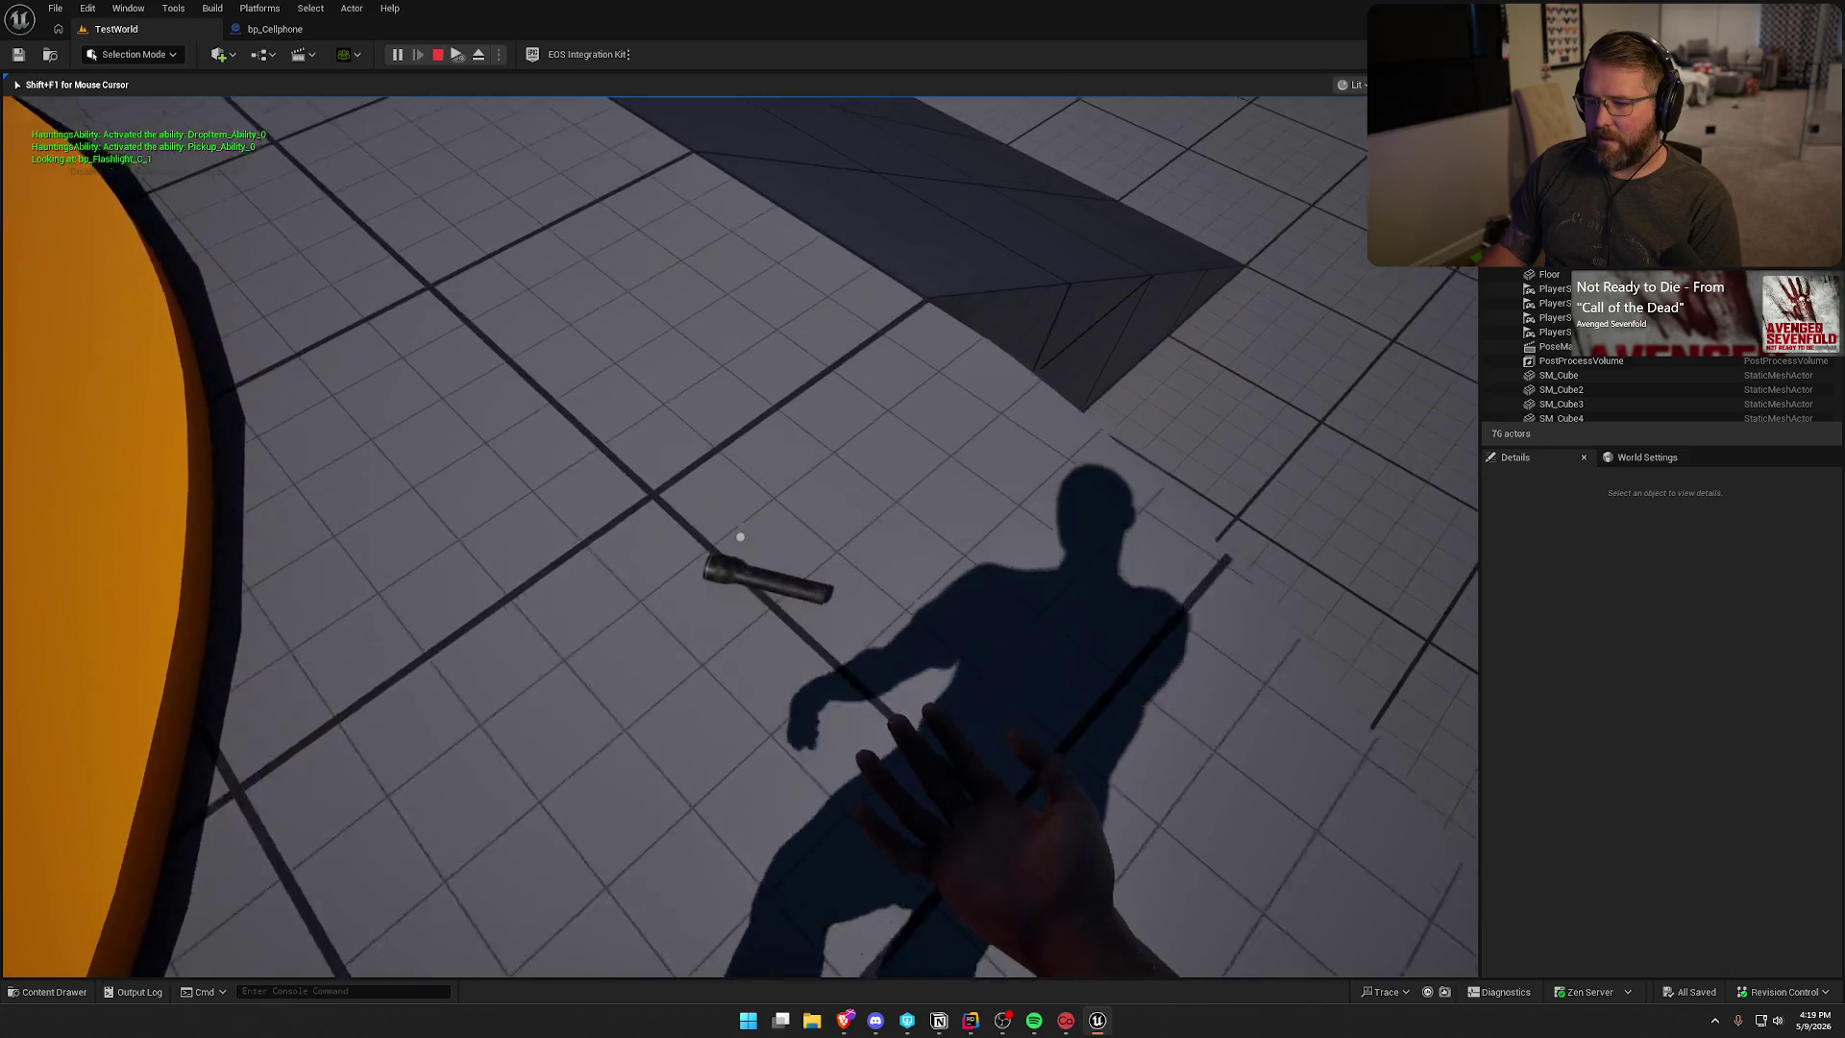
pyautogui.press('e')
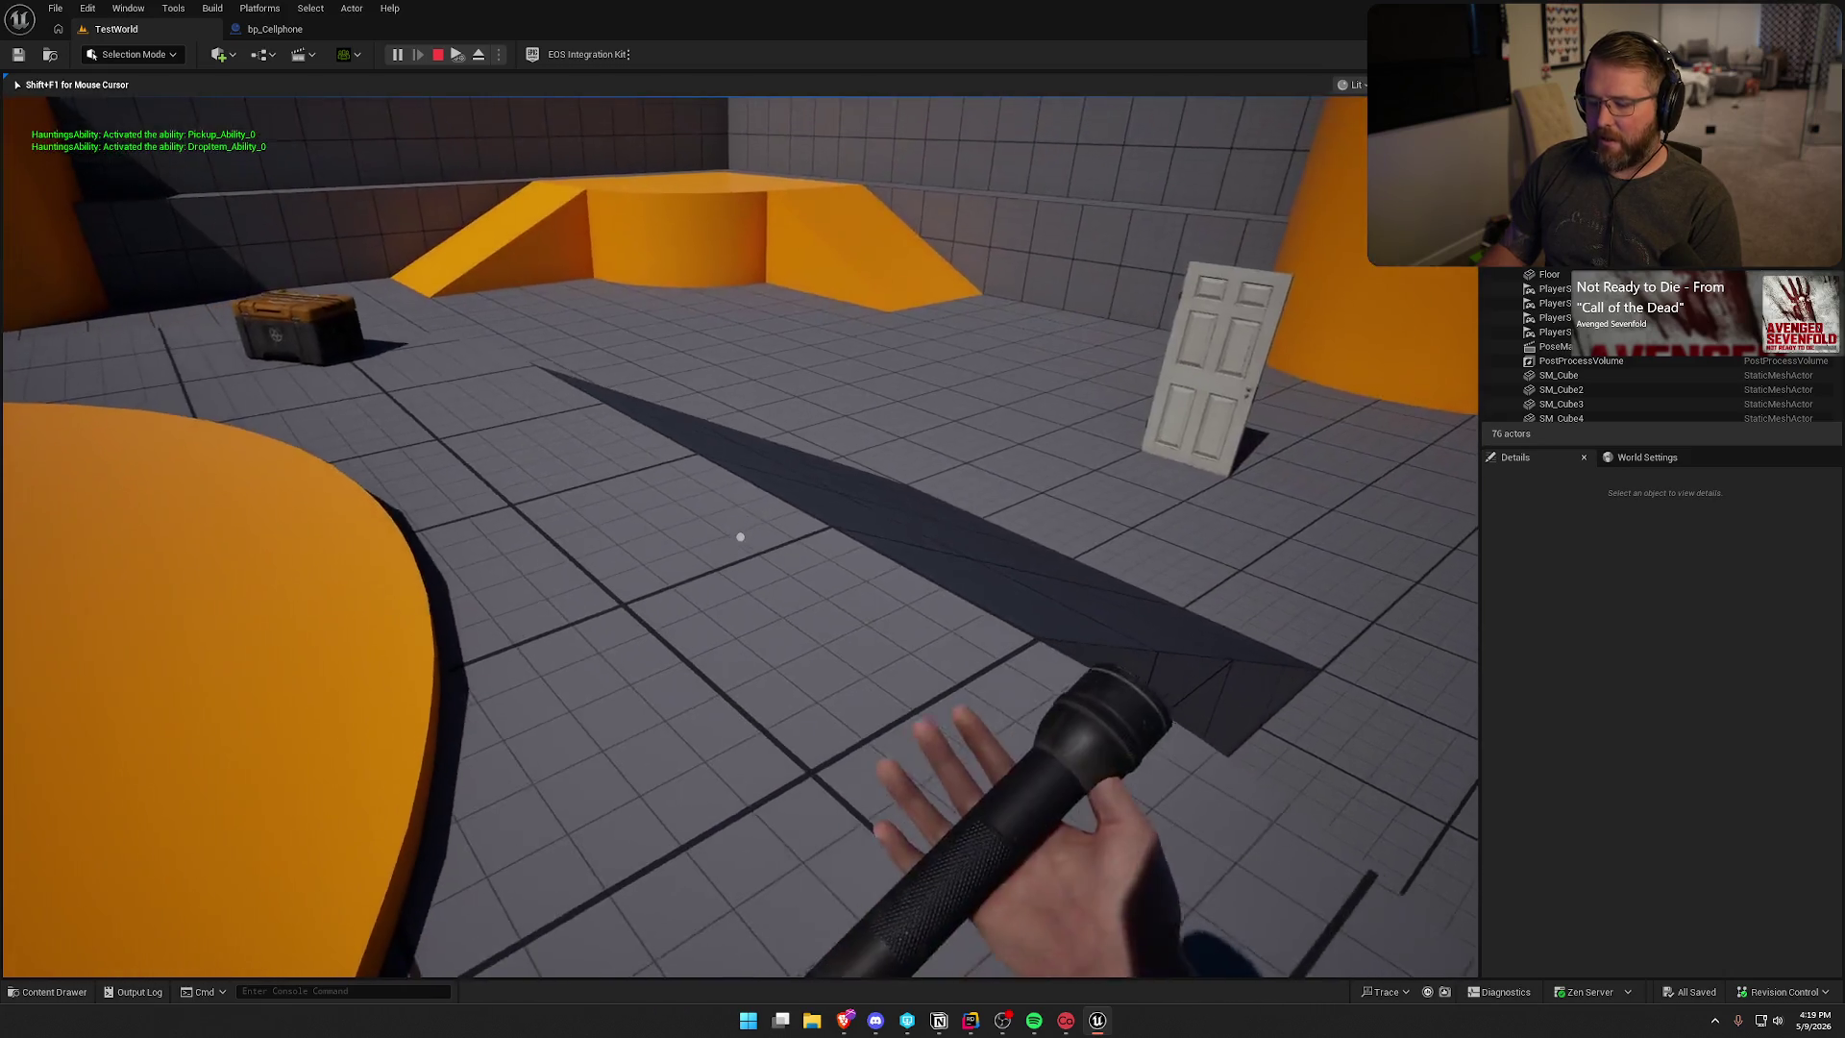
pyautogui.press('c')
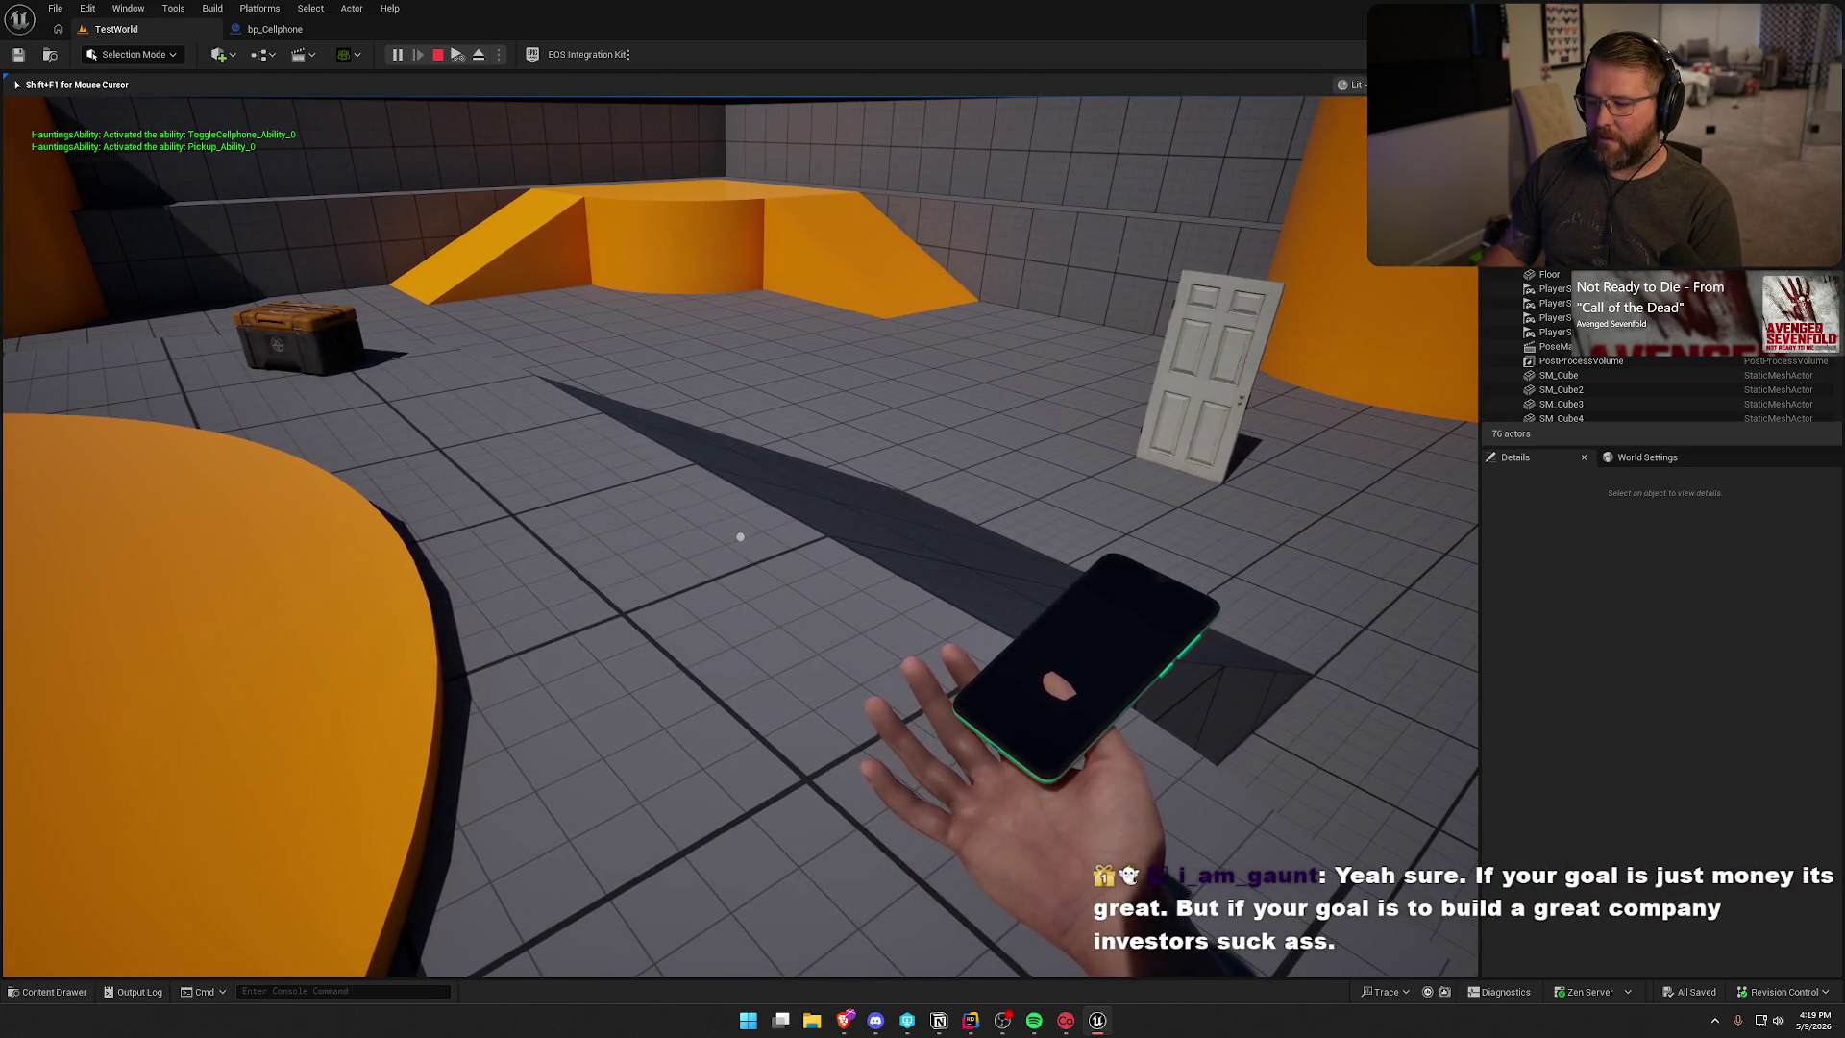
pyautogui.press('c')
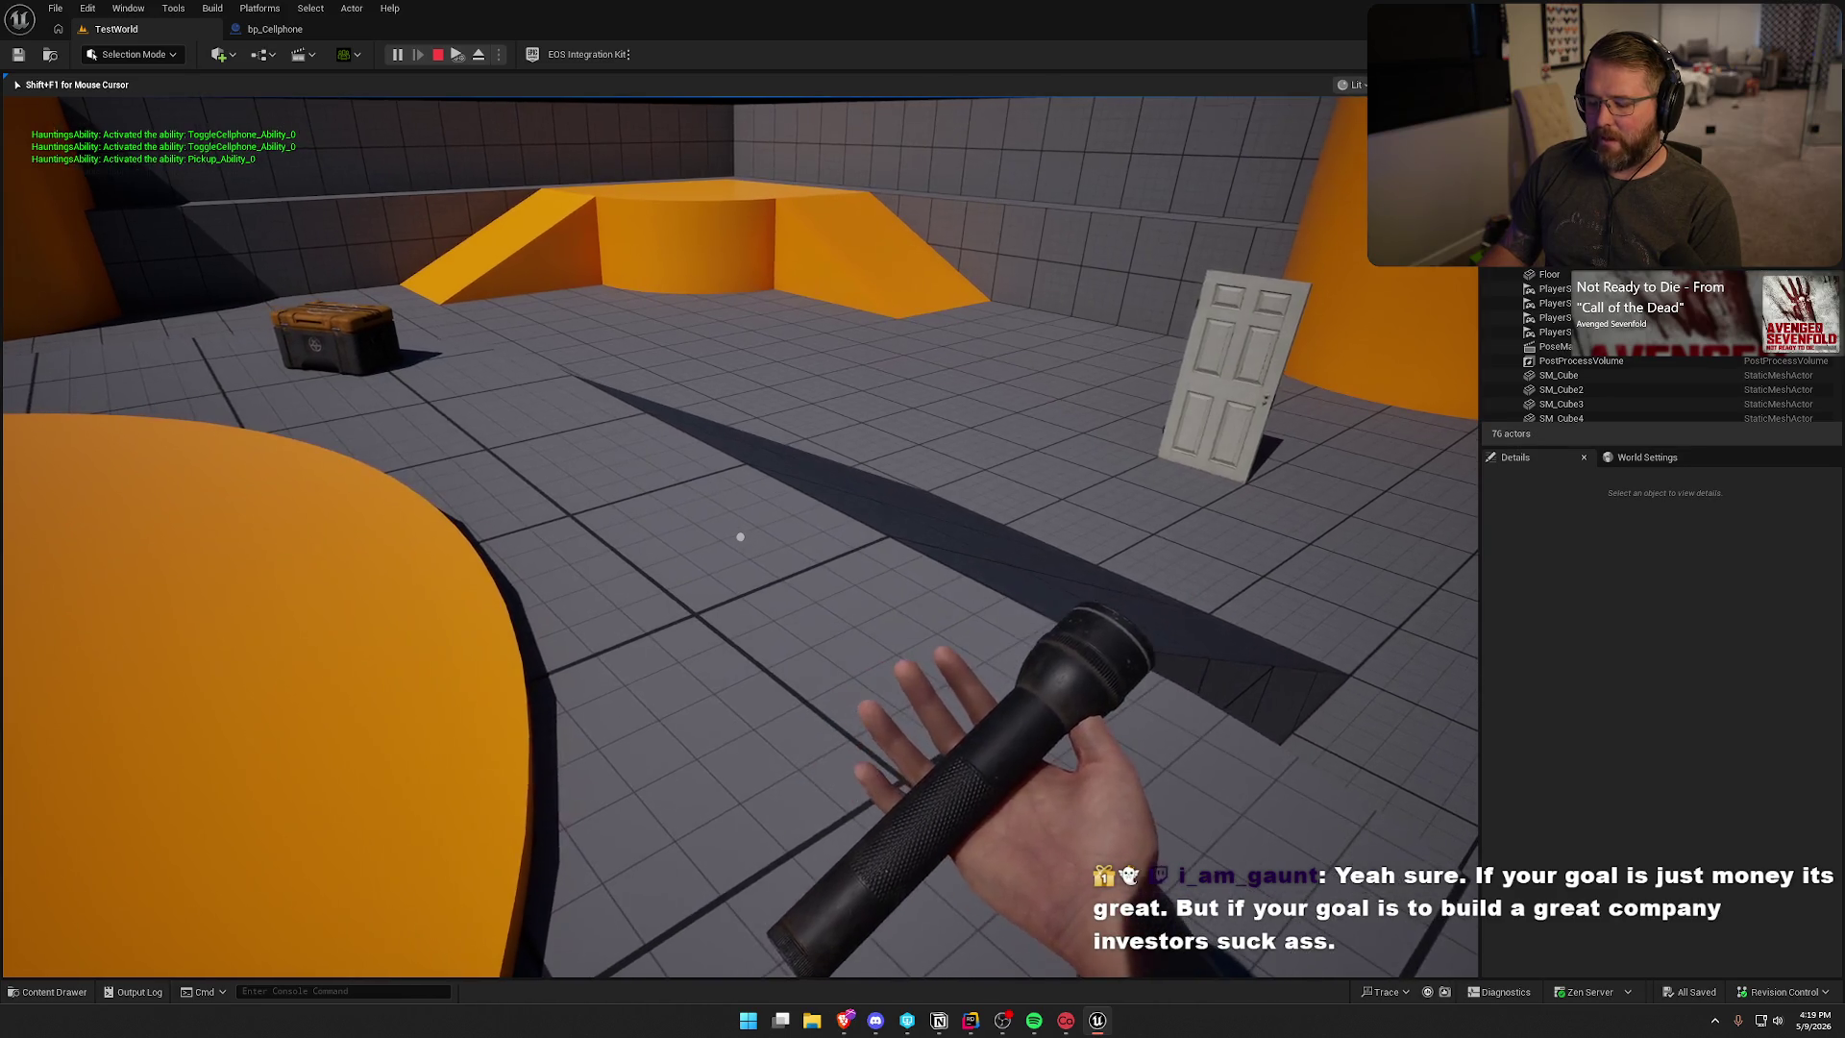
# - Walk toward the crate, then sprint across the orange platform through the doorway into the panelled room
pyautogui.press('w')
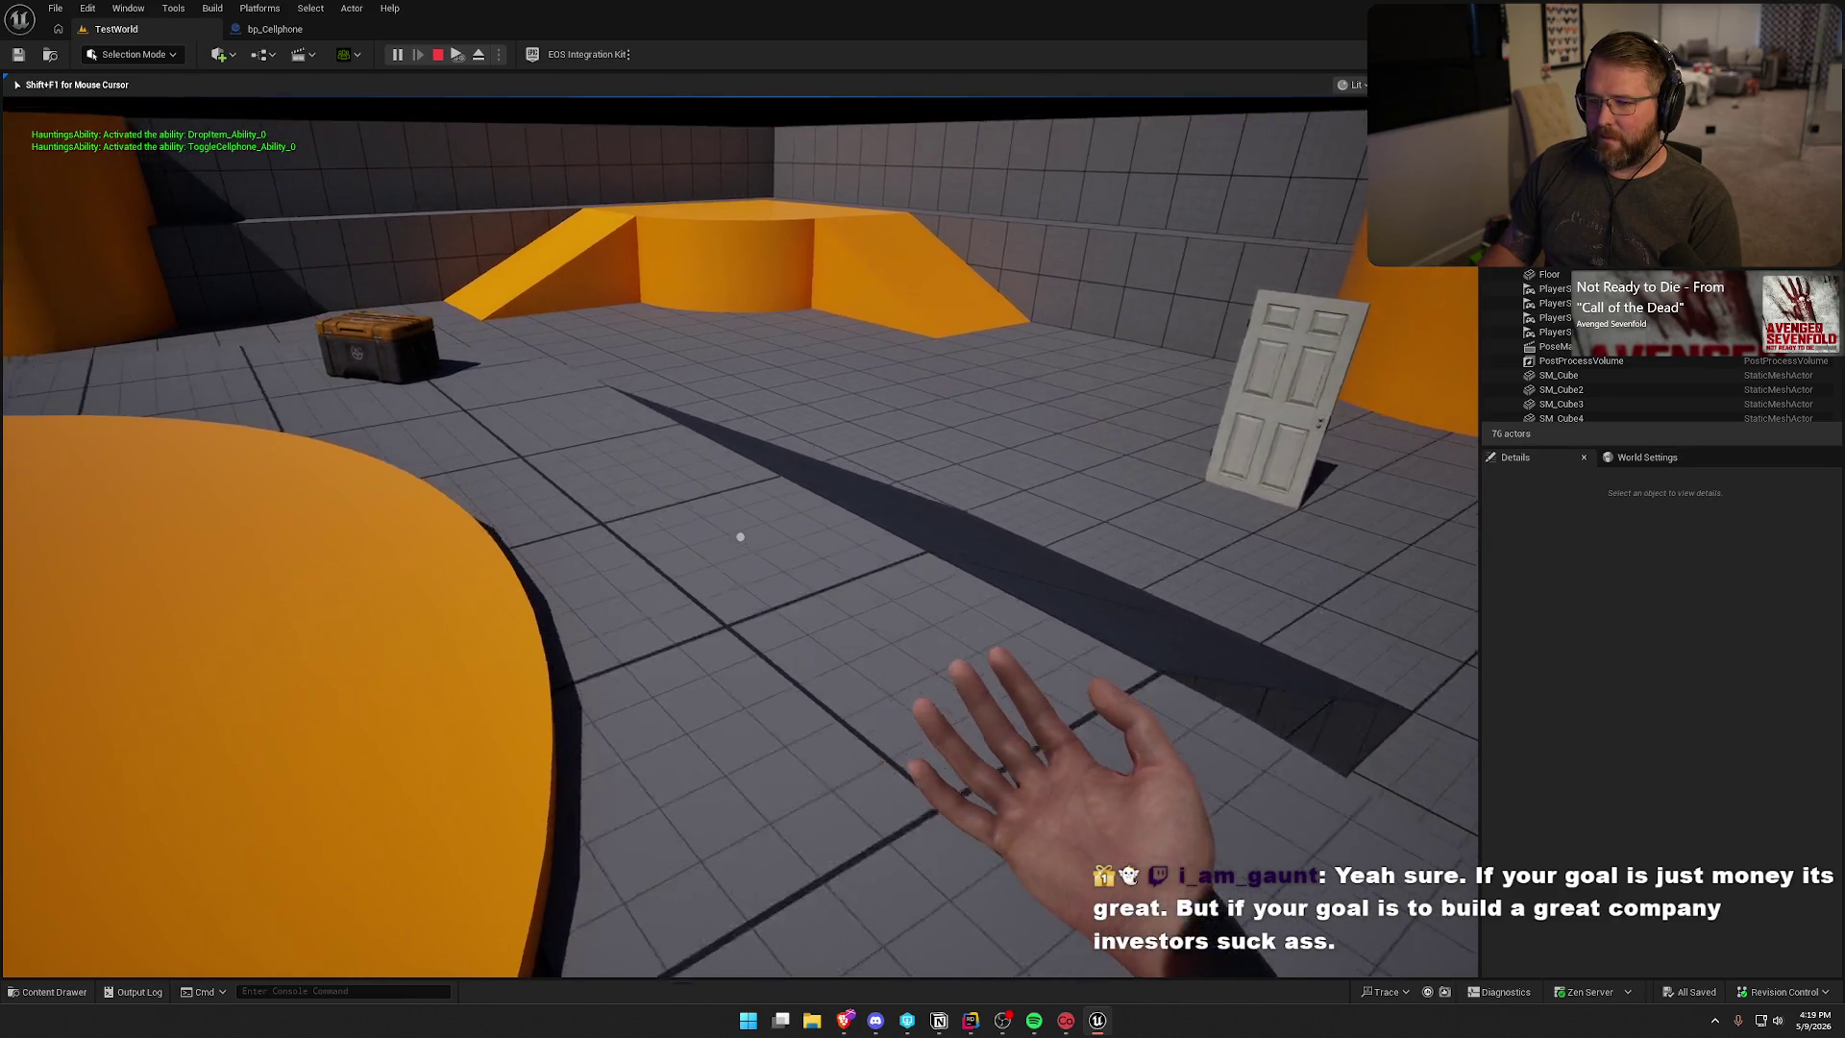
pyautogui.press('s')
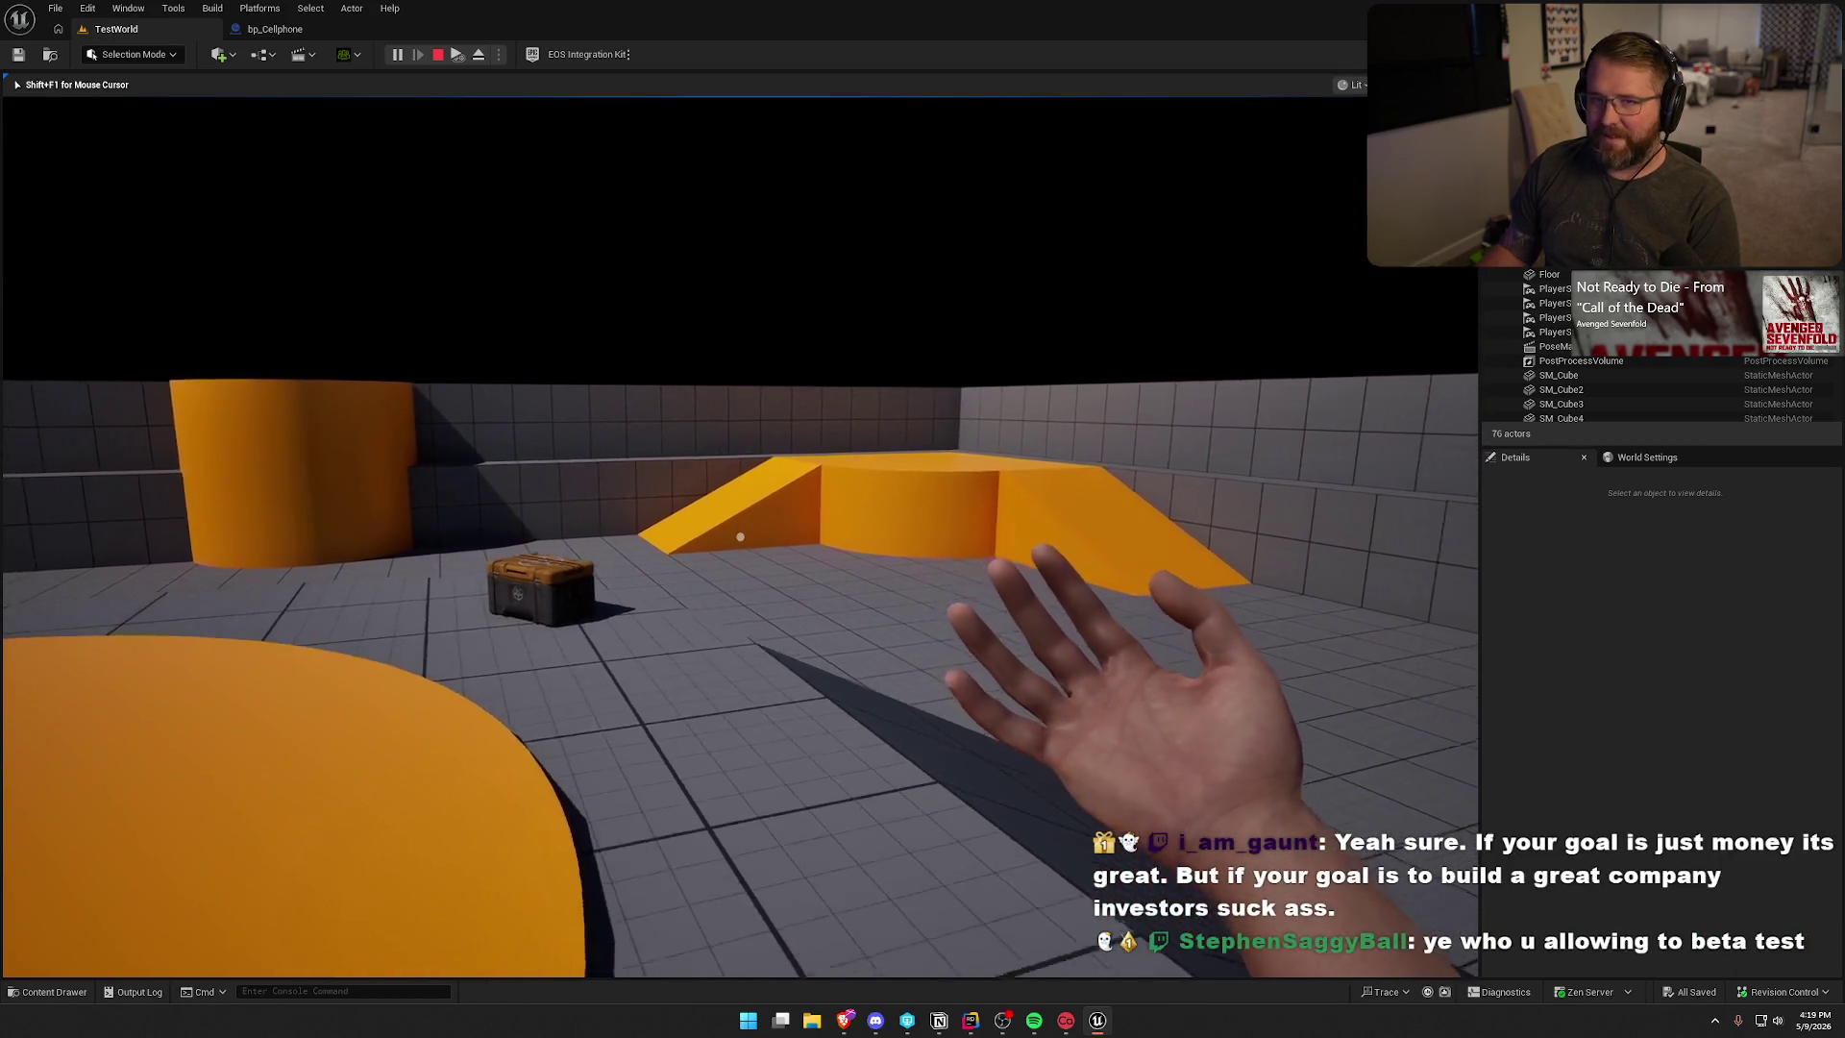
pyautogui.hotkey('shift', 'w')
pyautogui.press('w')
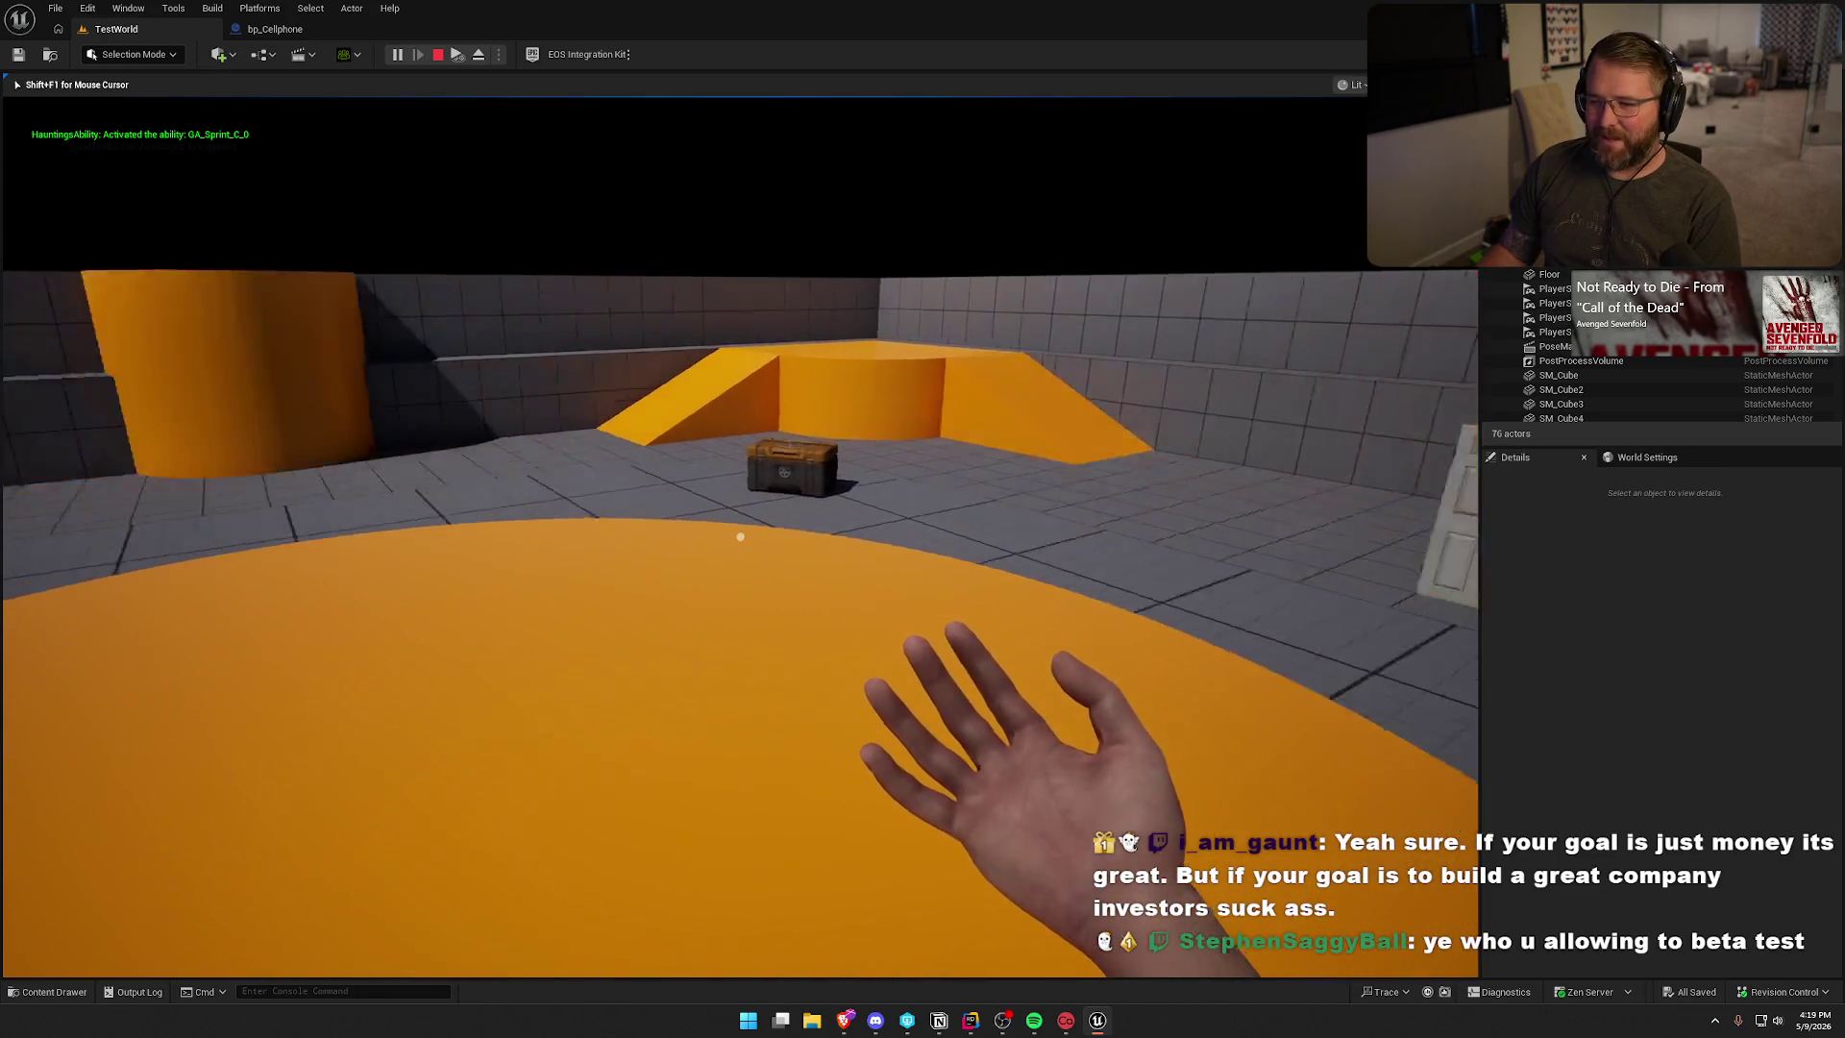
pyautogui.press('w')
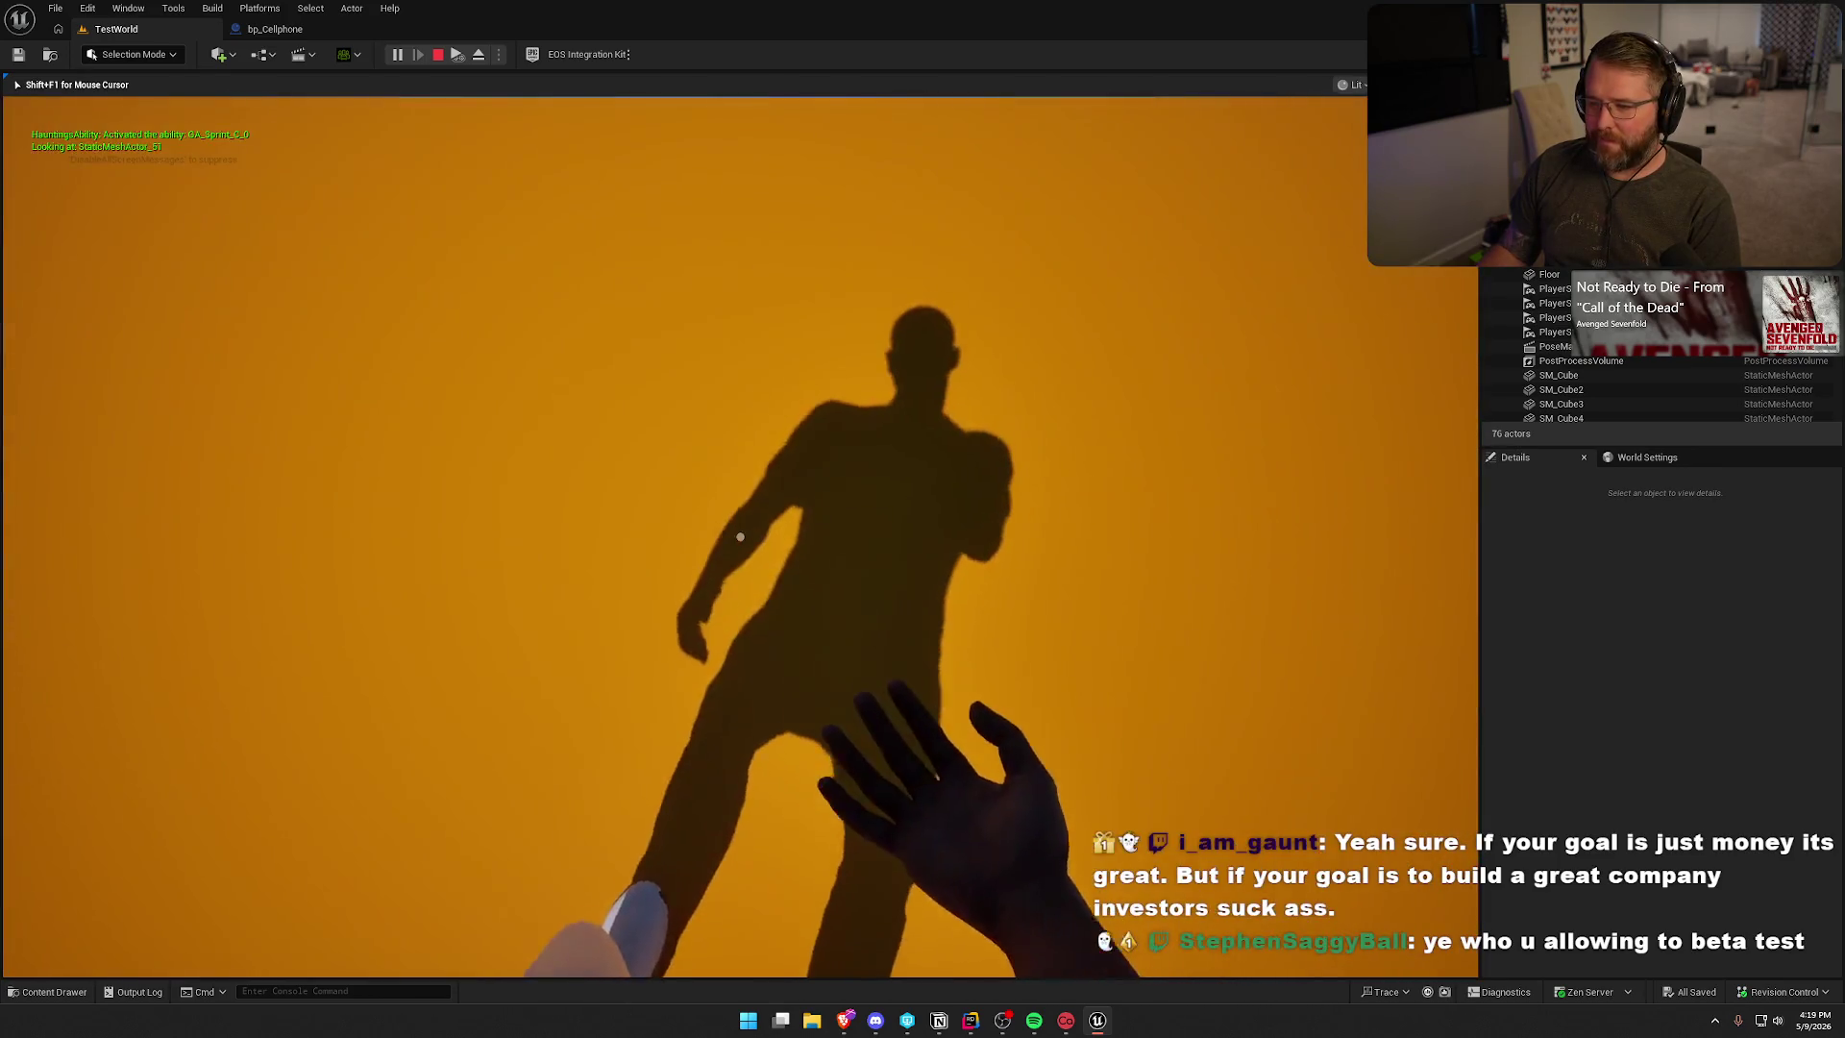
pyautogui.press('w')
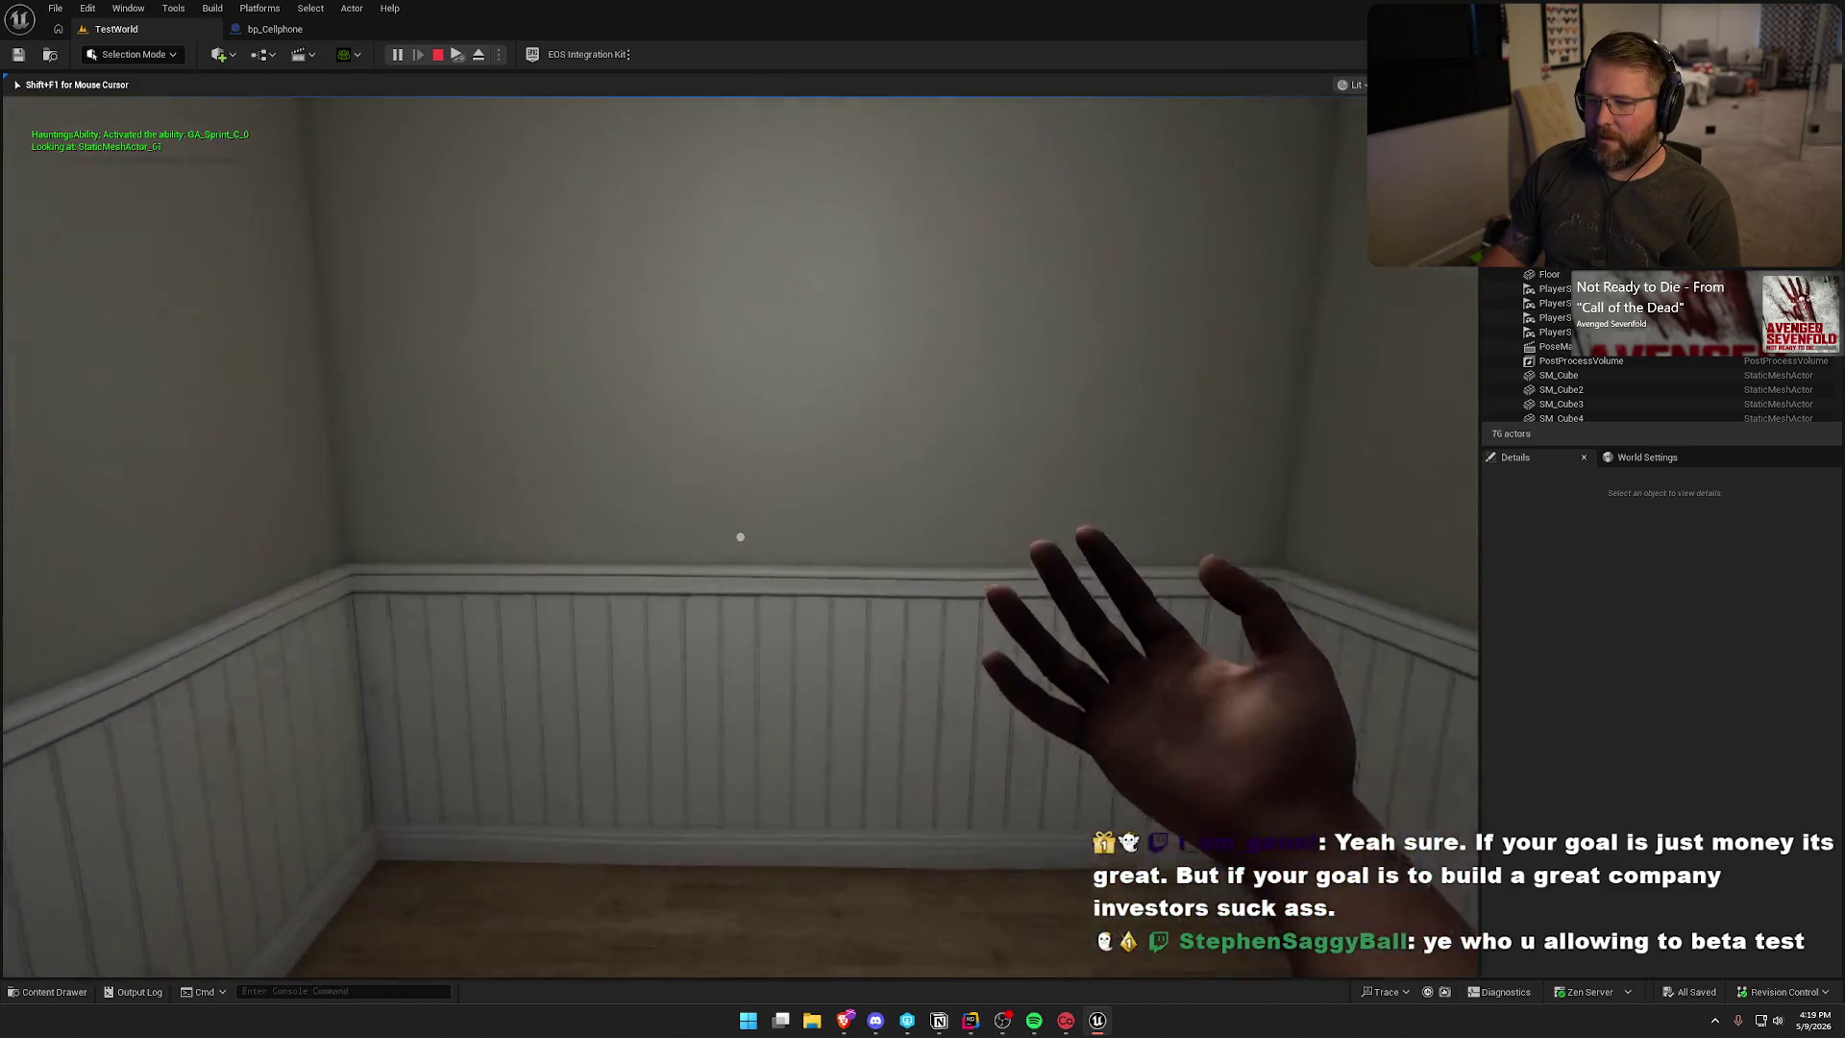
# - Return past the round platform to the equipment crate, interact with it, then stop the play session
pyautogui.press('shift')
pyautogui.press('w')
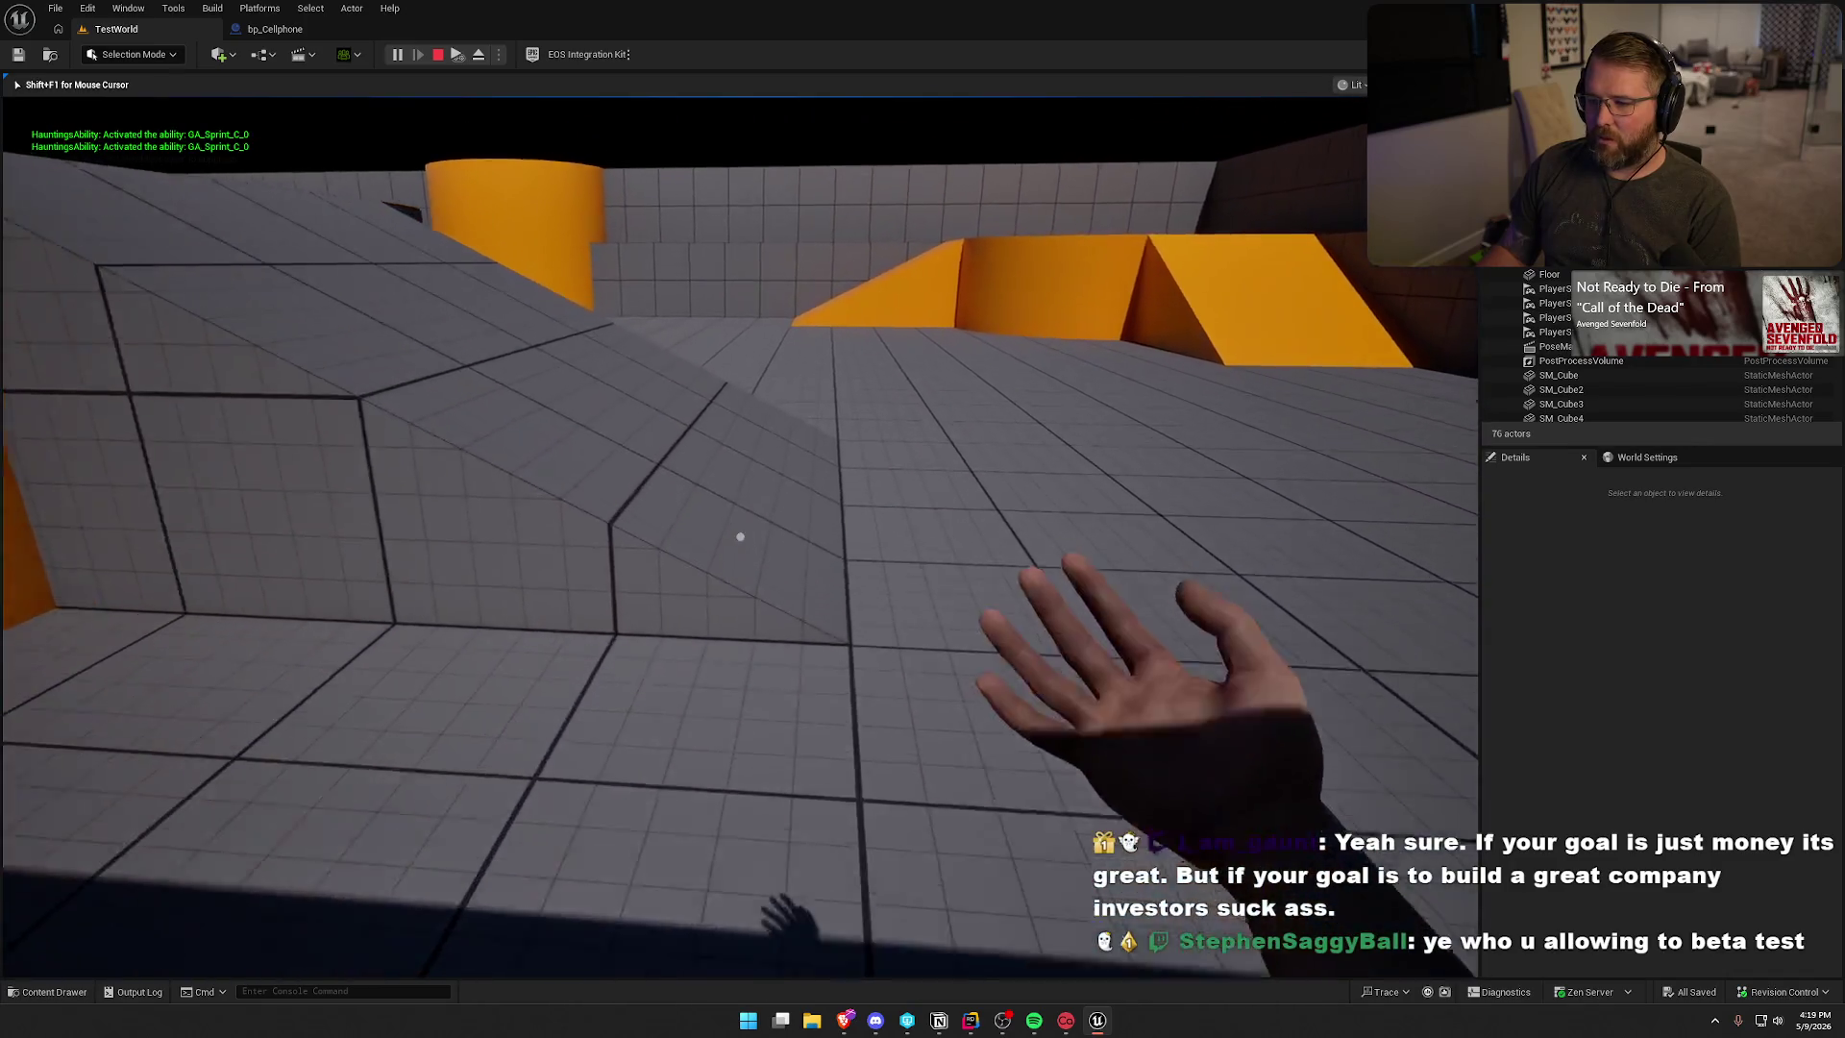
pyautogui.press('w')
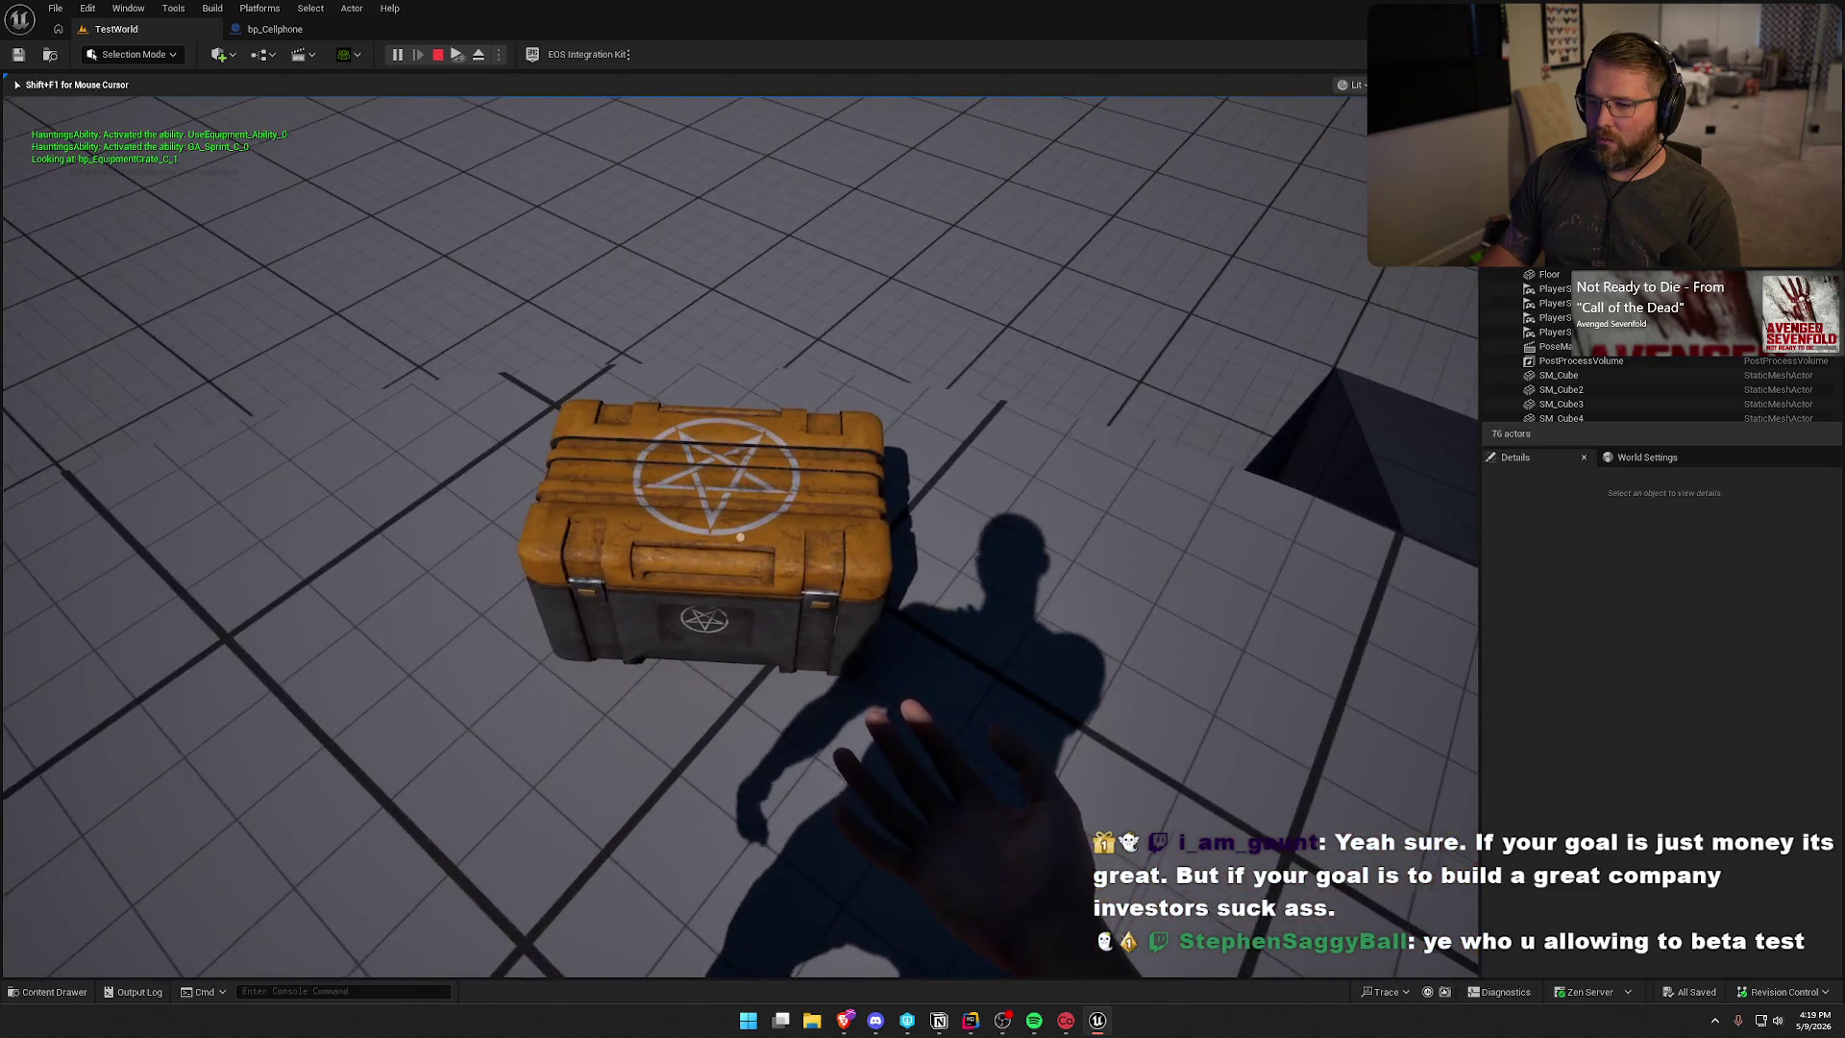
pyautogui.press('e')
pyautogui.hotkey('shift', 'F1')
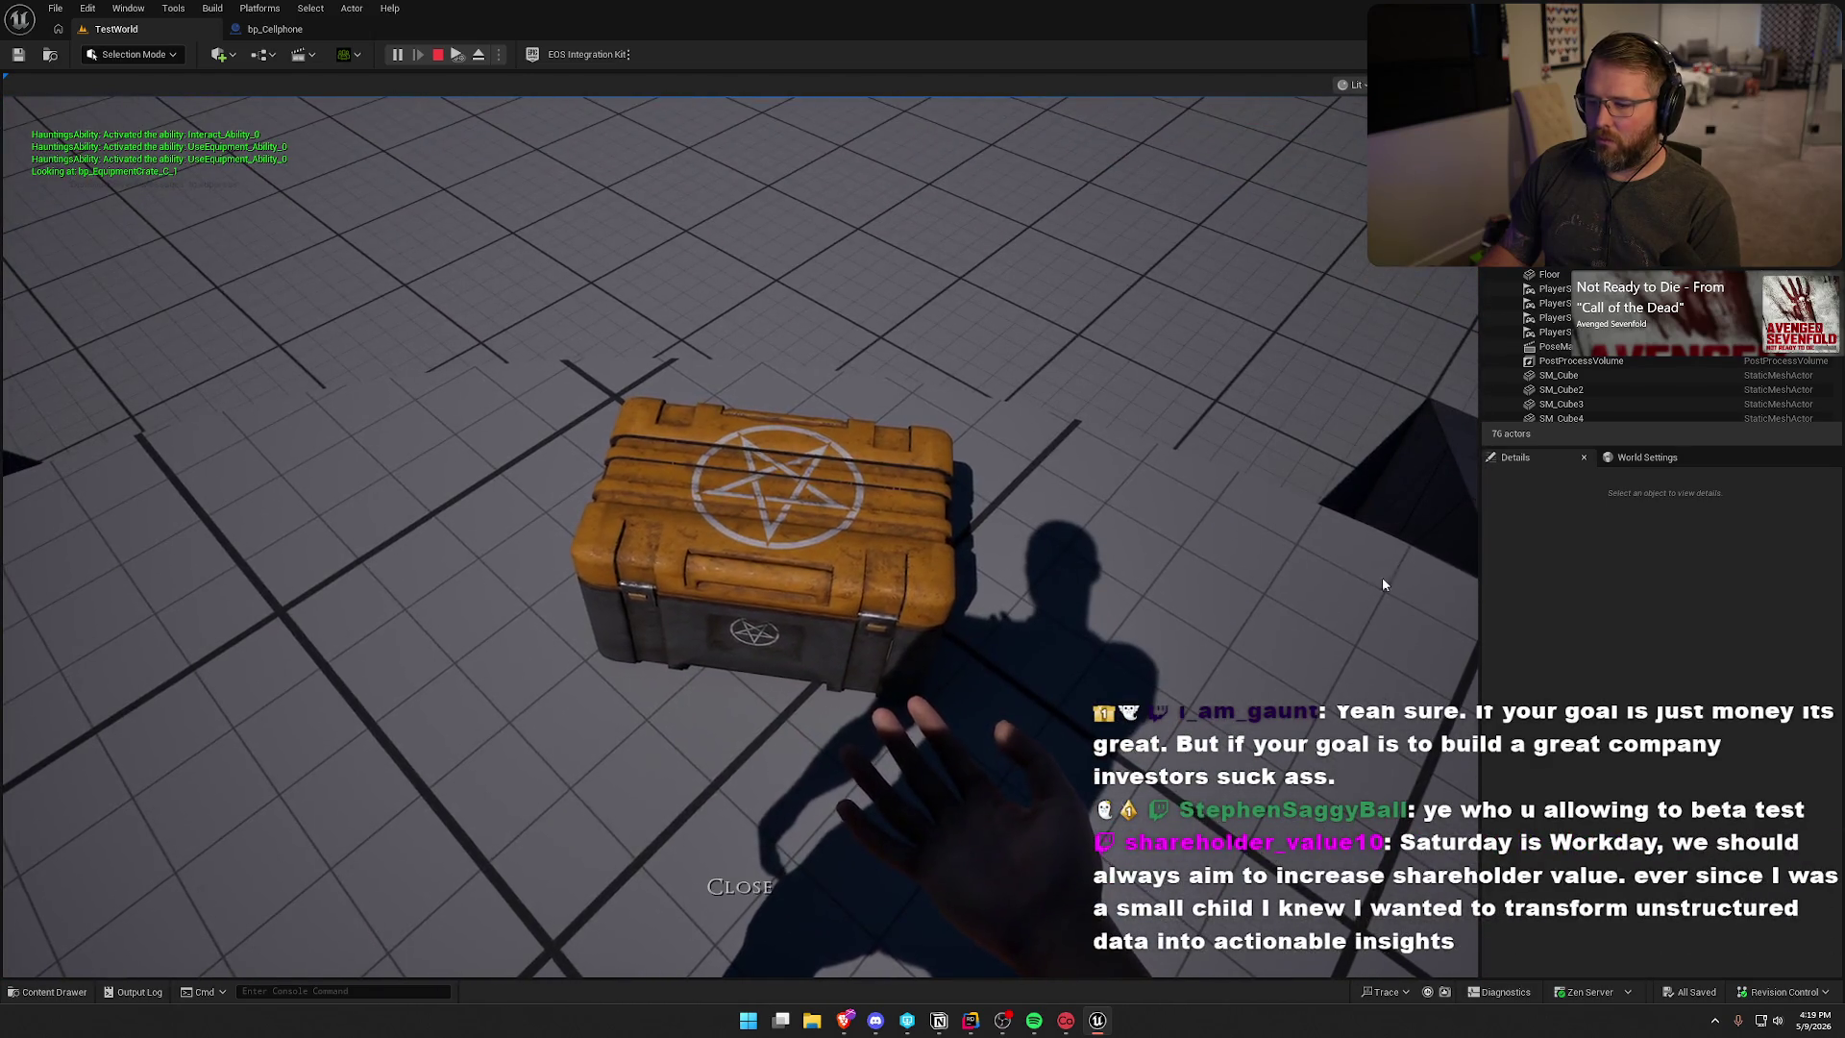
pyautogui.click(763, 815)
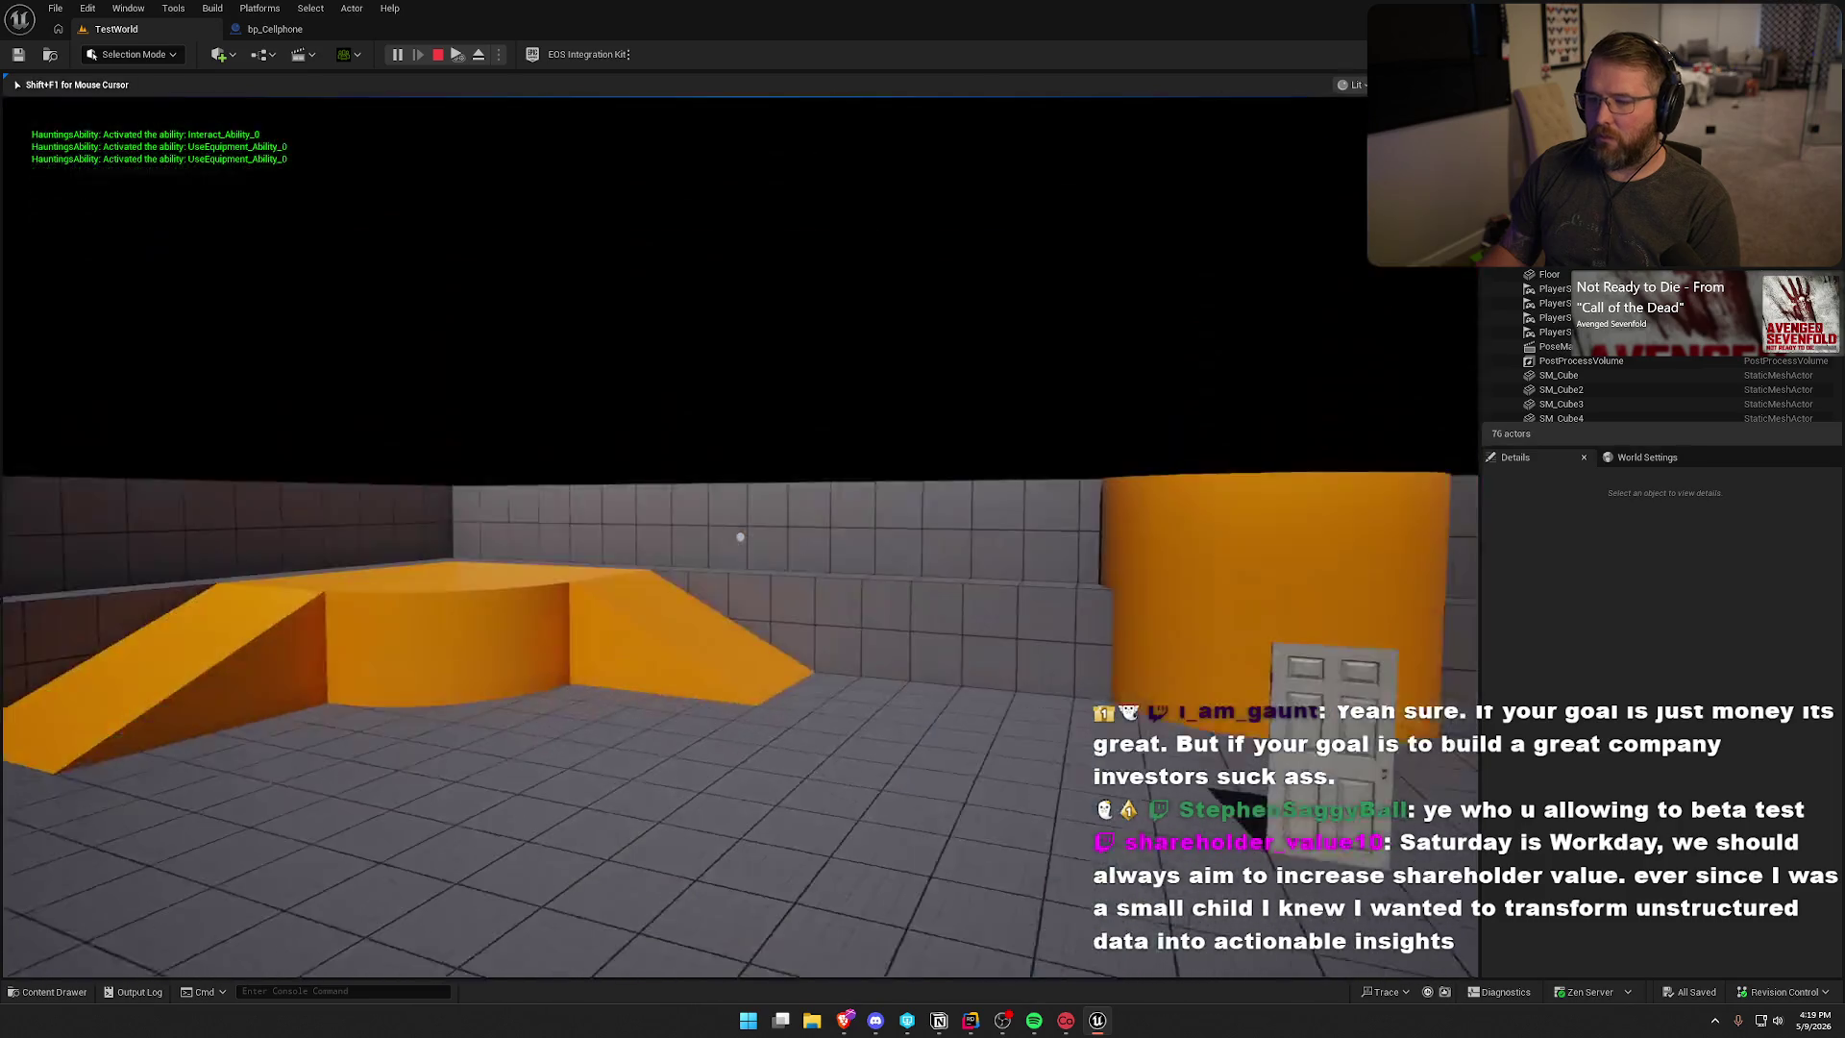
pyautogui.press('Escape')
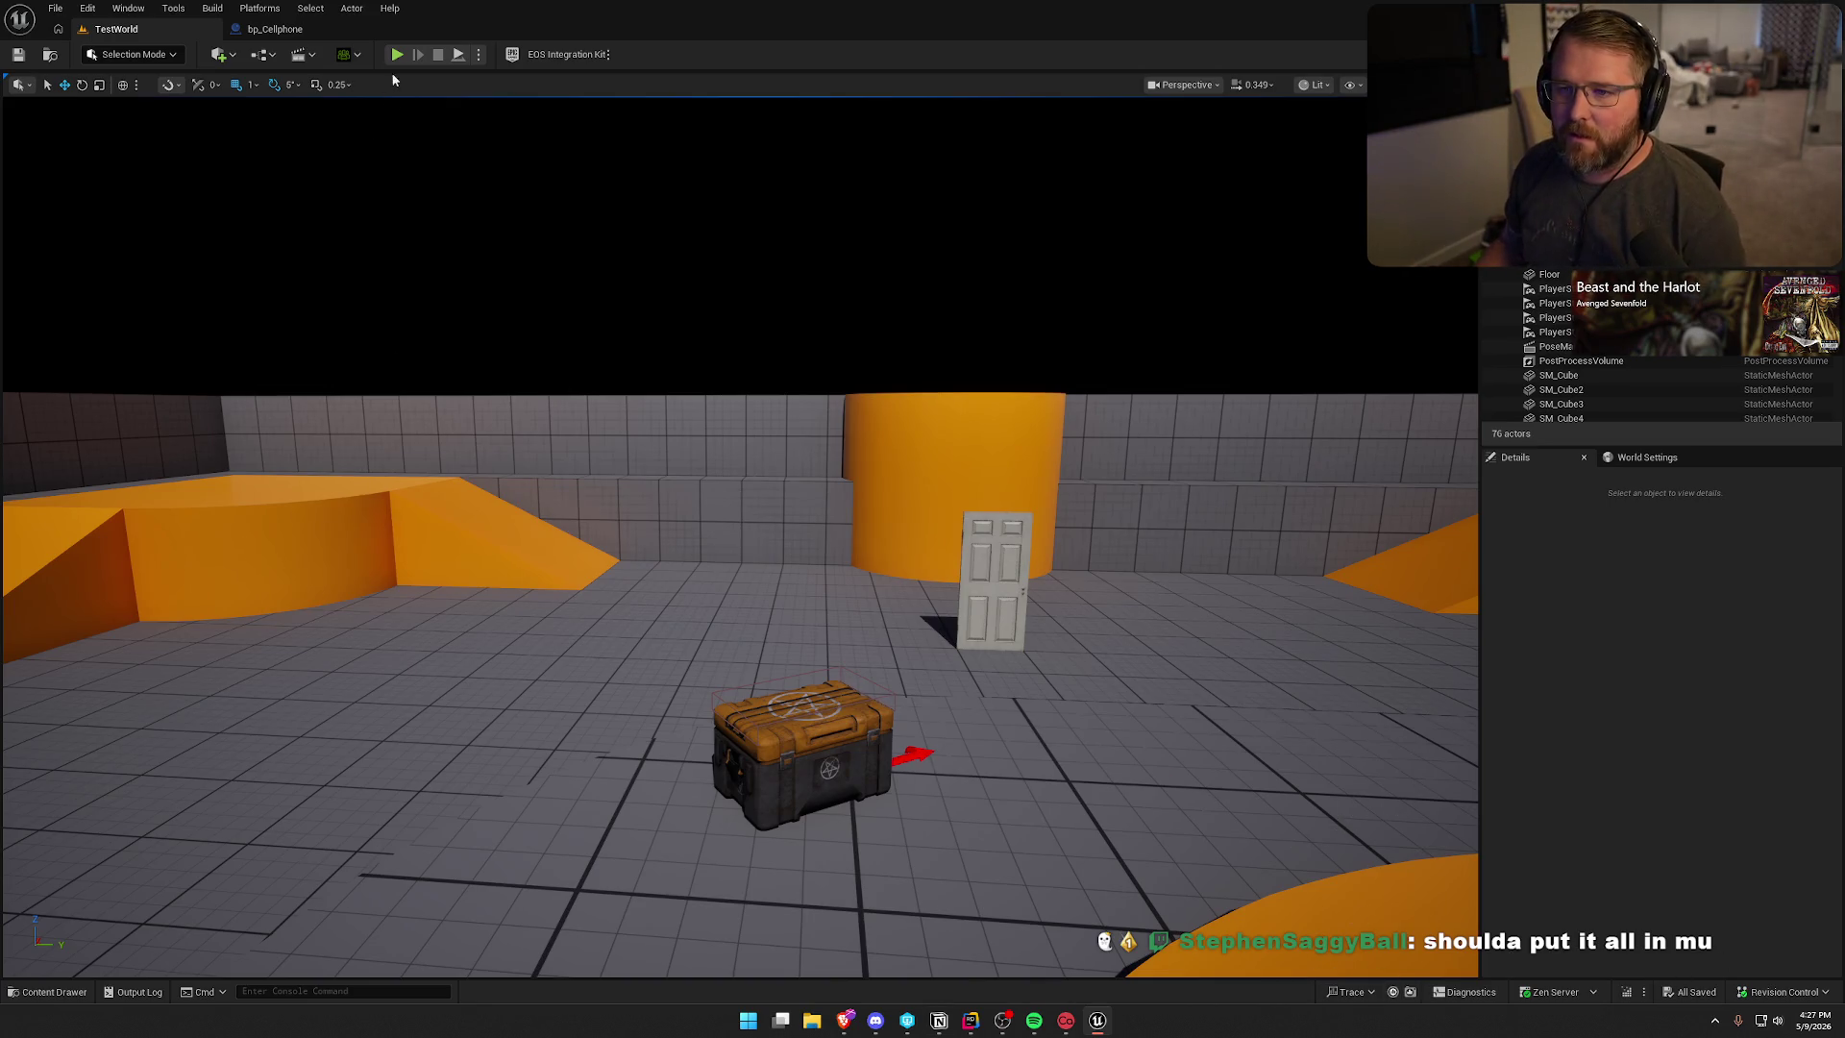
# - Launch a new Play-in-Editor session of TestWorld with Alt+P
pyautogui.hotkey('alt', 'p')
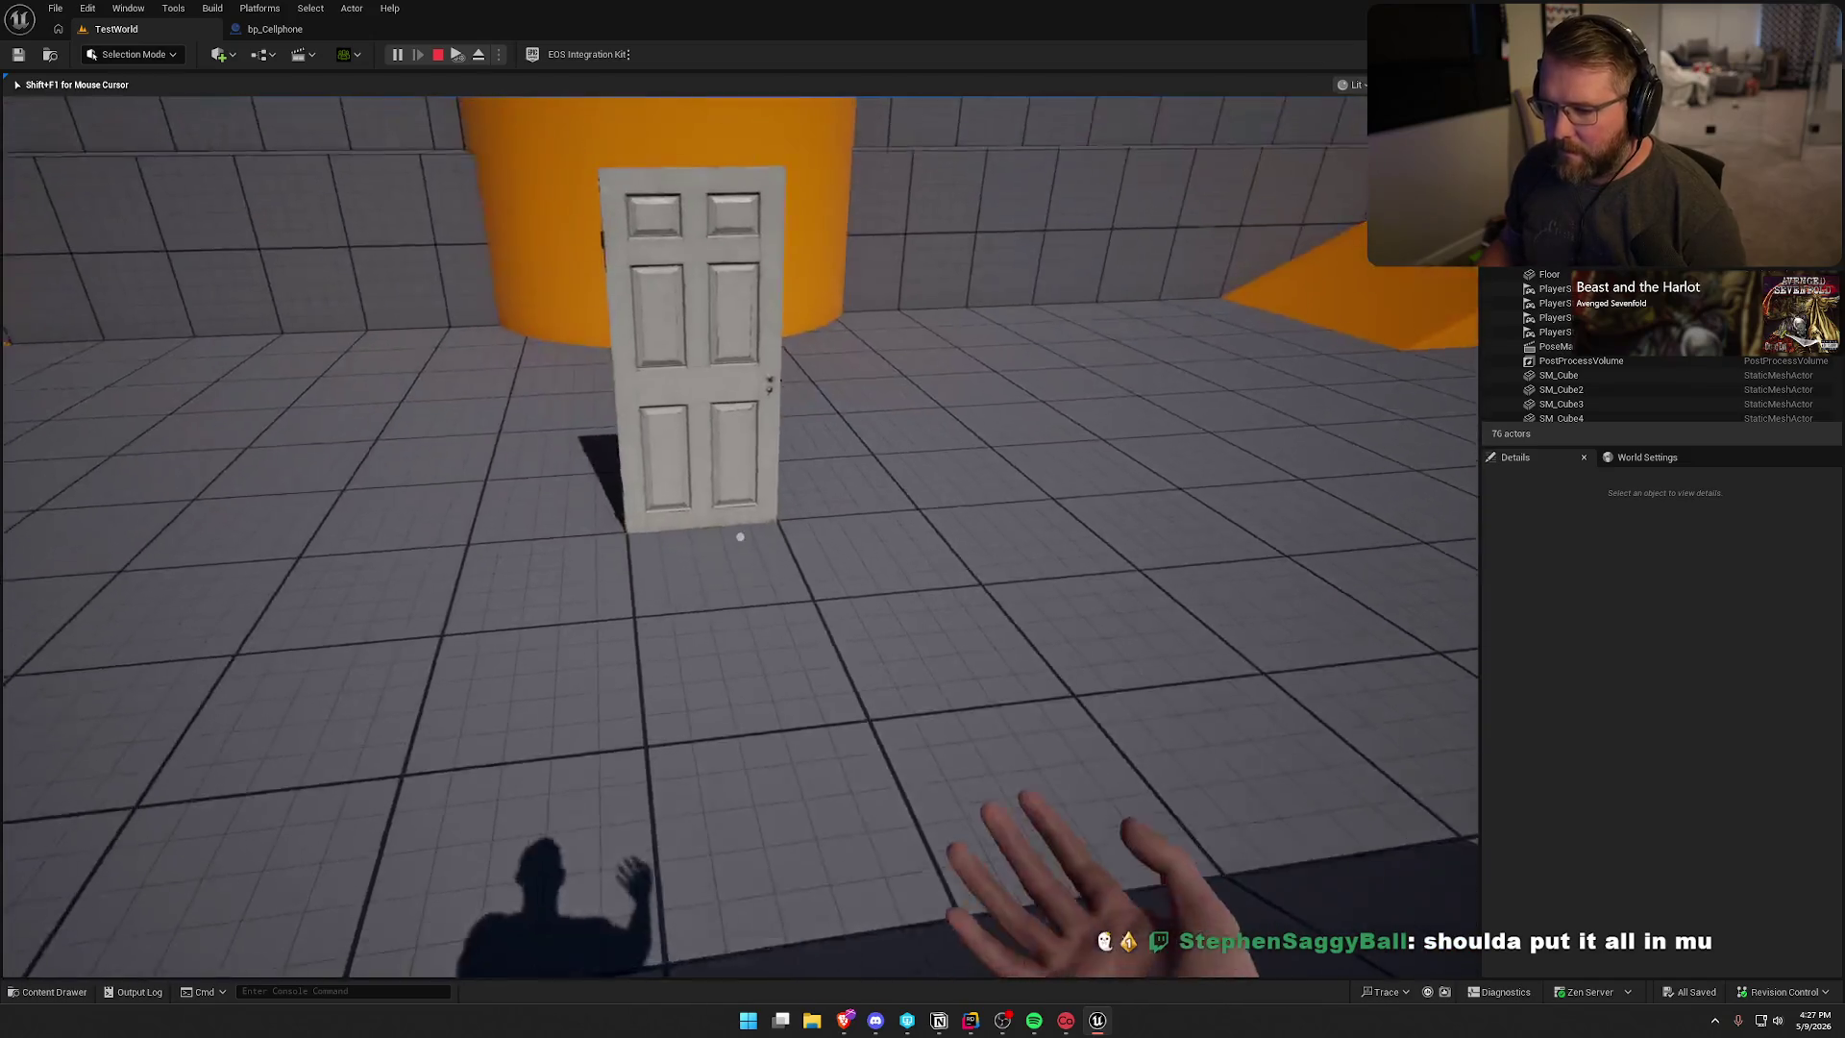
pyautogui.press('w')
pyautogui.press('e')
pyautogui.press('w')
pyautogui.press('shift')
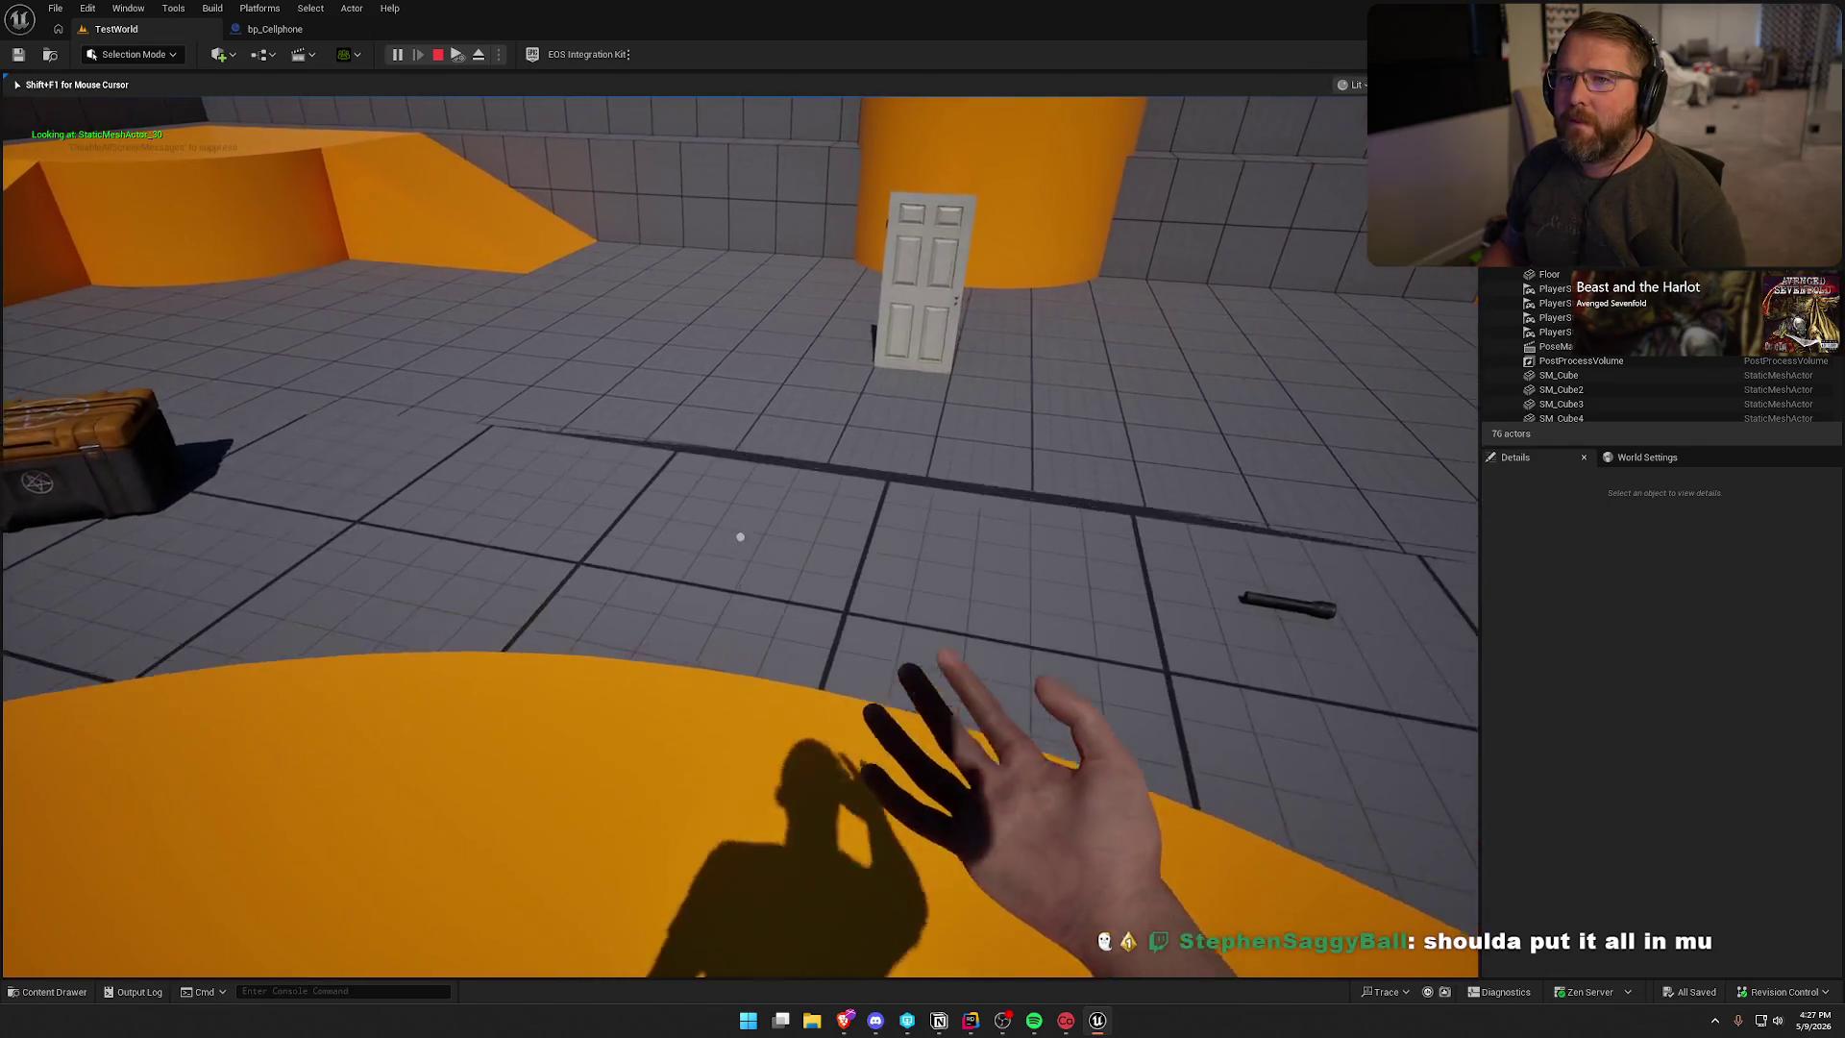
pyautogui.press('Escape')
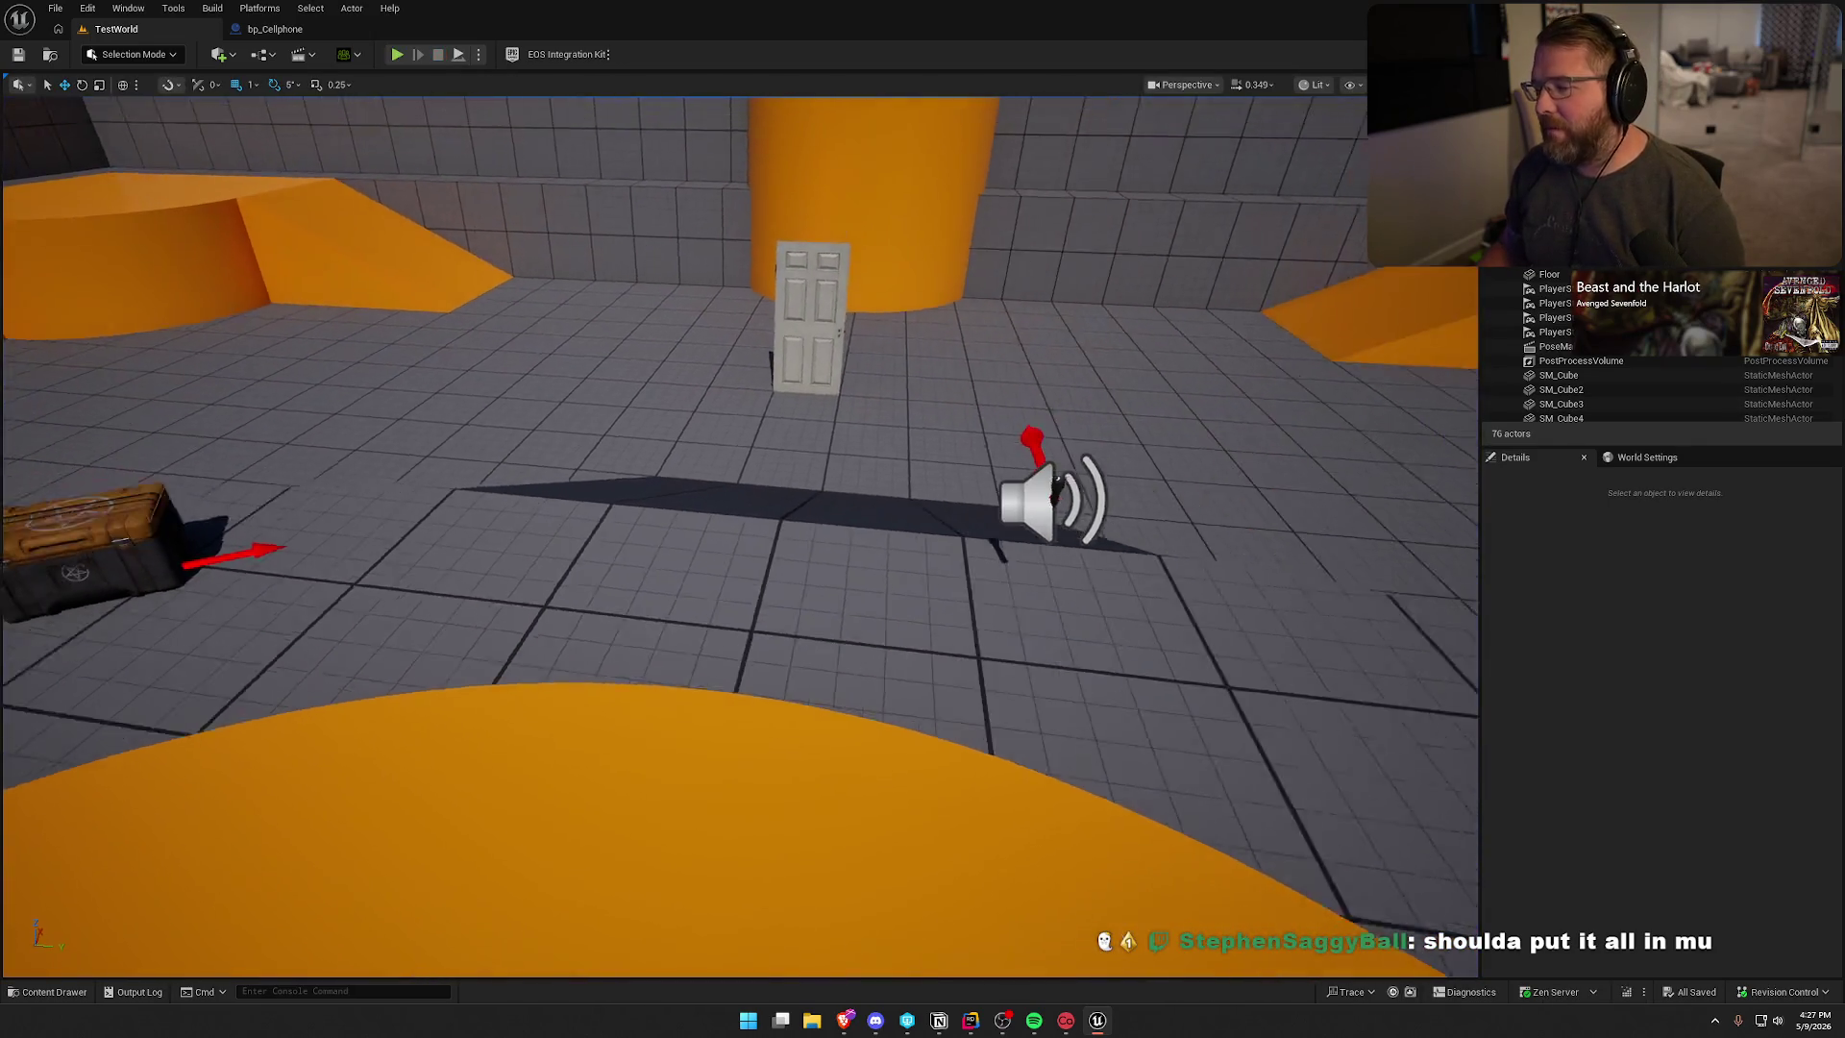
pyautogui.scroll(-5, 1467, 584)
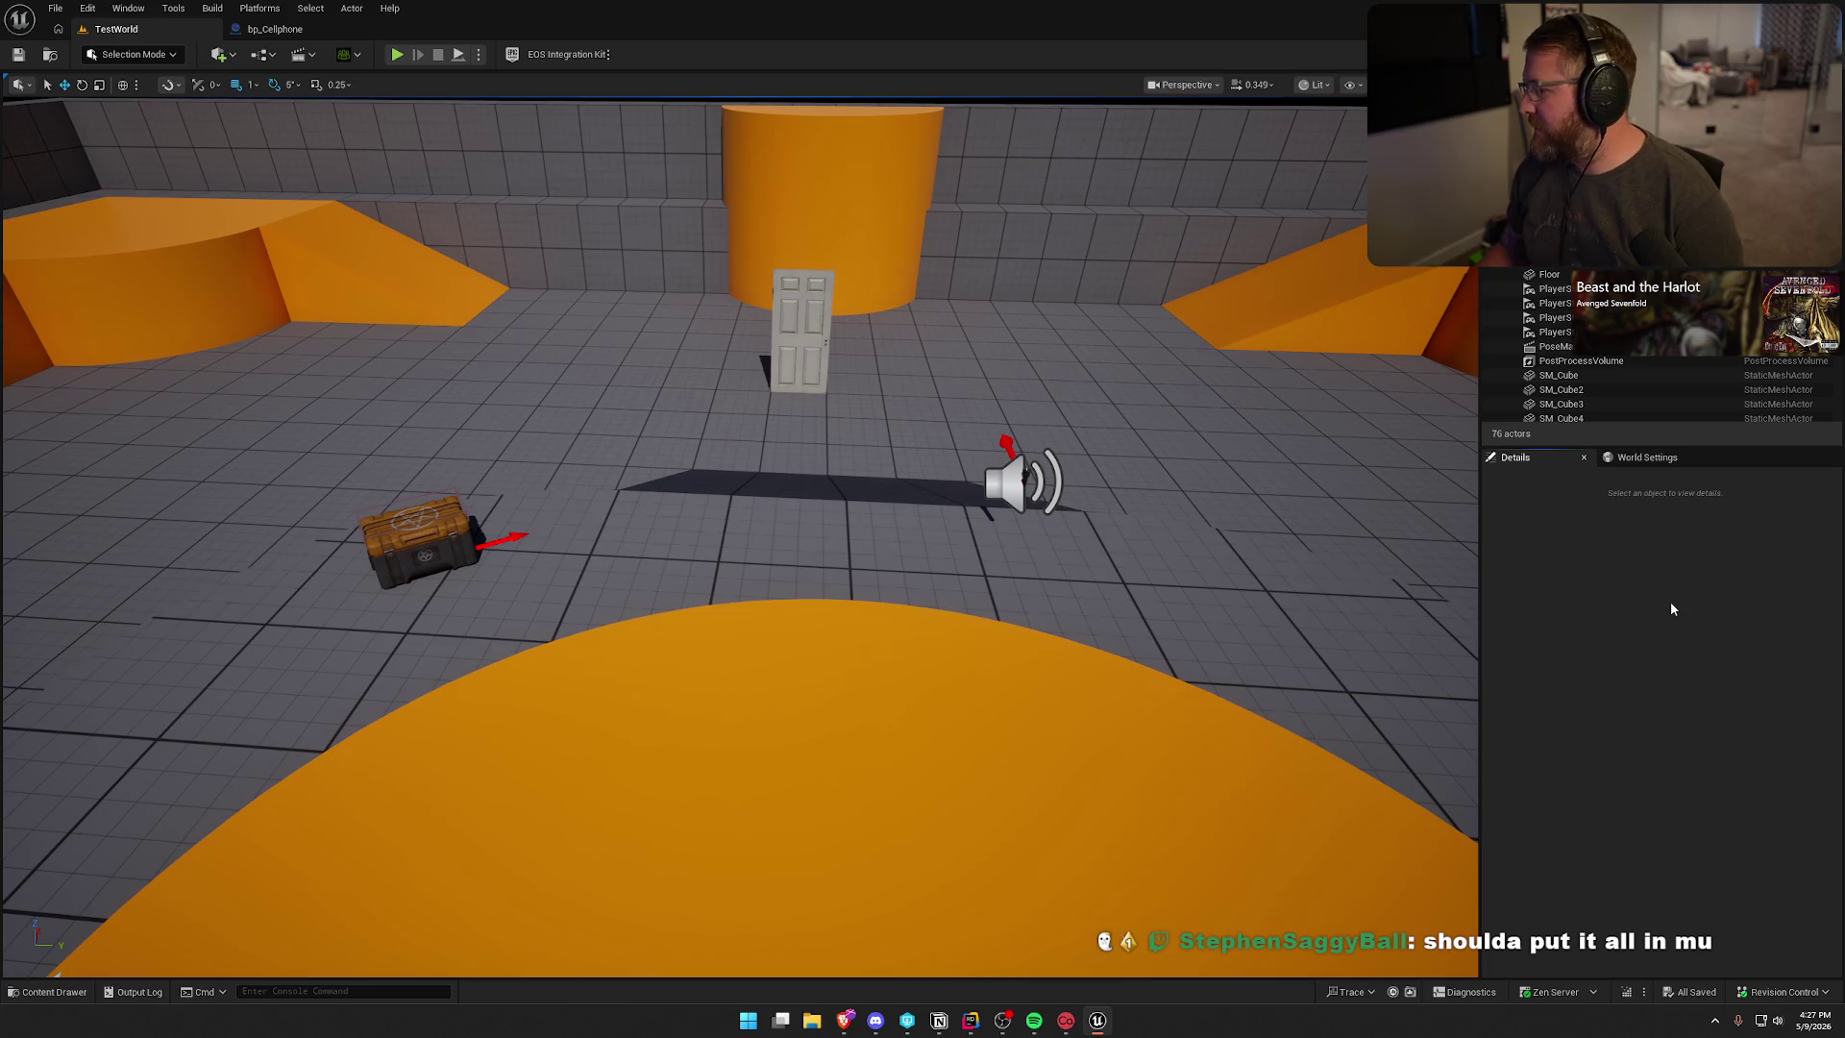